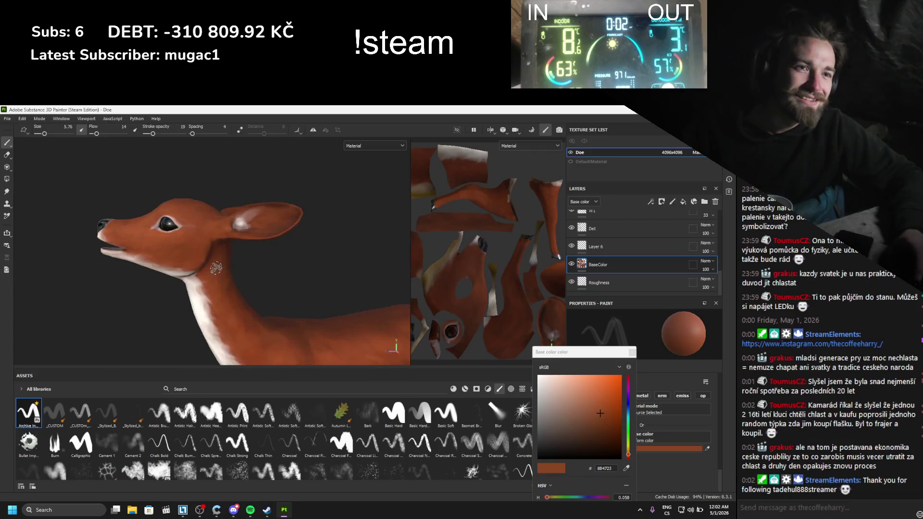
- Zoom the viewport in on the white patch at the ear's base
scroll(192, 276, up, 5)
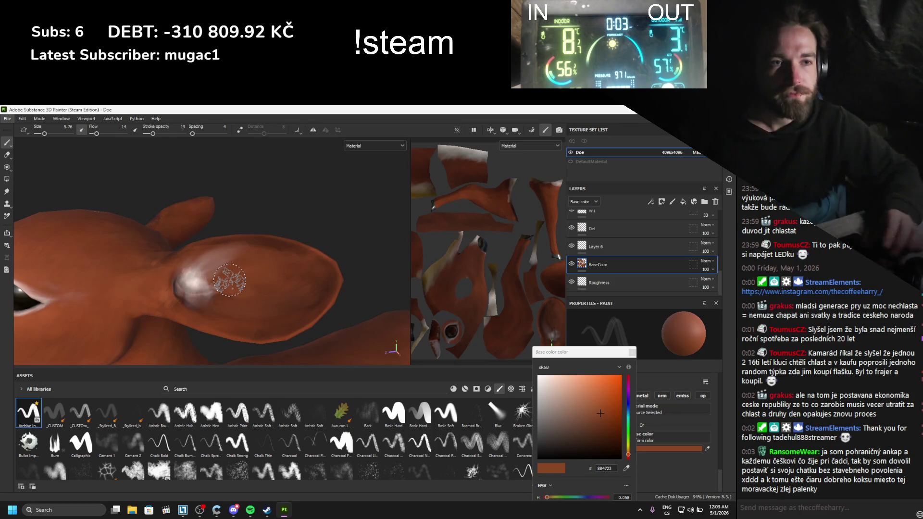
scroll(592, 251, up, 3)
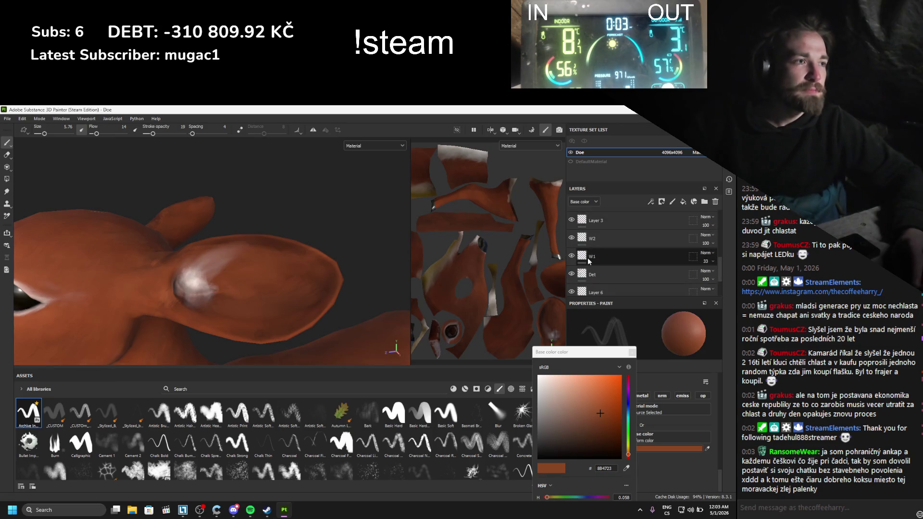
- Select the W1 layer, shrink the brush, and raise stroke opacity to 61
click(593, 256)
scroll(189, 304, up, 2)
scroll(190, 304, up, 2)
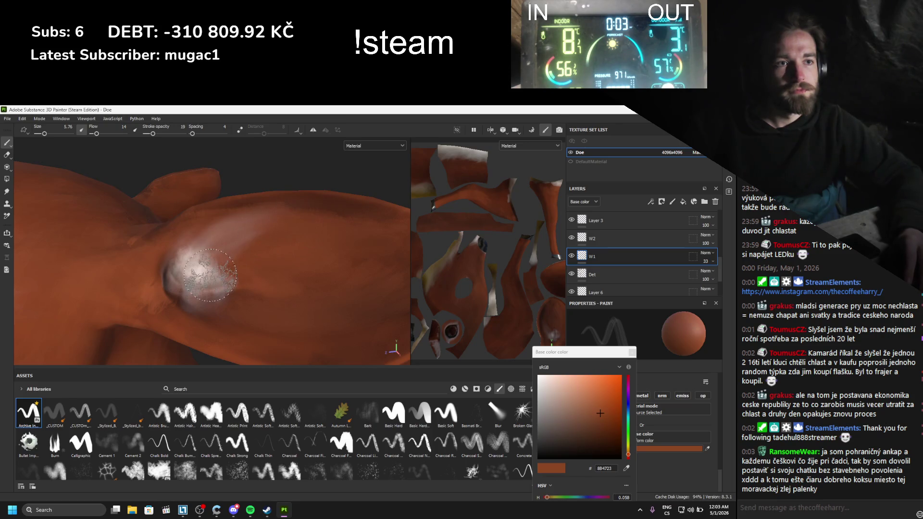
key(bracketleft)
drag(166, 135, 169, 135)
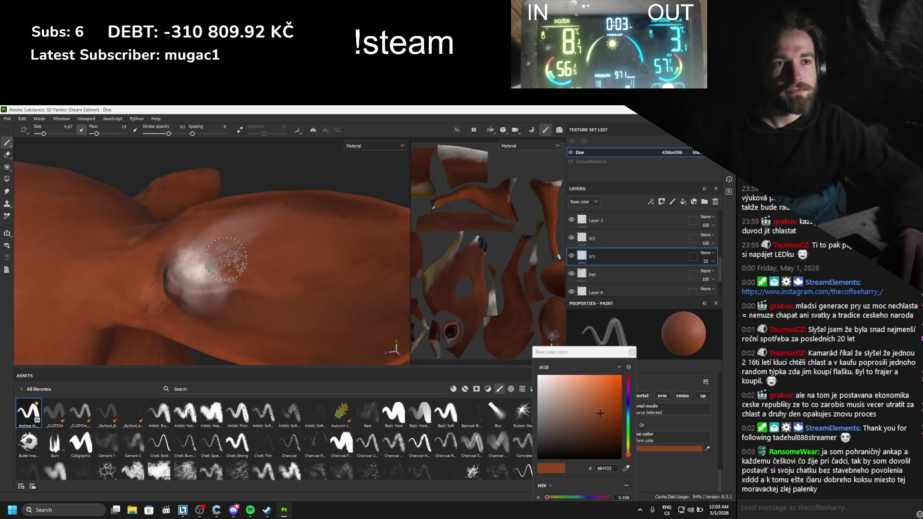
alt+middle_drag(300, 259, 290, 259)
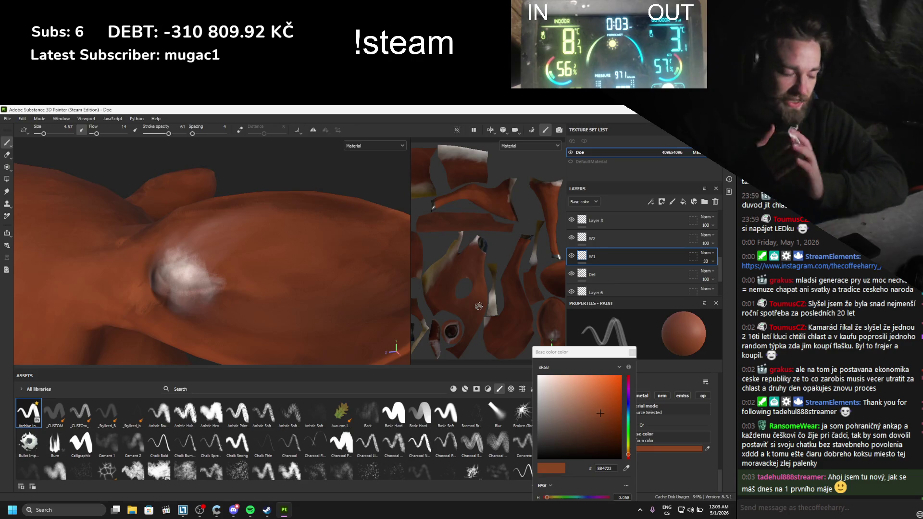
- Paint white fur strokes sweeping right from the patch, redoing one bad stroke
click(539, 376)
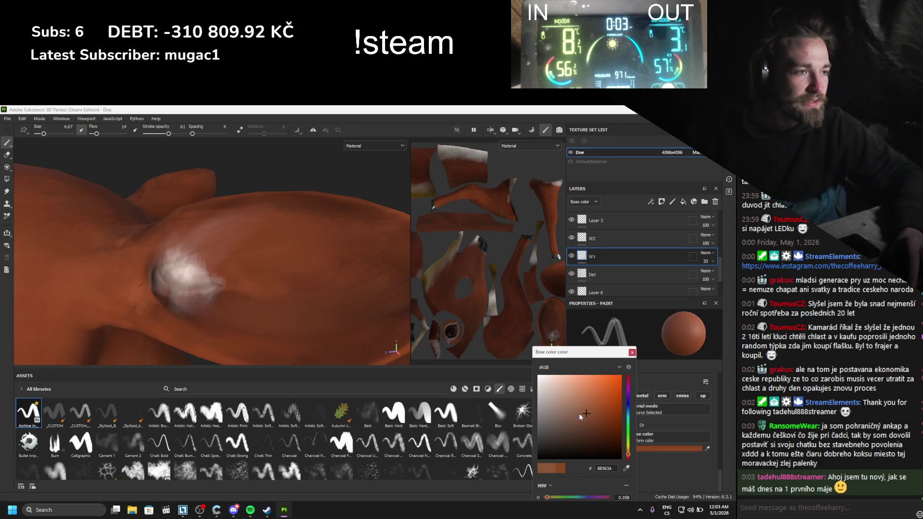
mouse_move(218, 275)
mouse_down()
mouse_move(216, 254)
mouse_move(202, 246)
mouse_move(195, 262)
mouse_move(267, 234)
mouse_move(187, 269)
mouse_move(240, 233)
mouse_move(267, 234)
mouse_move(277, 247)
mouse_up()
key(ctrl+z)
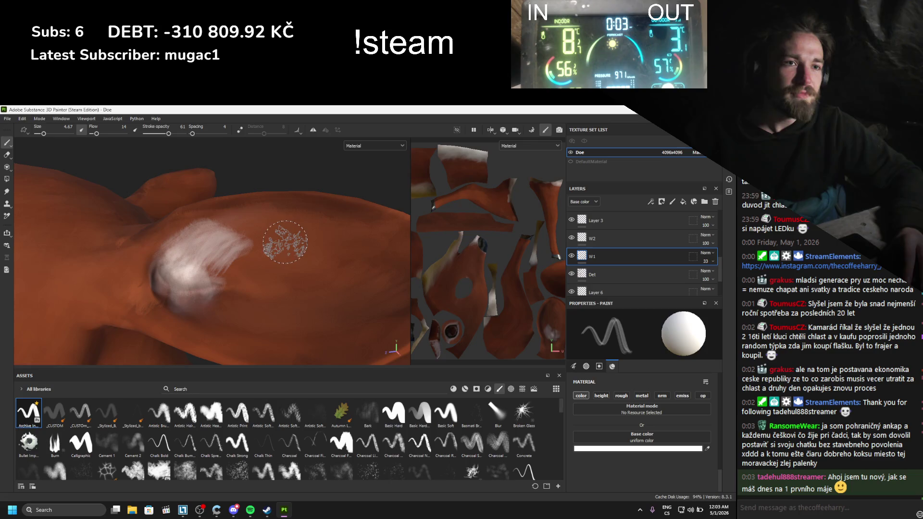
mouse_move(226, 262)
mouse_down()
mouse_move(192, 272)
mouse_move(203, 246)
mouse_move(296, 243)
mouse_up()
alt+middle_drag(296, 243, 269, 262)
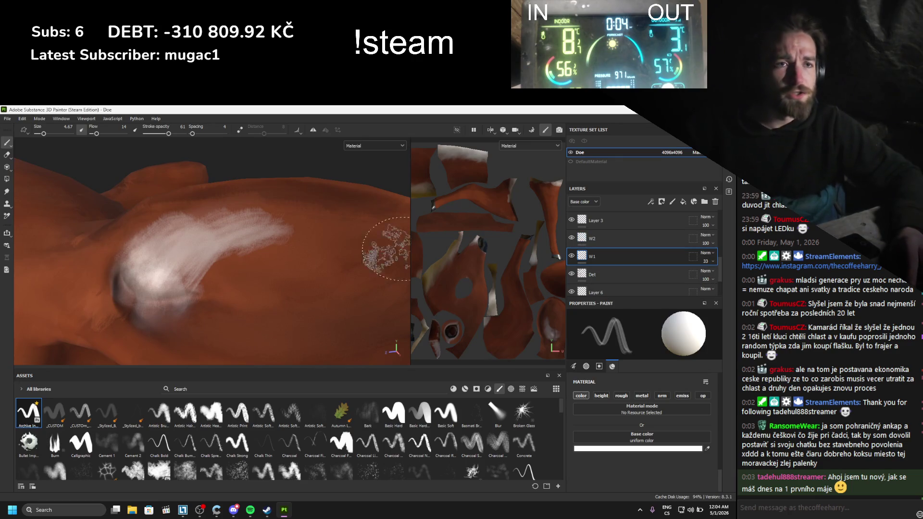
- Lightly erase the white streak at 18 stroke opacity, then enlarge the Smudge brush to 4.55
click(8, 155)
mouse_move(140, 221)
mouse_down()
mouse_move(250, 178)
mouse_move(212, 193)
mouse_up()
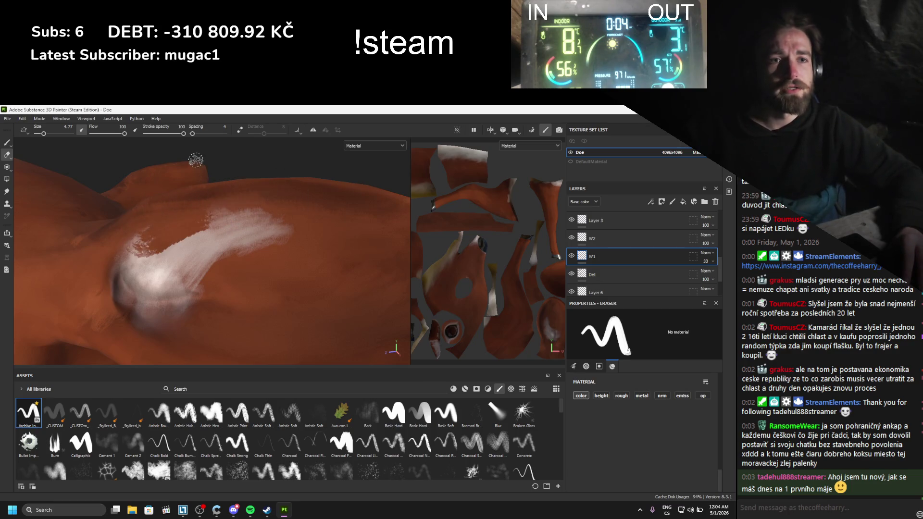
key(ctrl+z)
click(152, 133)
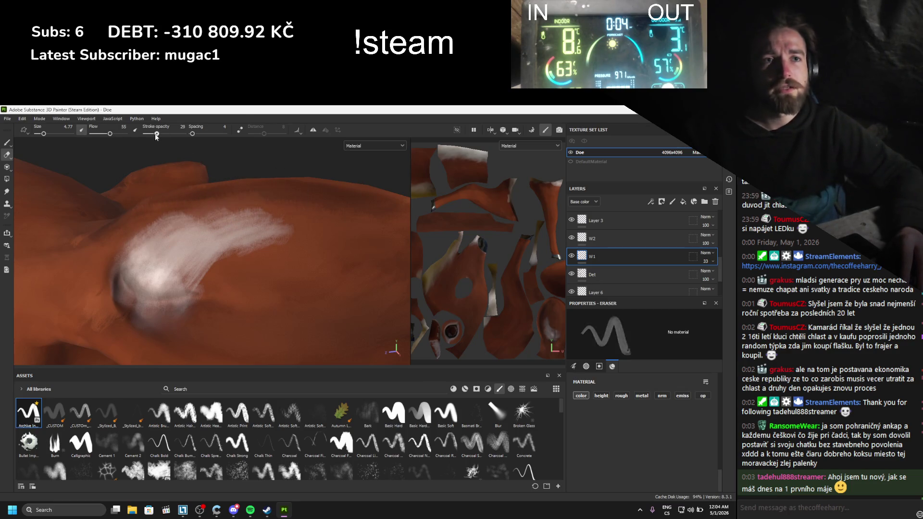
mouse_move(187, 204)
mouse_down()
mouse_move(294, 209)
mouse_move(274, 226)
mouse_move(289, 238)
mouse_move(266, 270)
mouse_up()
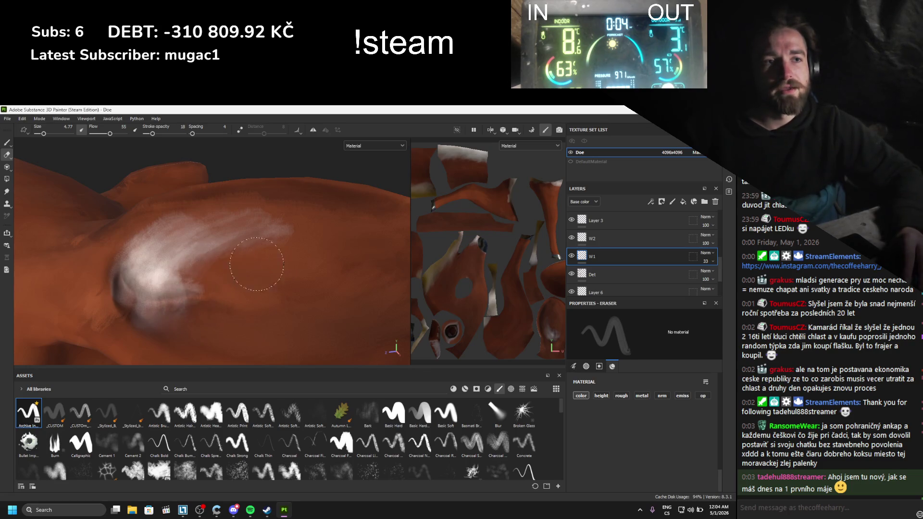
click(7, 192)
mouse_move(159, 240)
ctrl+right_down()
mouse_move(173, 221)
mouse_move(251, 222)
mouse_move(213, 234)
ctrl+right_up()
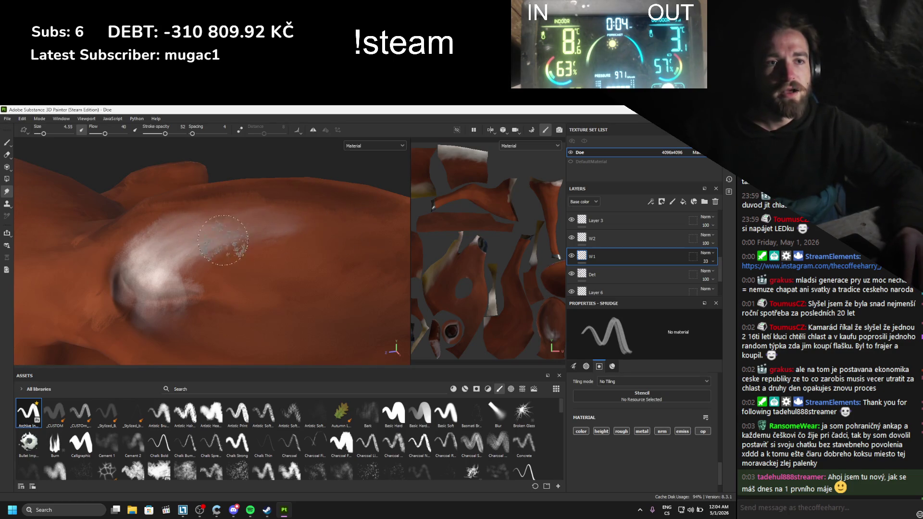
- Smudge the white patch rightward, down-left, and at the ear's base into soft streaks
mouse_move(223, 240)
mouse_down()
mouse_move(231, 258)
mouse_move(313, 228)
mouse_up()
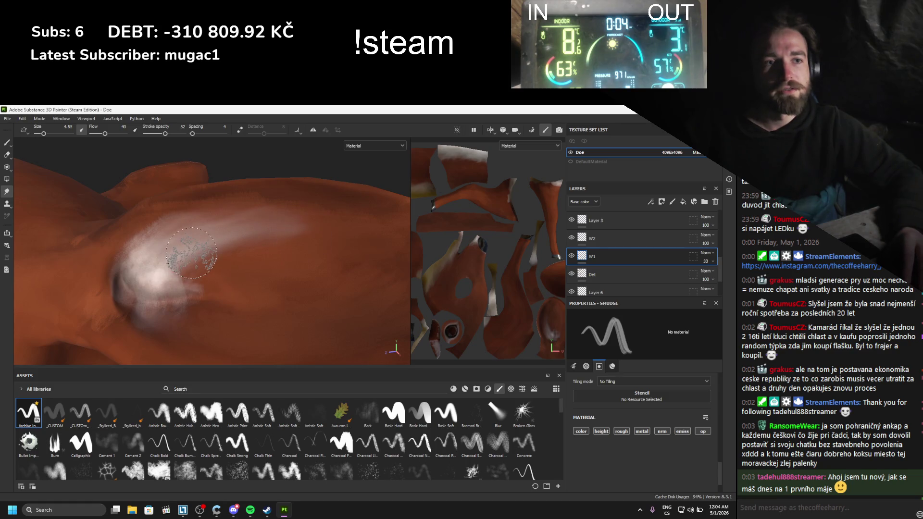
drag(191, 253, 162, 278)
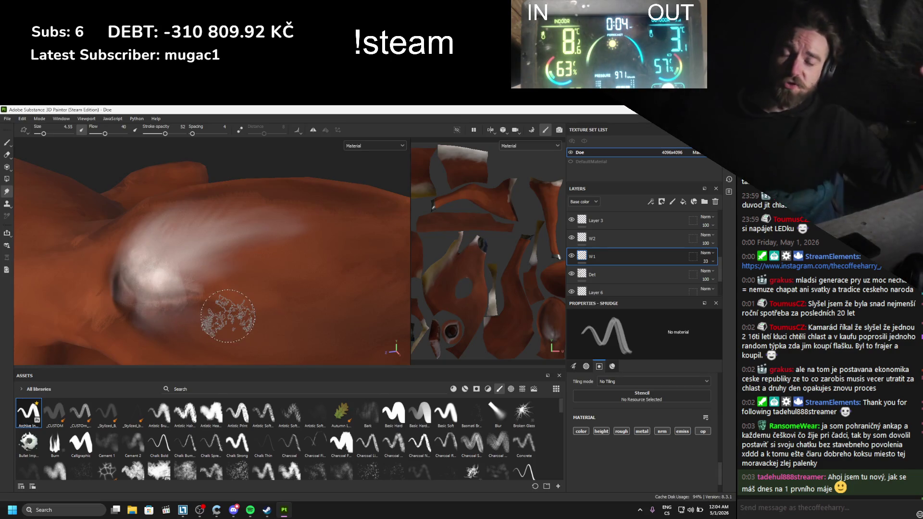
scroll(162, 286, down, 2)
scroll(162, 287, up, 2)
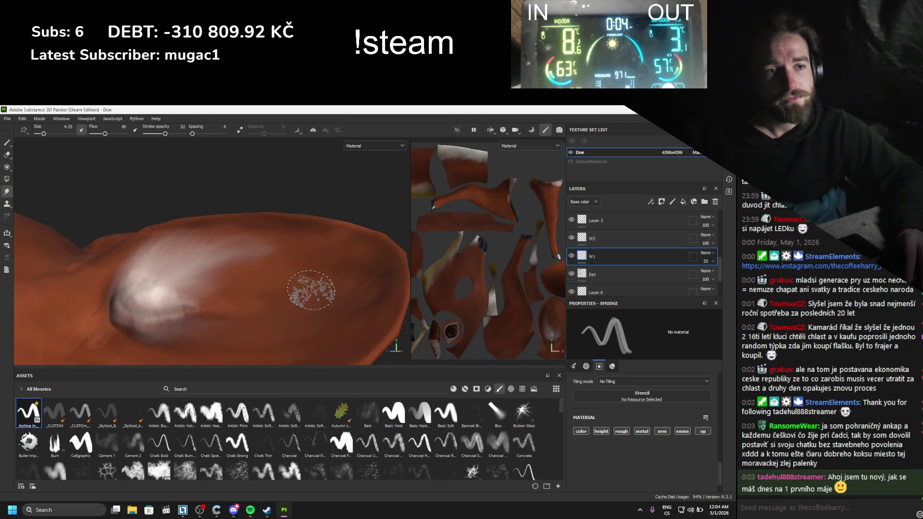
scroll(312, 288, down, 3)
scroll(305, 285, up, 4)
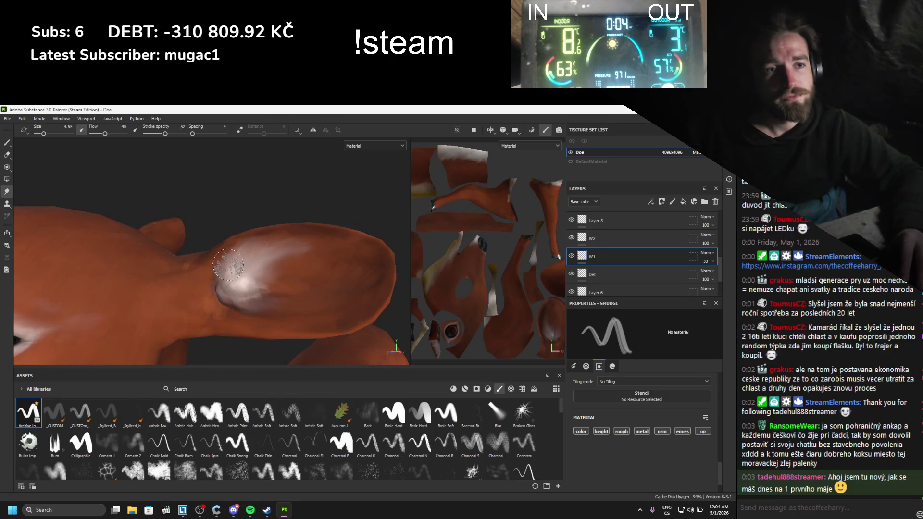
drag(228, 265, 218, 266)
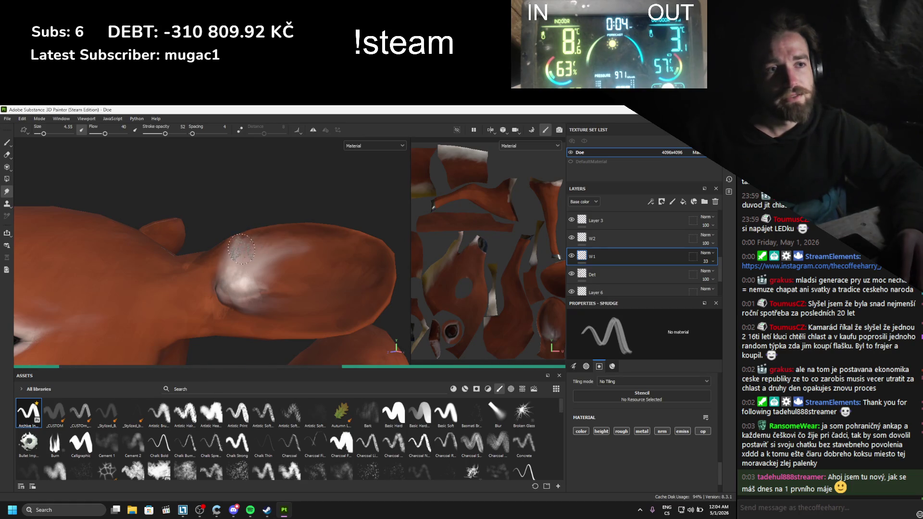
- Orbit and zoom to view the doe's head and neck in profile
alt+drag(241, 249, 275, 280)
mouse_move(214, 265)
alt+mouse_down()
mouse_move(357, 255)
mouse_move(266, 254)
mouse_move(243, 221)
mouse_move(216, 237)
mouse_move(196, 206)
mouse_move(230, 257)
mouse_move(310, 275)
alt+mouse_up()
scroll(266, 254, up, 10)
scroll(309, 274, up, 6)
scroll(251, 285, up, 10)
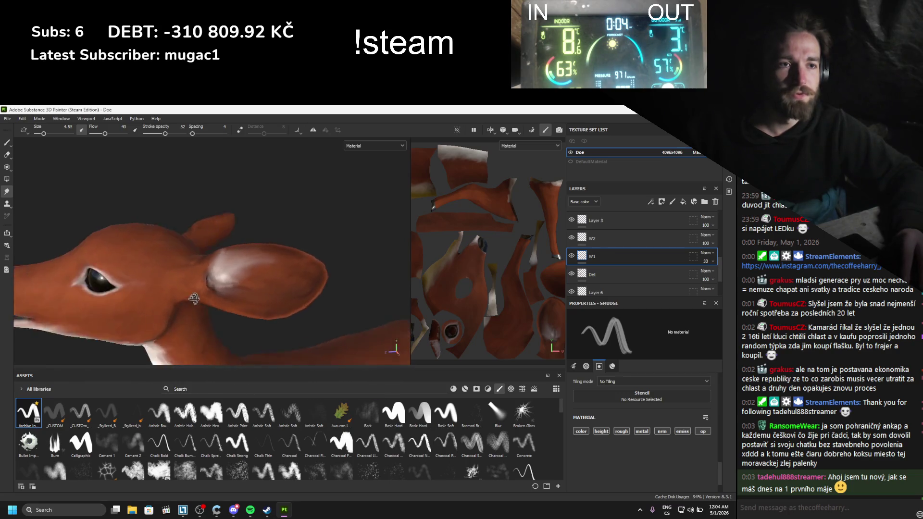
- Paint white fur strokes across the ear's inner side with the Paint tool
key(1)
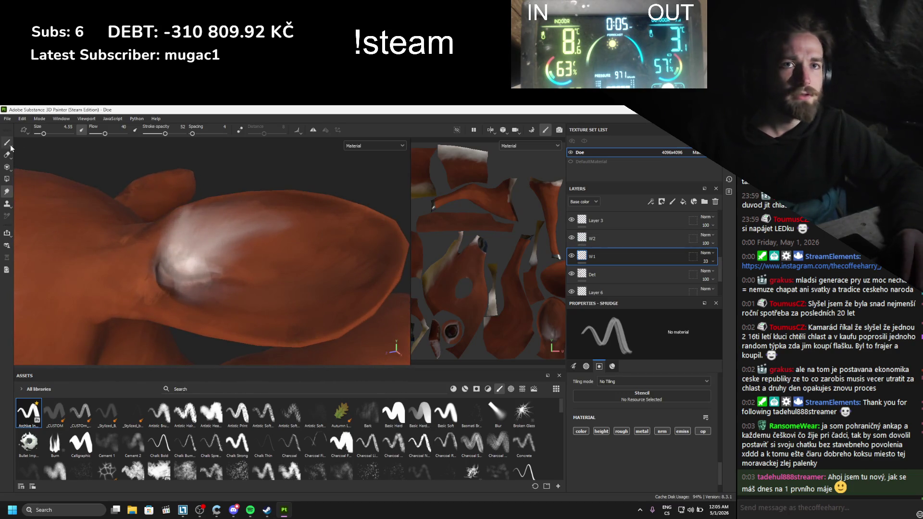
drag(270, 299, 223, 289)
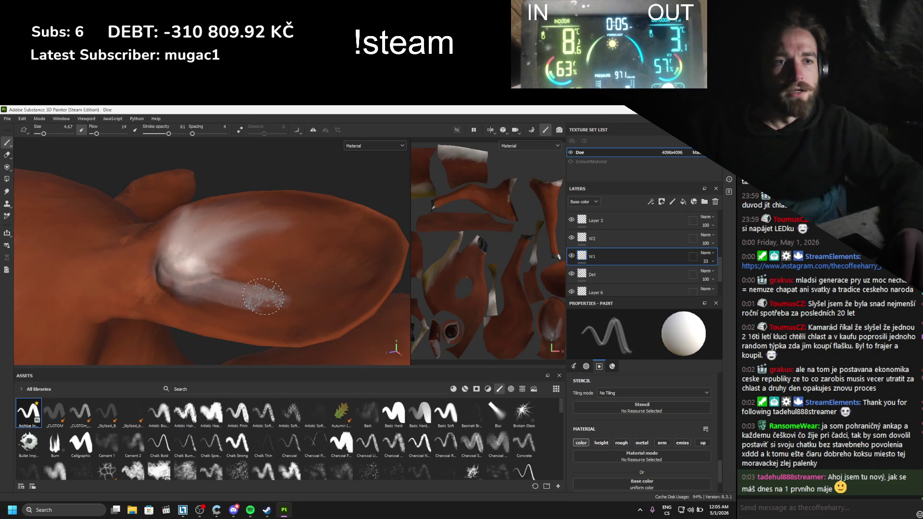
mouse_move(291, 315)
mouse_down()
mouse_move(205, 289)
mouse_move(252, 297)
mouse_move(250, 287)
mouse_up()
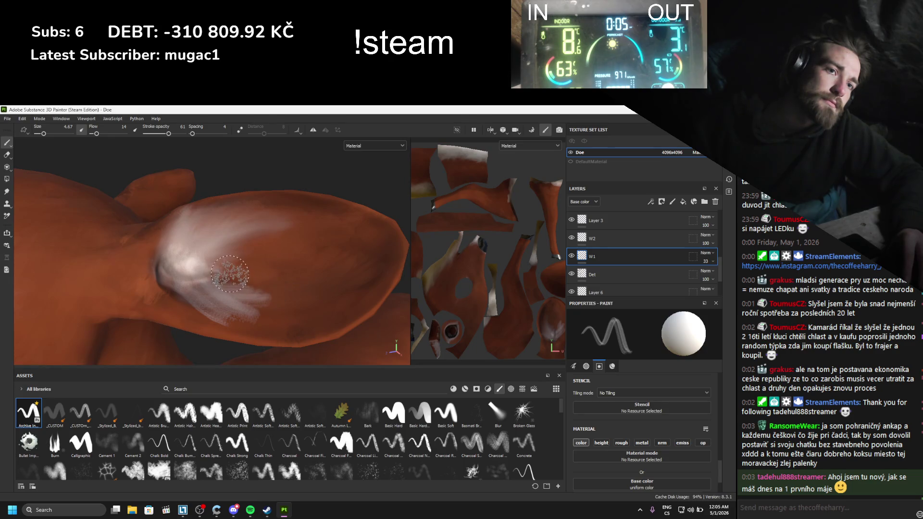
drag(296, 238, 234, 266)
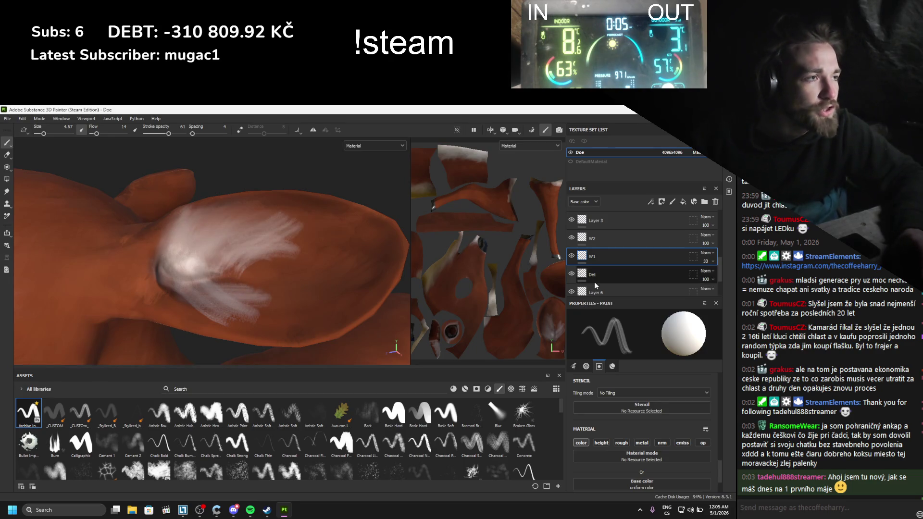
scroll(597, 272, up, 5)
scroll(592, 256, down, 5)
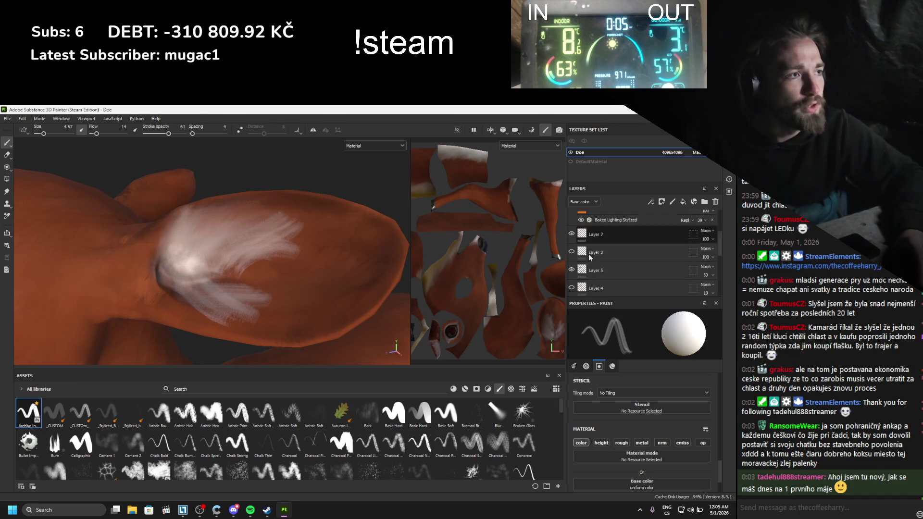
mouse_move(256, 287)
mouse_down()
mouse_move(269, 315)
mouse_move(340, 295)
mouse_move(221, 283)
mouse_move(223, 273)
mouse_move(294, 298)
mouse_move(369, 295)
mouse_up()
- Resize the brush and add finer grey-white fur strokes along the patch's left and lower-left edges
key(bracketleft)
key(bracketleft)
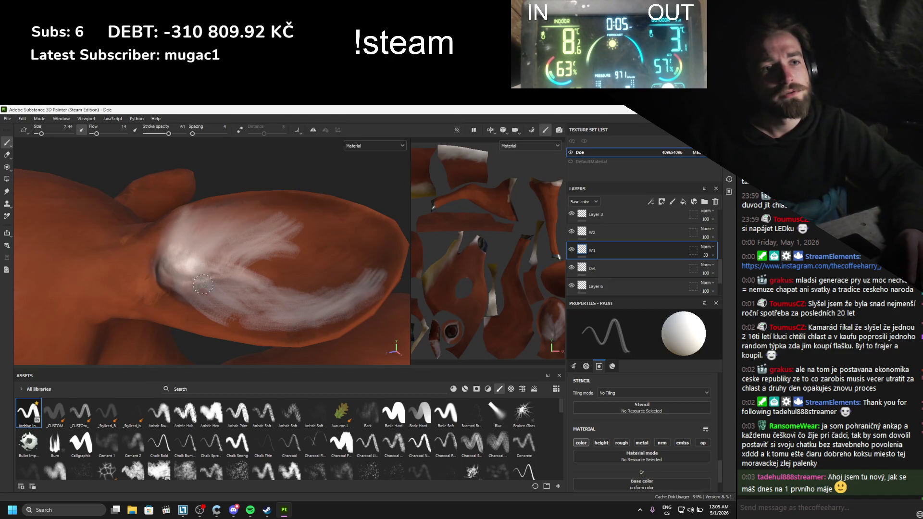
key(bracketright)
mouse_move(173, 277)
mouse_down()
mouse_move(157, 282)
mouse_move(204, 320)
mouse_up()
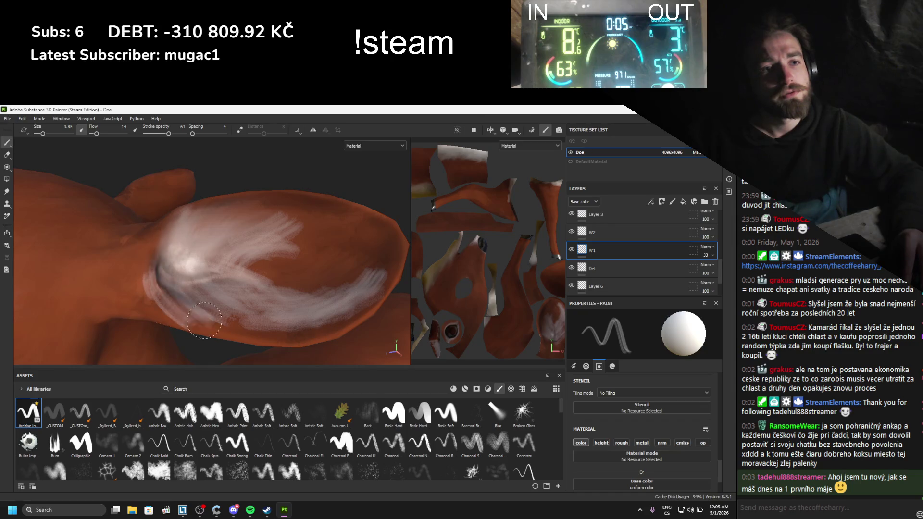
drag(163, 285, 198, 300)
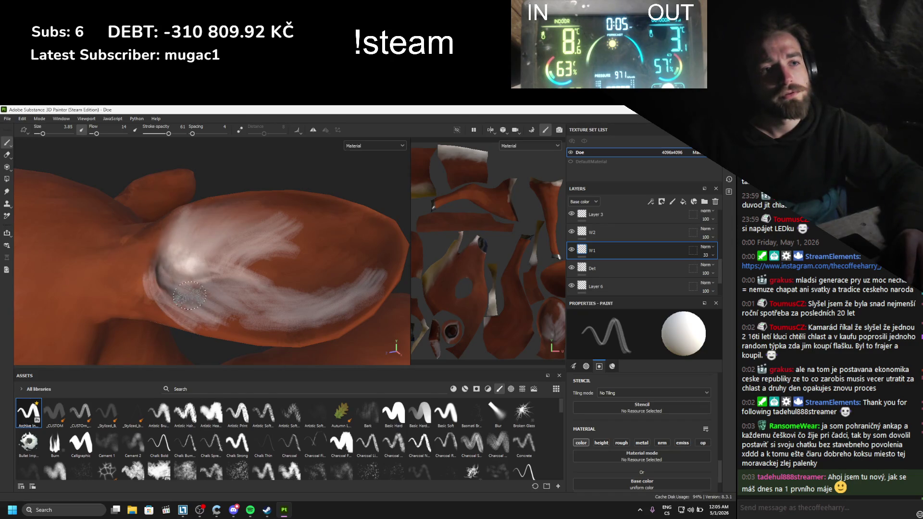
mouse_move(164, 274)
mouse_down()
mouse_move(147, 268)
mouse_move(170, 244)
mouse_up()
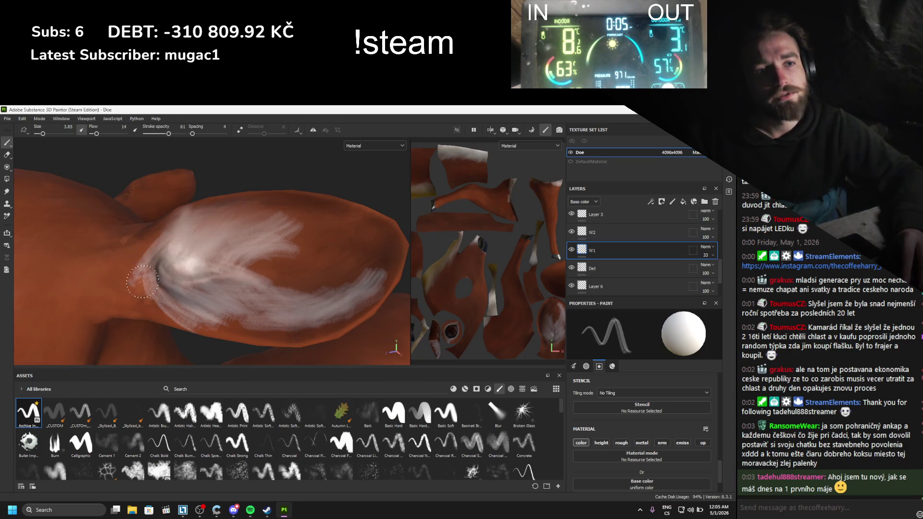
mouse_move(127, 281)
mouse_down()
mouse_move(162, 265)
mouse_move(127, 279)
mouse_move(135, 262)
mouse_move(162, 276)
mouse_up()
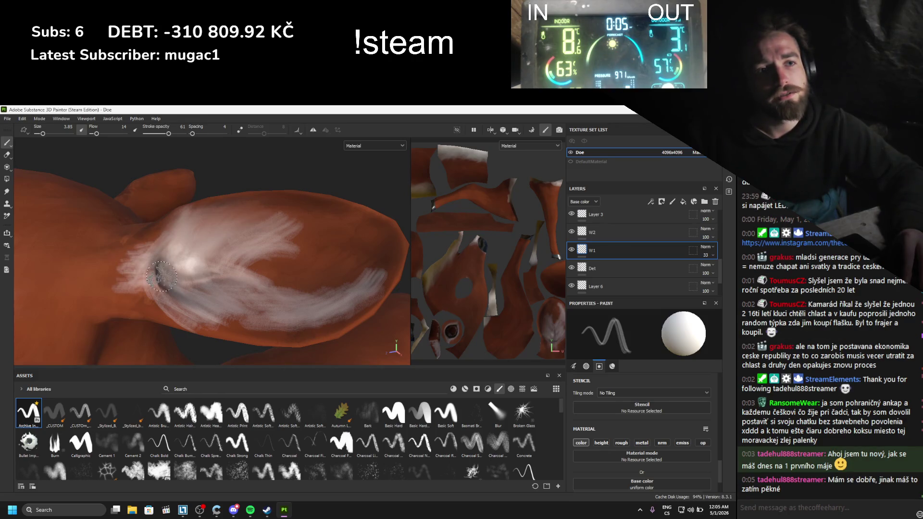
- Smudge the white fur across the ear toward its tip and further down
click(7, 191)
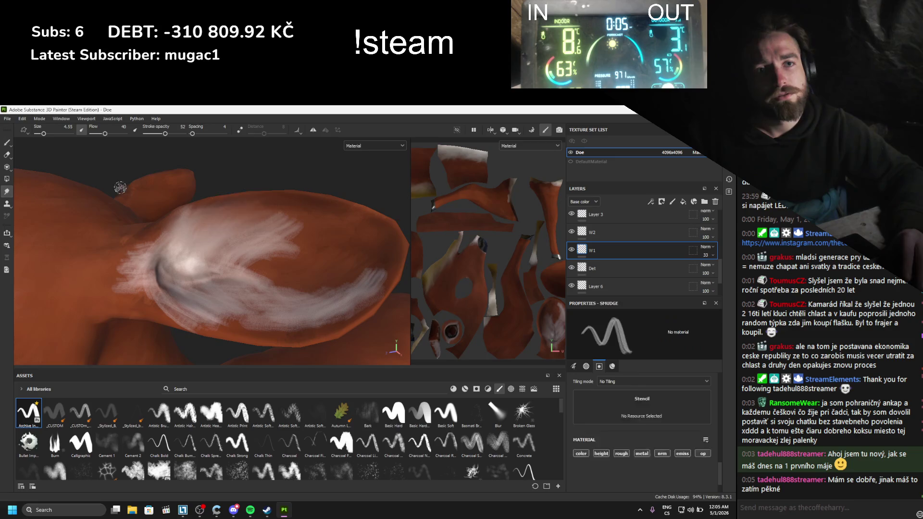
click(247, 227)
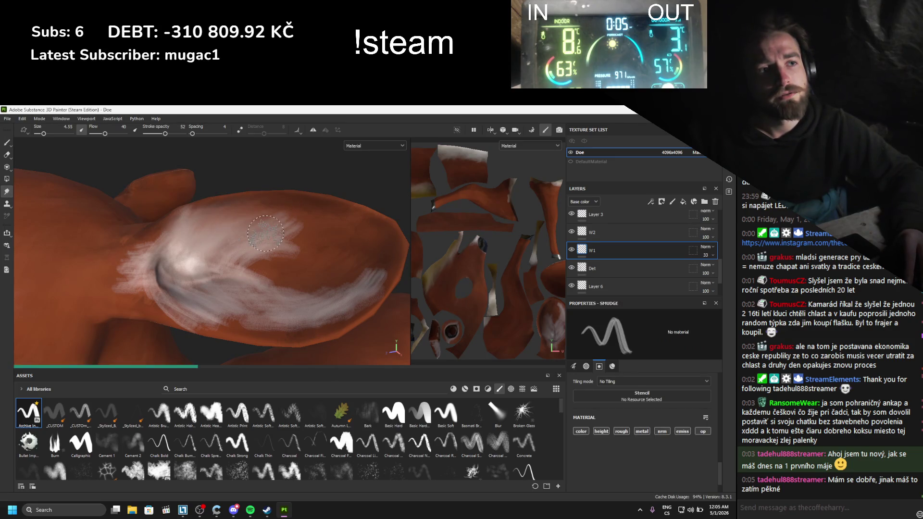
mouse_move(265, 232)
mouse_down()
mouse_move(225, 251)
mouse_move(377, 247)
mouse_move(298, 242)
mouse_move(208, 258)
mouse_move(294, 289)
mouse_move(264, 295)
mouse_move(357, 277)
mouse_up()
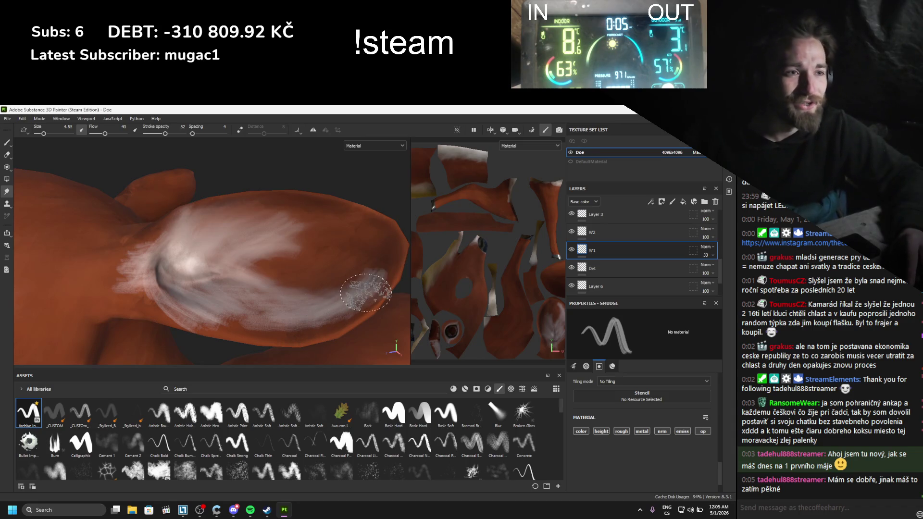
drag(392, 265, 365, 269)
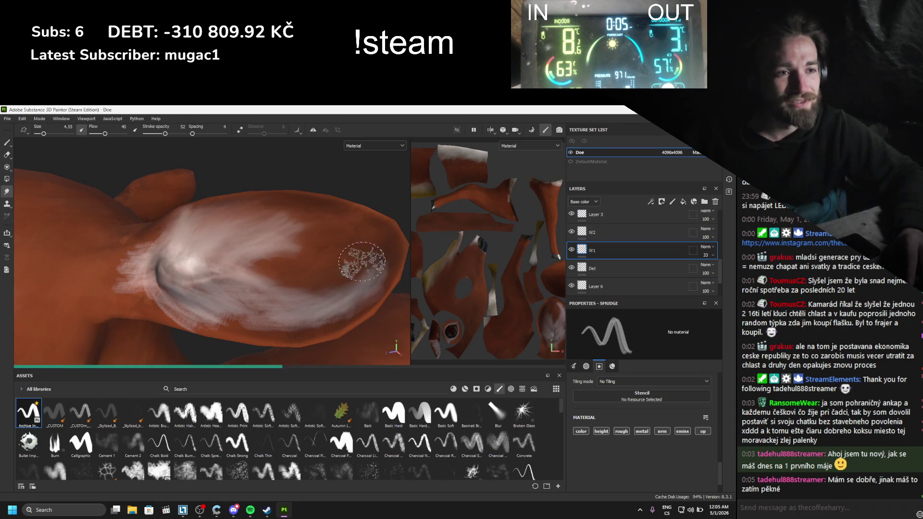
drag(176, 287, 206, 318)
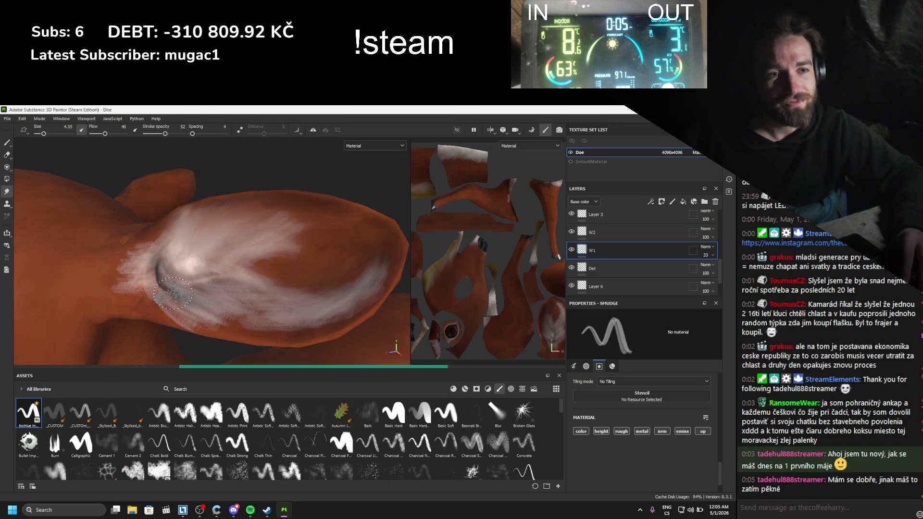
- Orbit behind the ear and smudge the white patch's lower edge smooth
scroll(267, 262, down, 5)
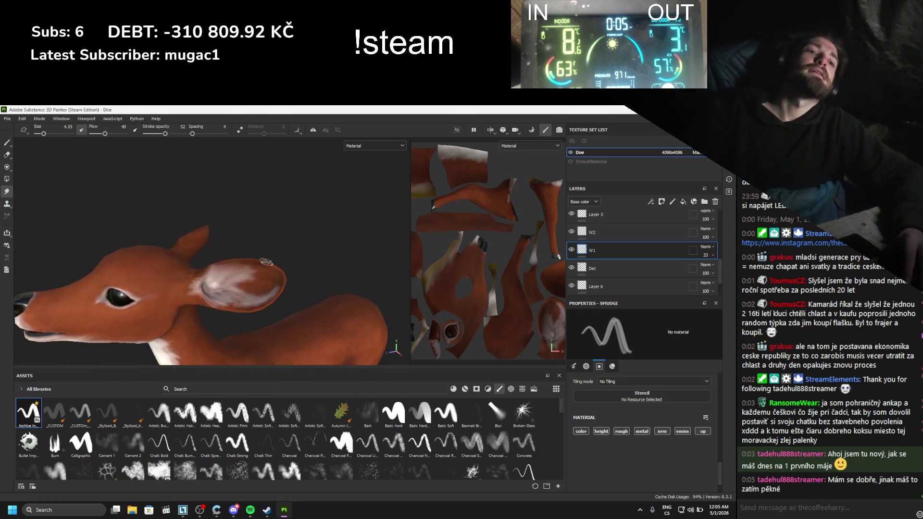
mouse_move(375, 277)
alt+mouse_down()
mouse_move(260, 283)
mouse_move(193, 346)
alt+mouse_up()
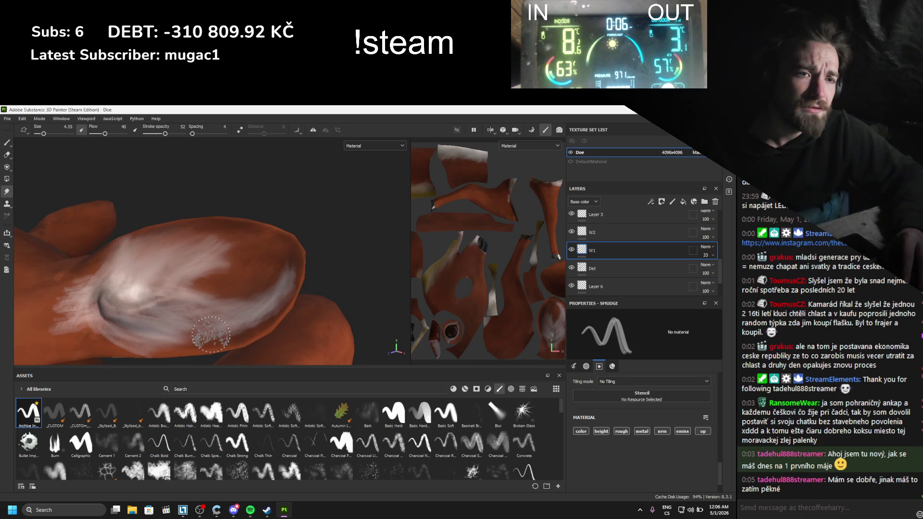
mouse_move(211, 334)
mouse_down()
mouse_move(263, 315)
mouse_move(242, 290)
mouse_up()
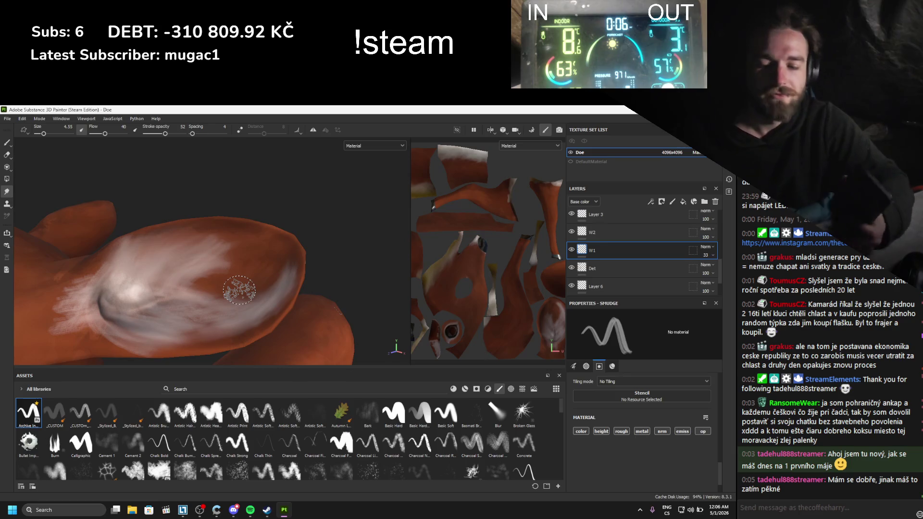
alt+drag(232, 288, 234, 290)
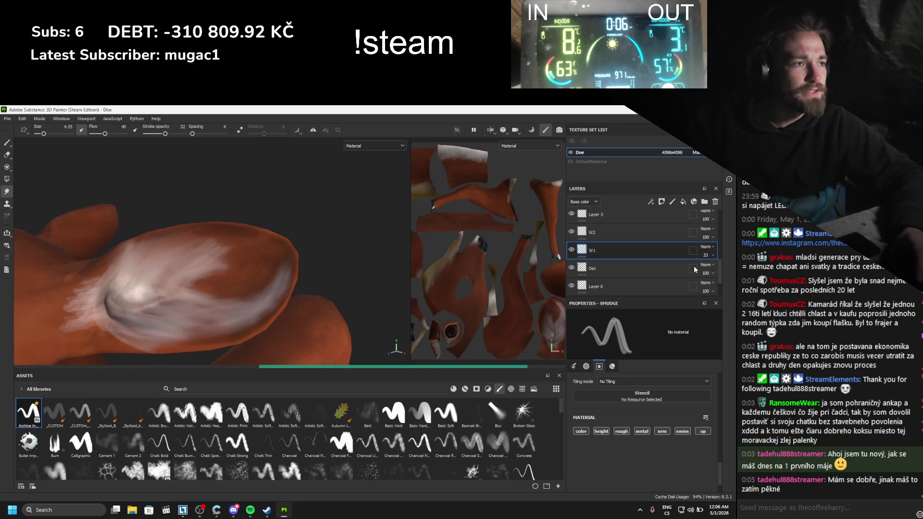
scroll(644, 275, down, 5)
scroll(644, 276, down, 2)
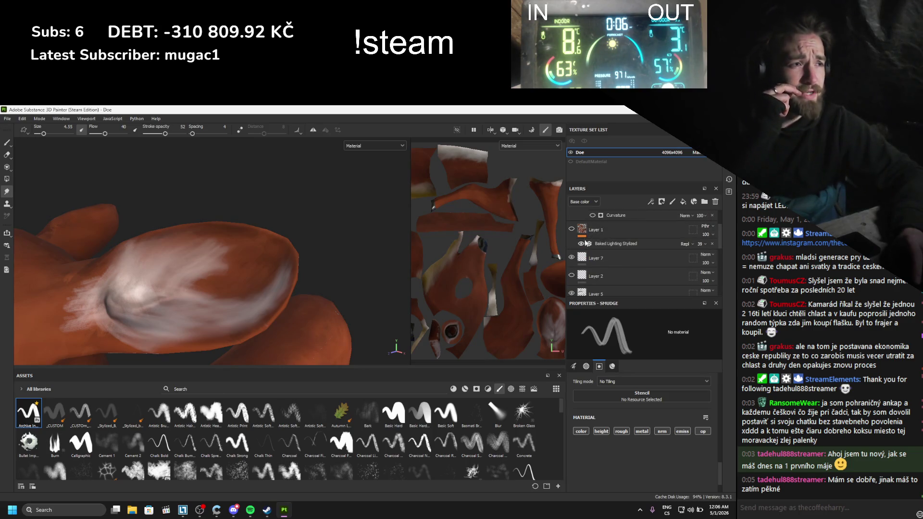
- Orbit and zoom to bring the ear's white patch side-on into close view
scroll(642, 275, down, 3)
scroll(181, 315, down, 3)
mouse_move(181, 316)
alt+mouse_down()
mouse_move(136, 299)
mouse_move(233, 288)
alt+mouse_up()
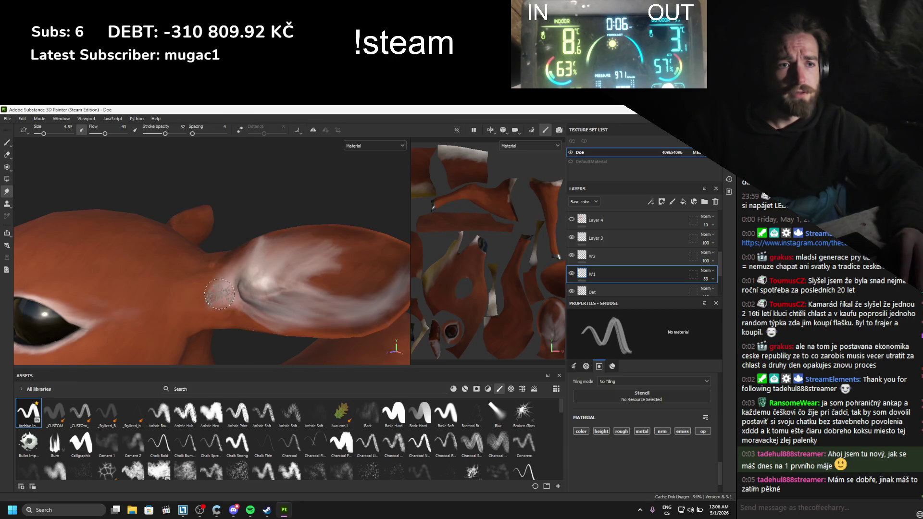
alt+drag(329, 329, 324, 284)
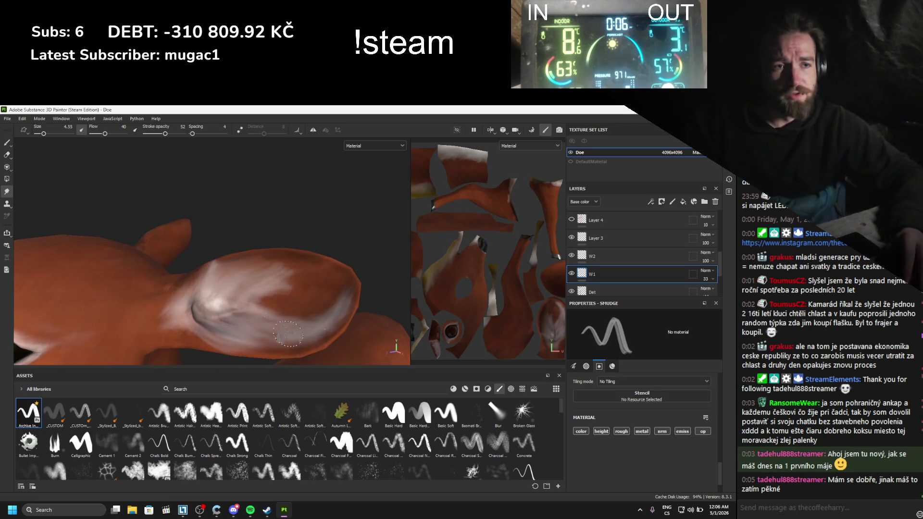
alt+drag(215, 302, 134, 303)
scroll(322, 321, up, 5)
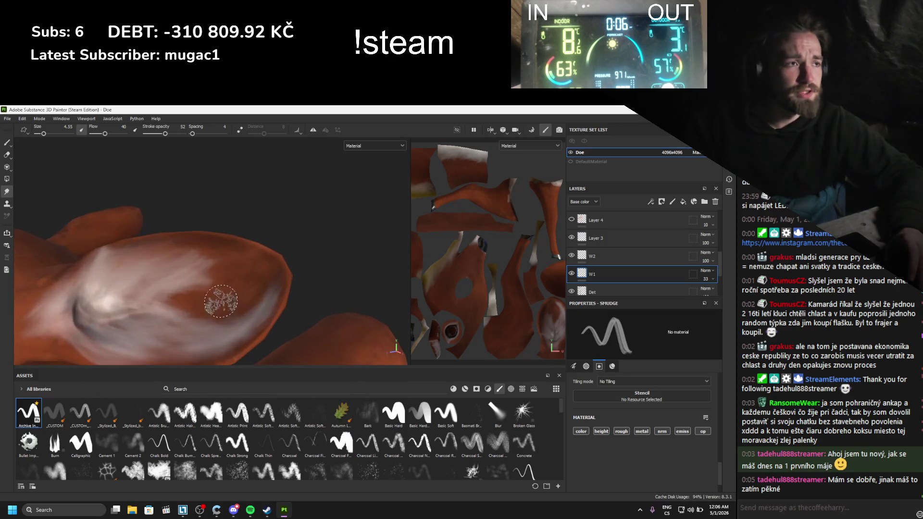
alt+drag(322, 322, 434, 283)
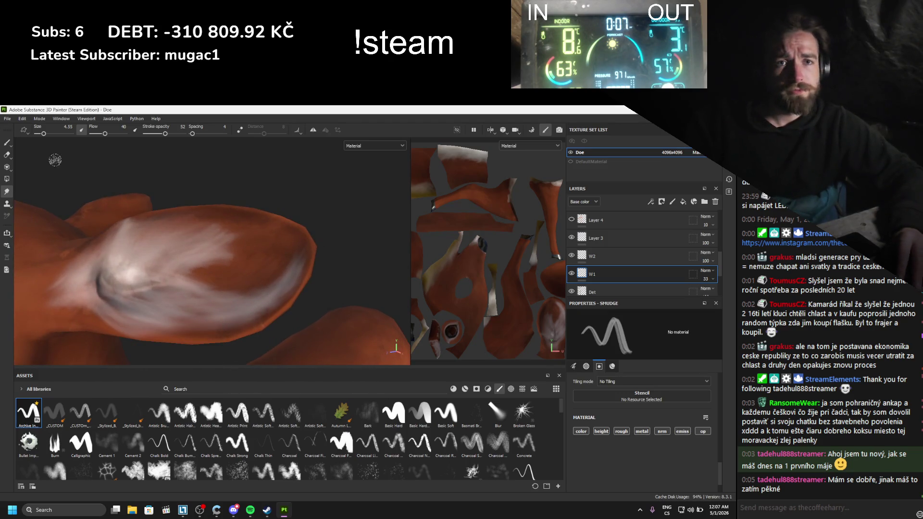
- Lightly erase across the white fur patch with the Eraser at brush size 5.31
click(8, 154)
alt+drag(192, 182, 195, 212)
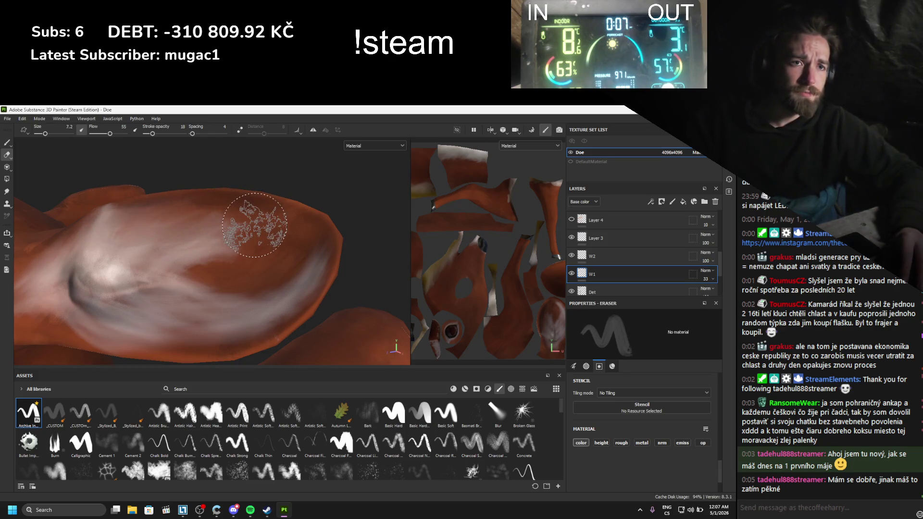
ctrl+right_drag(255, 225, 197, 256)
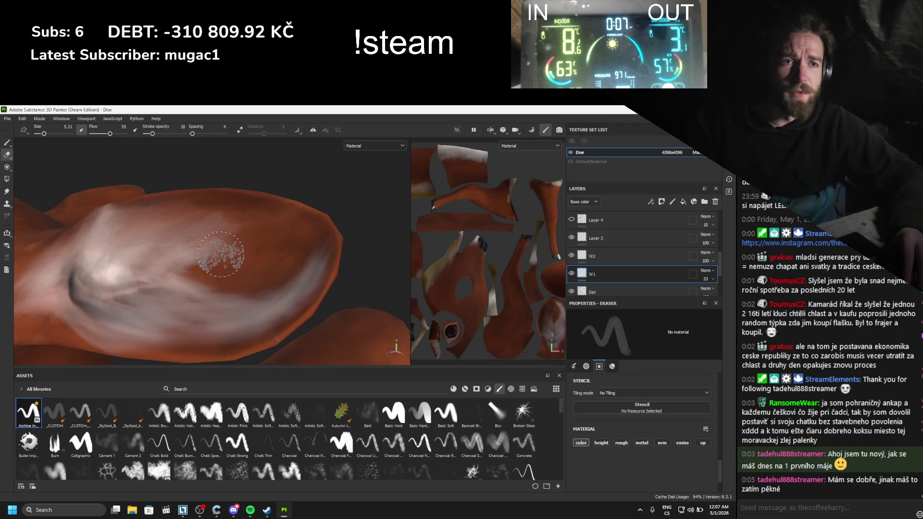
mouse_move(227, 257)
mouse_down()
mouse_move(236, 254)
mouse_move(233, 232)
mouse_move(220, 214)
mouse_move(245, 224)
mouse_move(314, 295)
mouse_move(283, 308)
mouse_move(339, 246)
mouse_move(302, 276)
mouse_up()
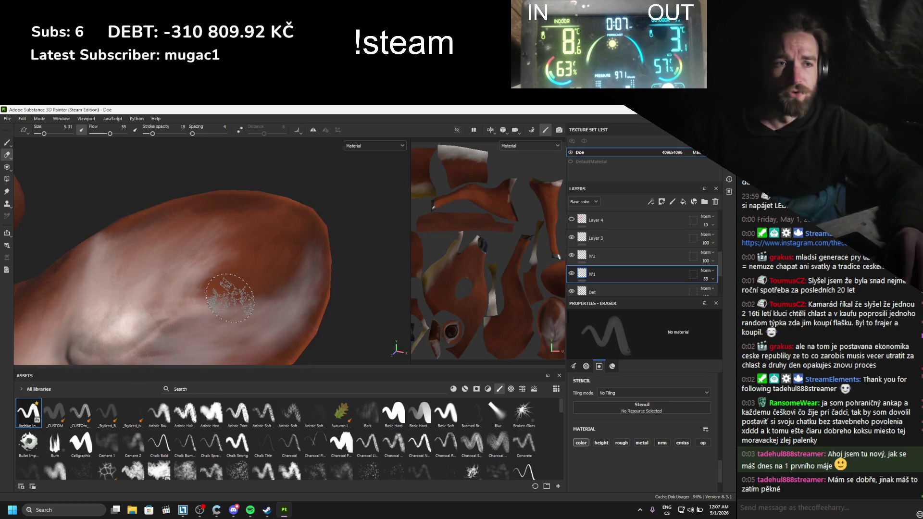
mouse_move(233, 295)
mouse_down()
mouse_move(291, 292)
mouse_move(266, 297)
mouse_up()
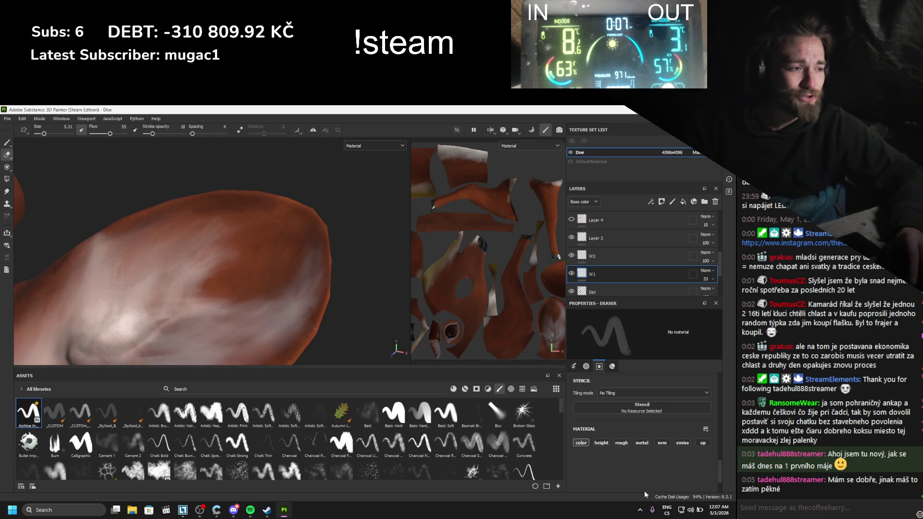
- Turn off energy saver, set plugged-in power mode to Best Performance, and minimize Settings
right_click(699, 513)
click(692, 489)
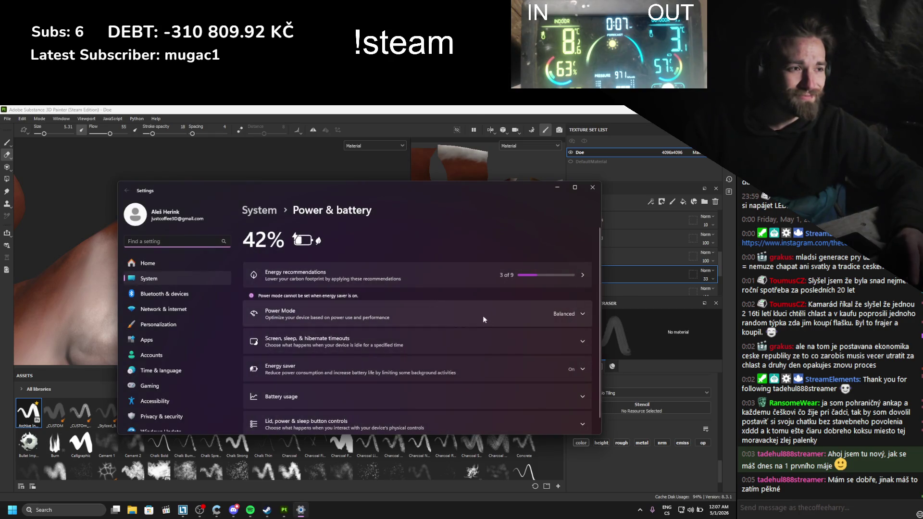
click(505, 315)
scroll(550, 333, down, 1)
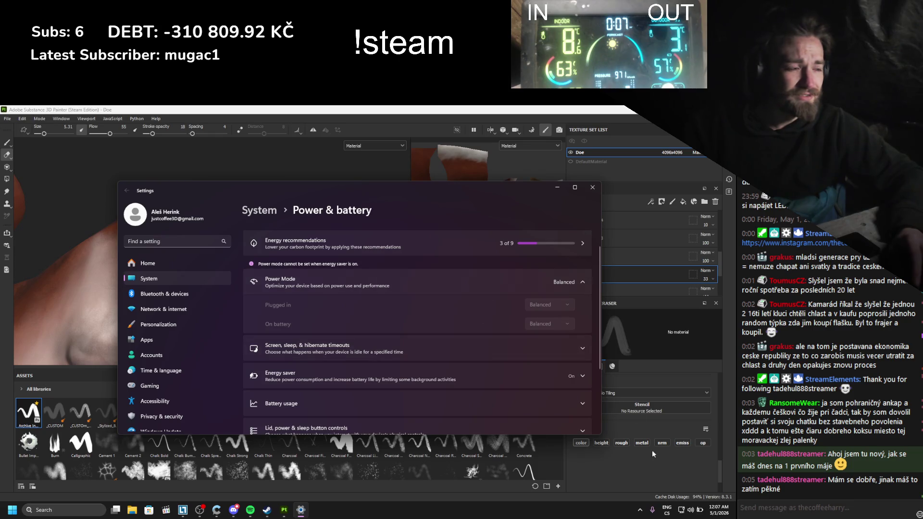
click(690, 511)
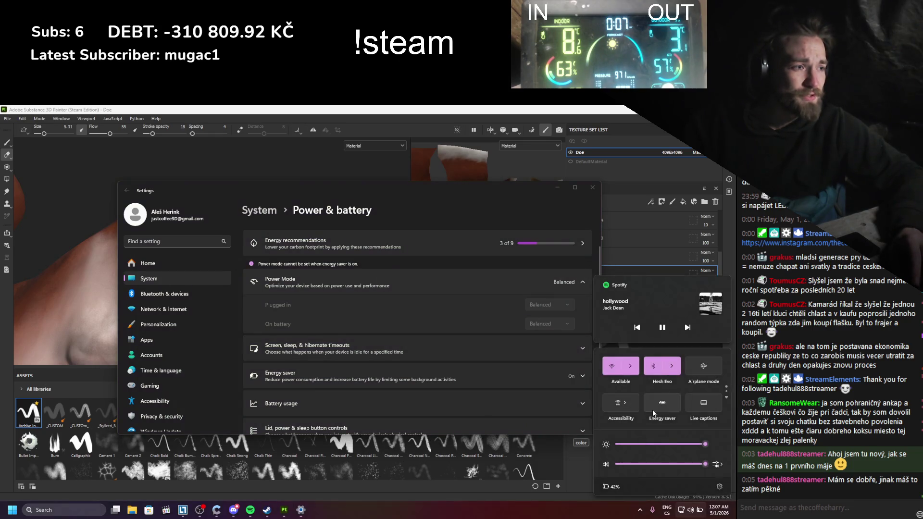
click(529, 295)
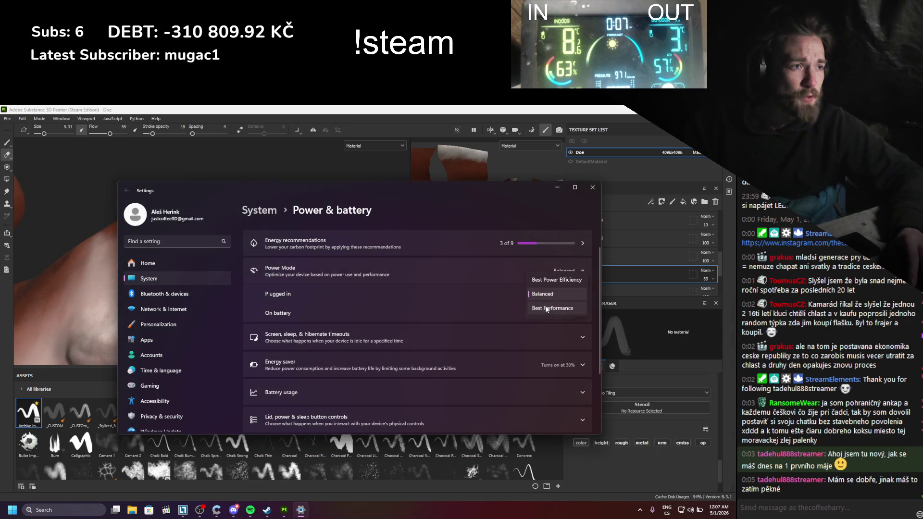
click(547, 308)
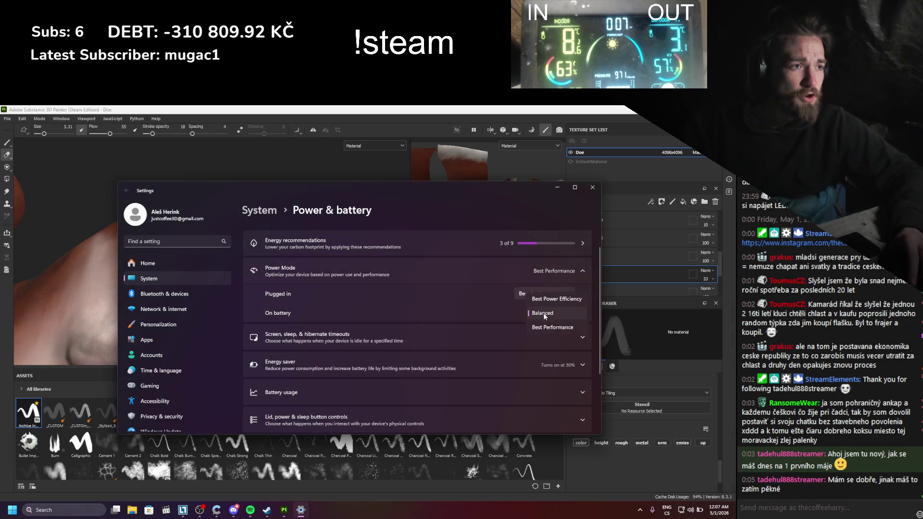
click(556, 192)
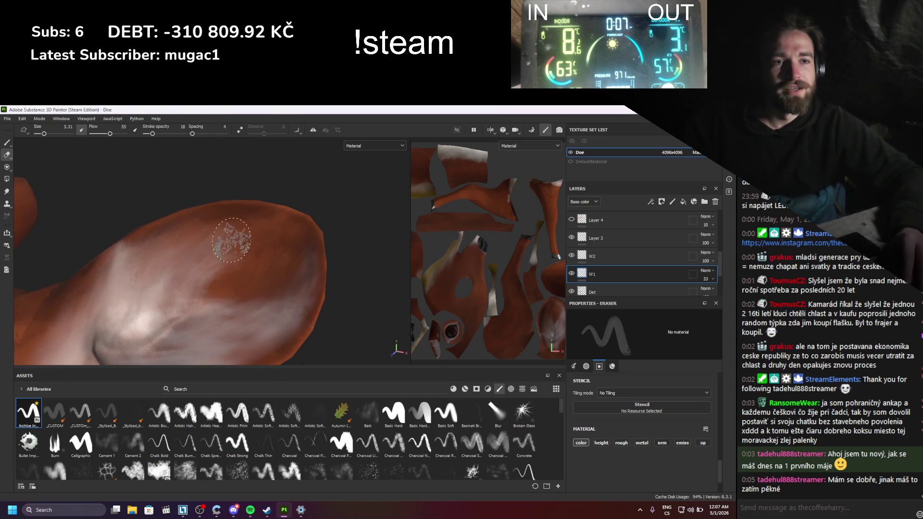
- Orbit to the ear and erase its grey speckled patches
alt+drag(216, 221, 212, 189)
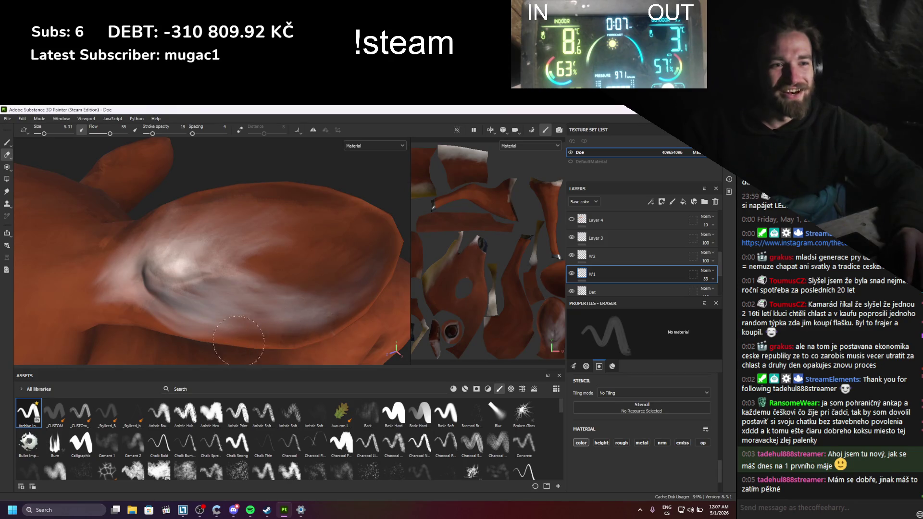
alt+drag(336, 279, 304, 294)
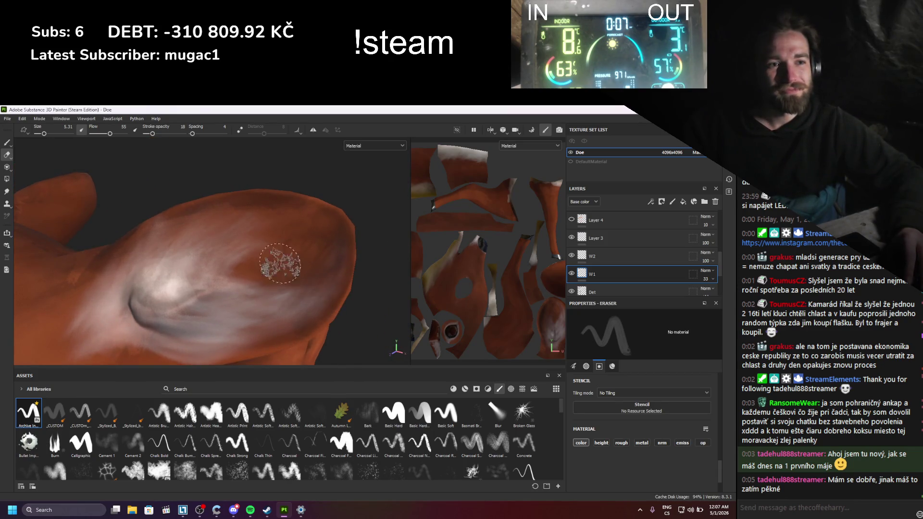
mouse_move(241, 272)
mouse_down()
mouse_move(246, 235)
mouse_move(237, 245)
mouse_move(277, 221)
mouse_move(241, 208)
mouse_up()
scroll(598, 266, down, 2)
- On the BaseColor layer, sample the orange fur colour and raise the brush size to 5.49
click(592, 264)
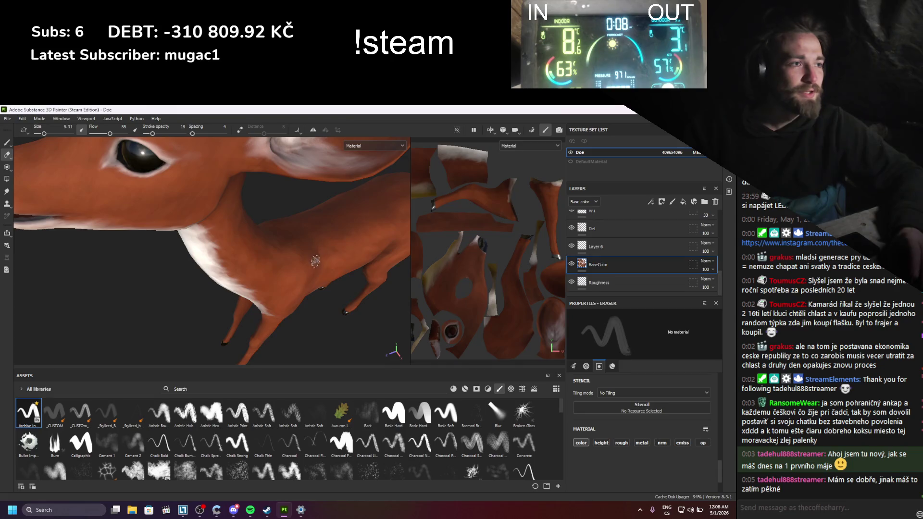
alt+drag(252, 279, 202, 226)
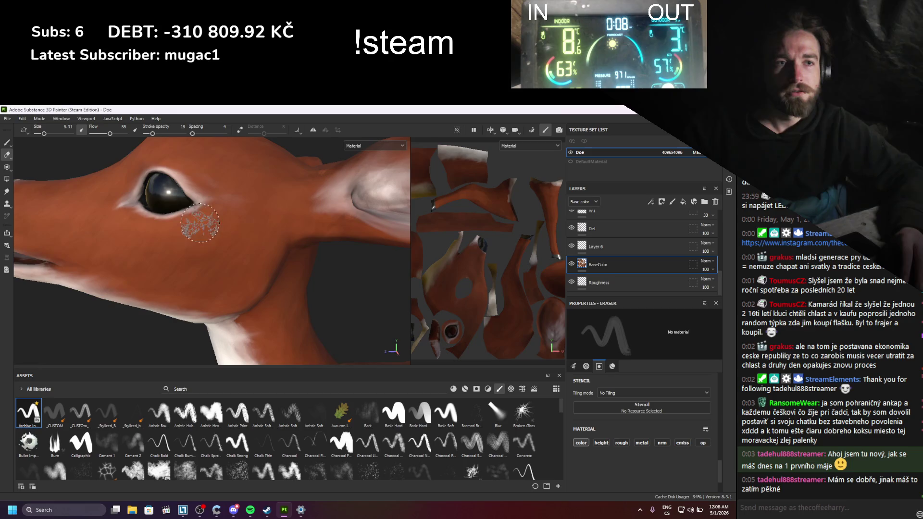
click(7, 142)
key(p)
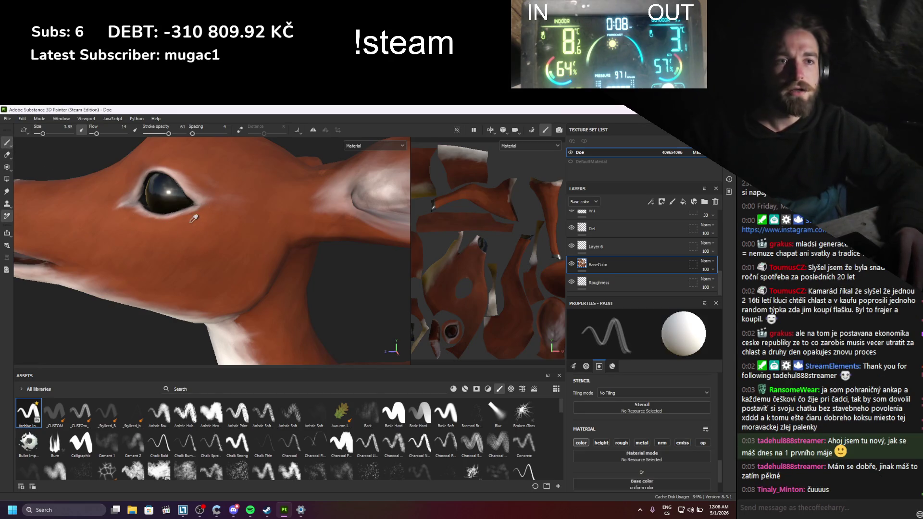
click(294, 247)
mouse_move(294, 248)
alt+mouse_down()
mouse_move(293, 266)
mouse_move(316, 289)
mouse_move(215, 254)
alt+mouse_up()
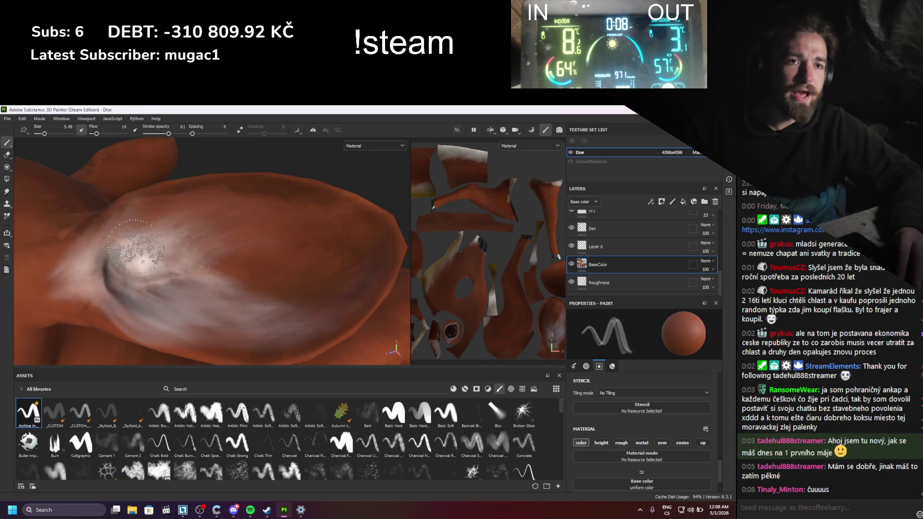
key(bracketright)
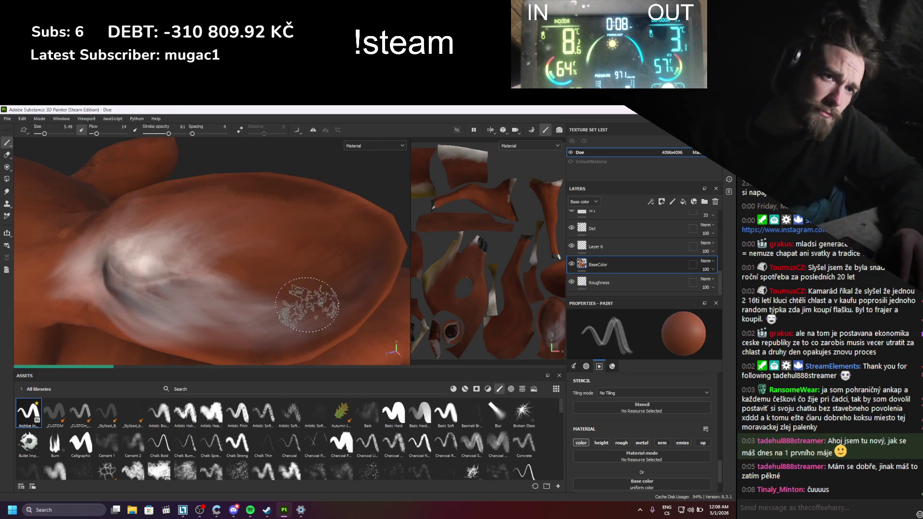
mouse_move(364, 313)
alt+mouse_down()
mouse_move(348, 295)
mouse_move(260, 269)
alt+mouse_up()
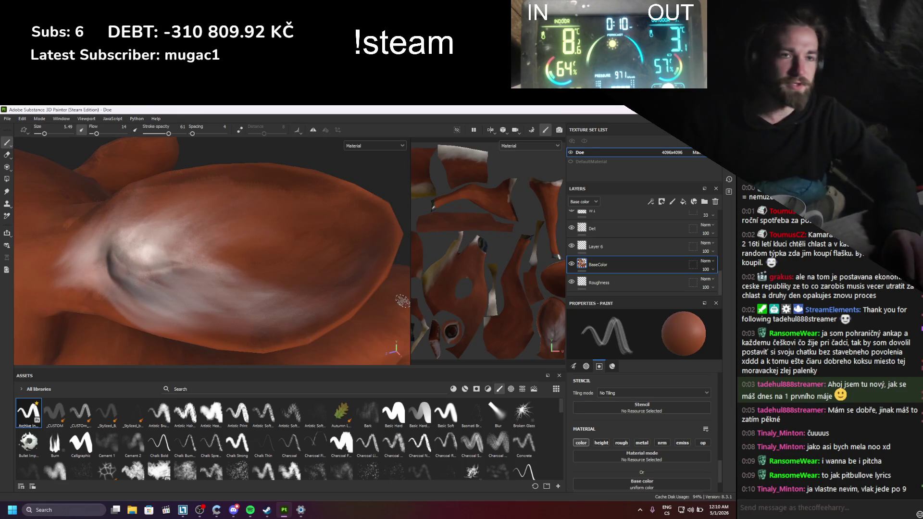
- Orbit to a side view of the doe's head and pick the Smudge tool
scroll(314, 280, down, 5)
scroll(240, 264, up, 5)
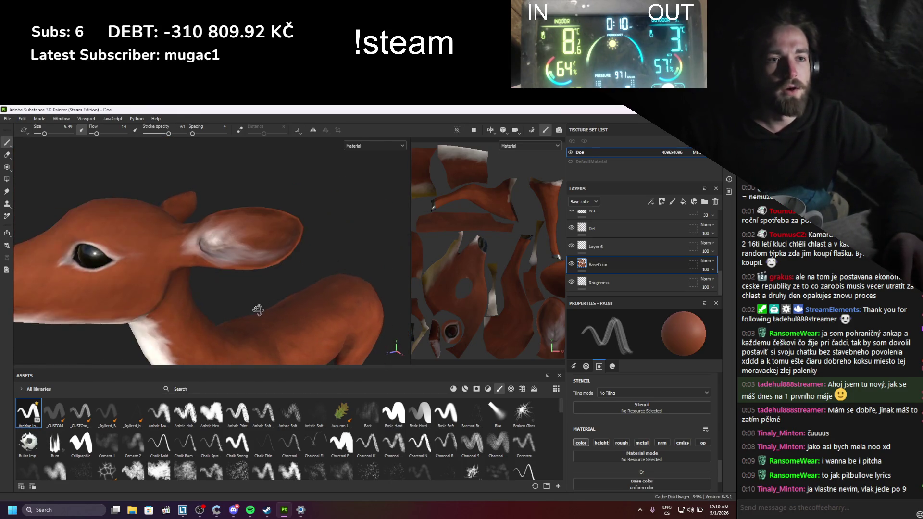
mouse_move(154, 210)
alt+mouse_down()
mouse_move(253, 243)
mouse_move(276, 229)
alt+mouse_up()
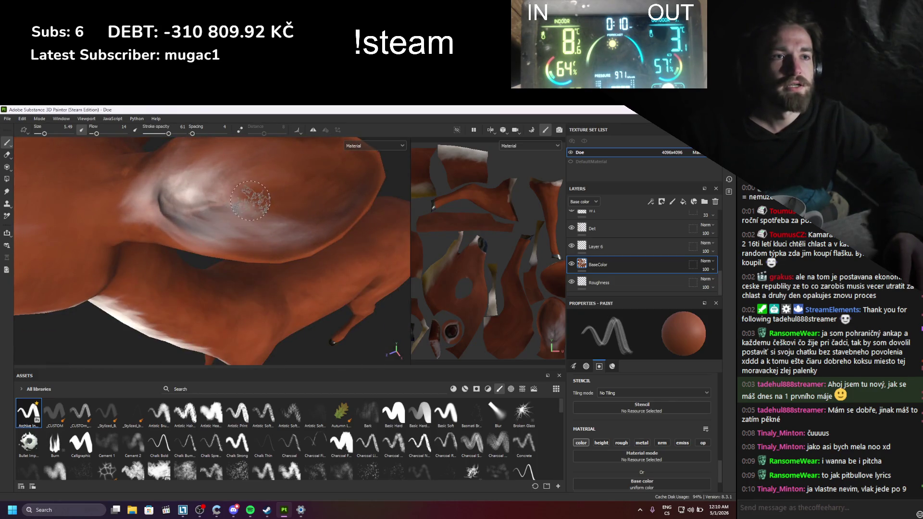
alt+drag(284, 214, 211, 225)
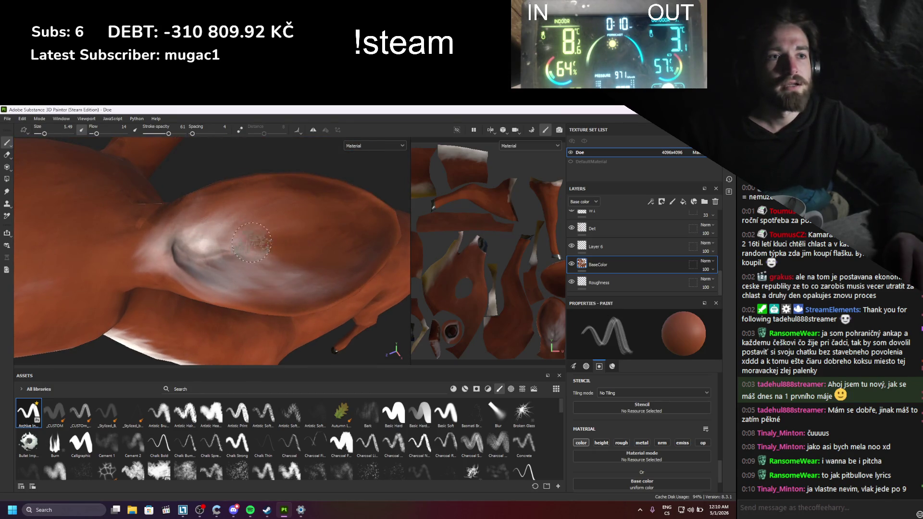
mouse_move(358, 274)
alt+mouse_down()
mouse_move(366, 259)
mouse_move(319, 212)
mouse_move(268, 232)
mouse_move(39, 222)
alt+mouse_up()
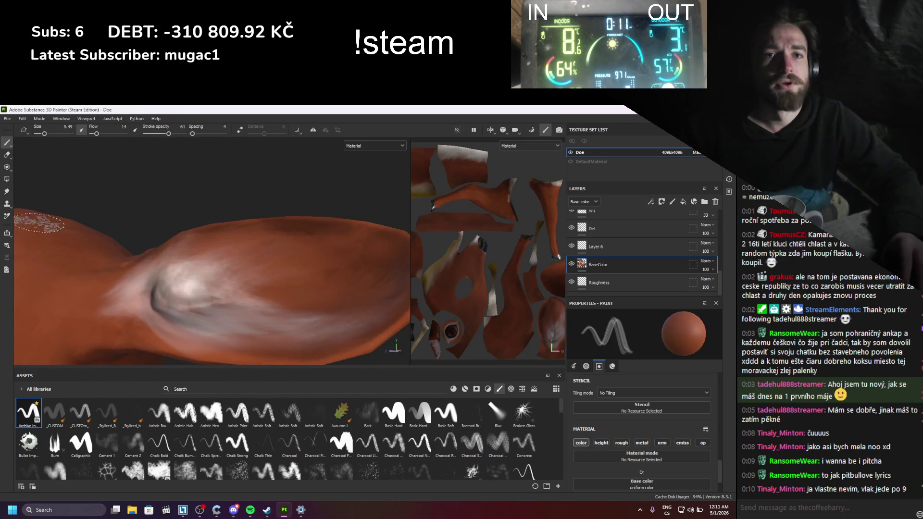
click(7, 192)
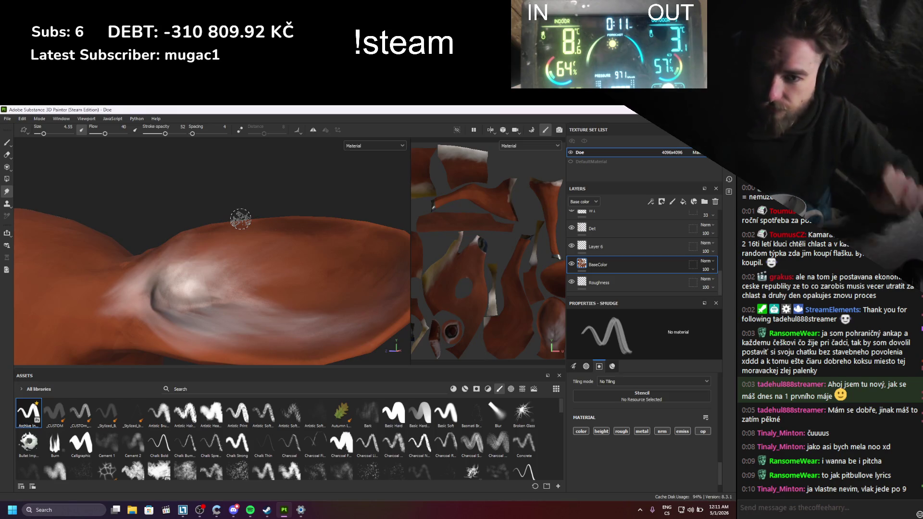
- Orbit the ear so its inner surface faces the viewer
alt+drag(240, 219, 233, 219)
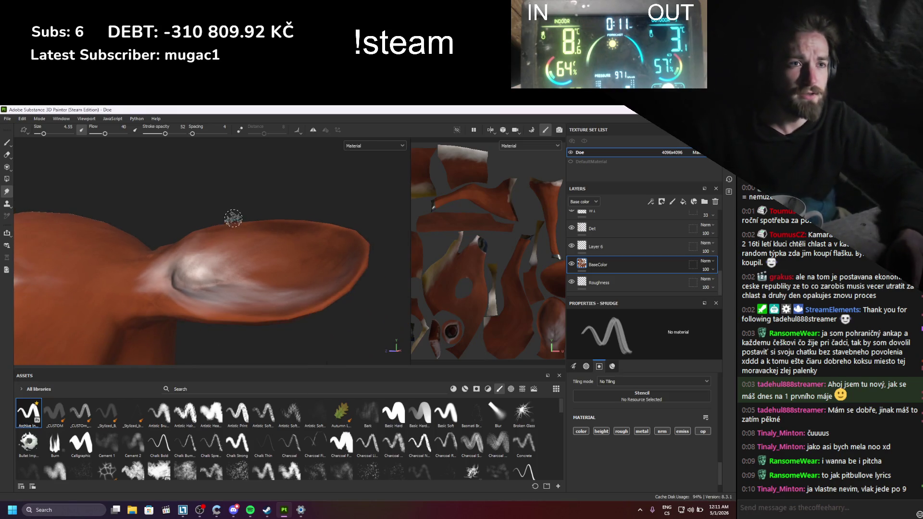
alt+drag(294, 237, 304, 273)
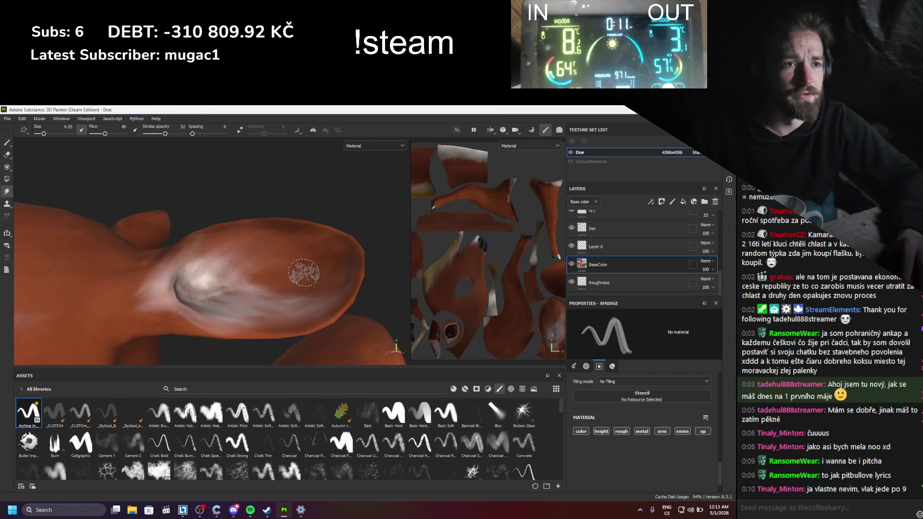
mouse_move(336, 300)
alt+mouse_down()
mouse_move(310, 300)
mouse_move(335, 258)
alt+mouse_up()
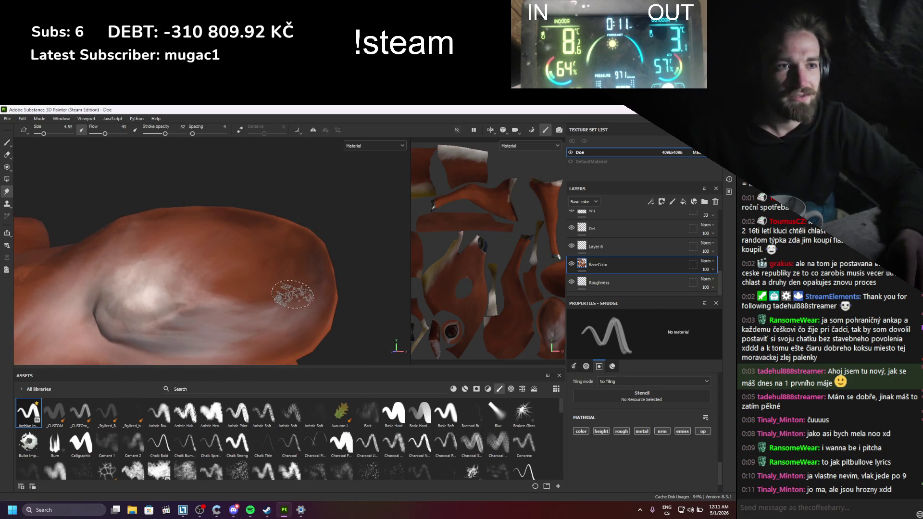
mouse_move(298, 293)
alt+mouse_down()
mouse_move(321, 286)
mouse_move(265, 301)
alt+mouse_up()
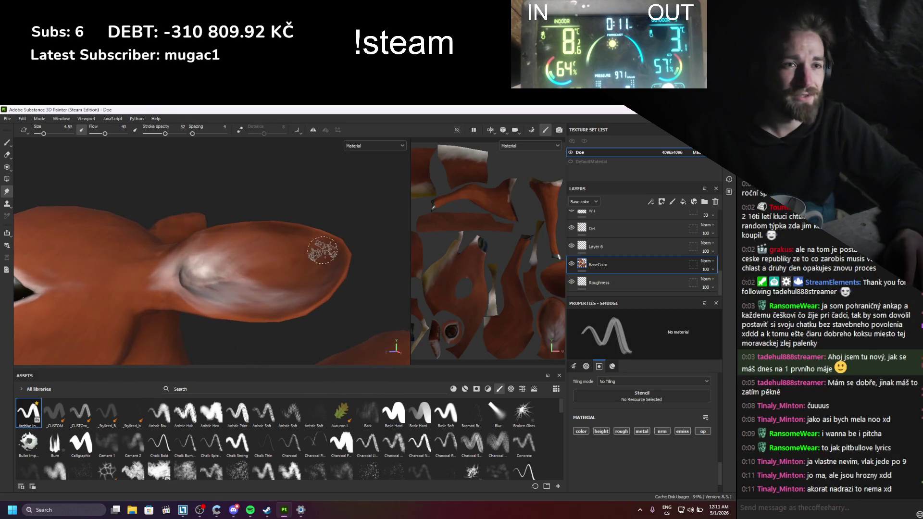
scroll(583, 245, up, 2)
- On layer W1, smudge the white fur across the doe's inner ear
click(582, 238)
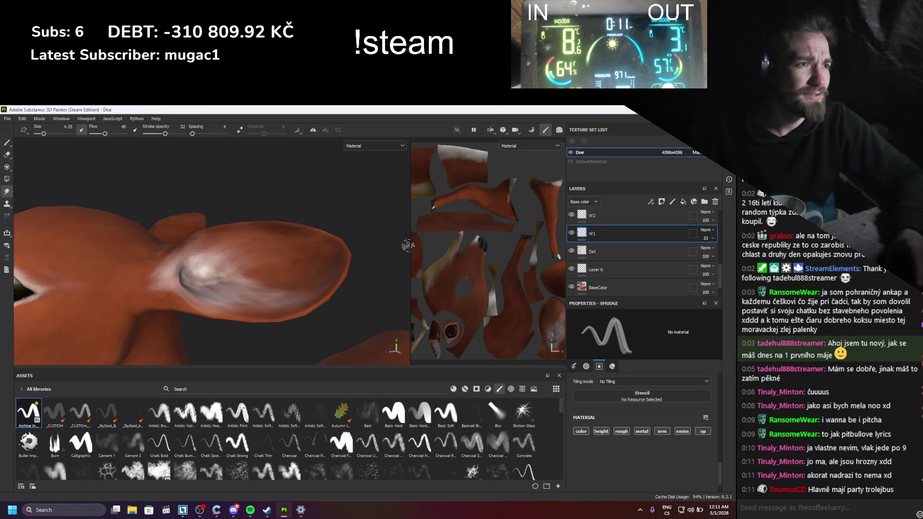
alt+drag(307, 288, 270, 306)
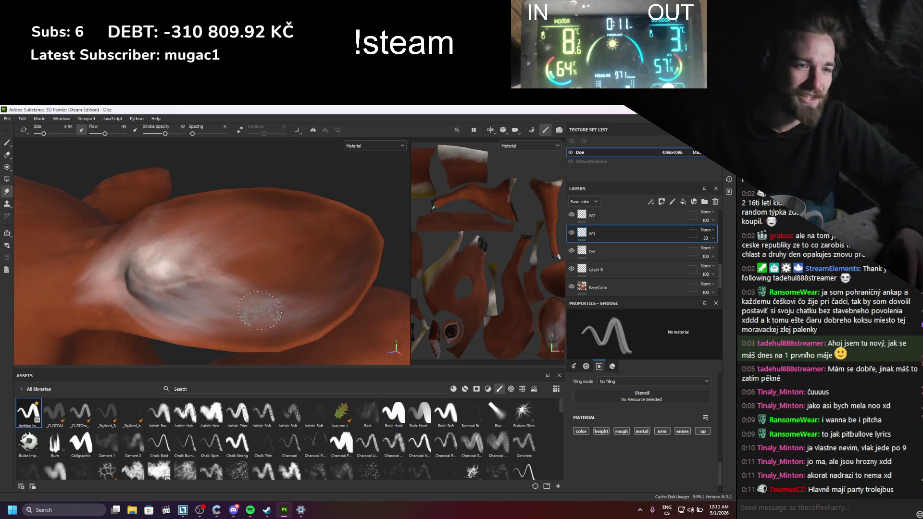
mouse_move(262, 321)
mouse_down()
mouse_move(283, 288)
mouse_move(202, 302)
mouse_up()
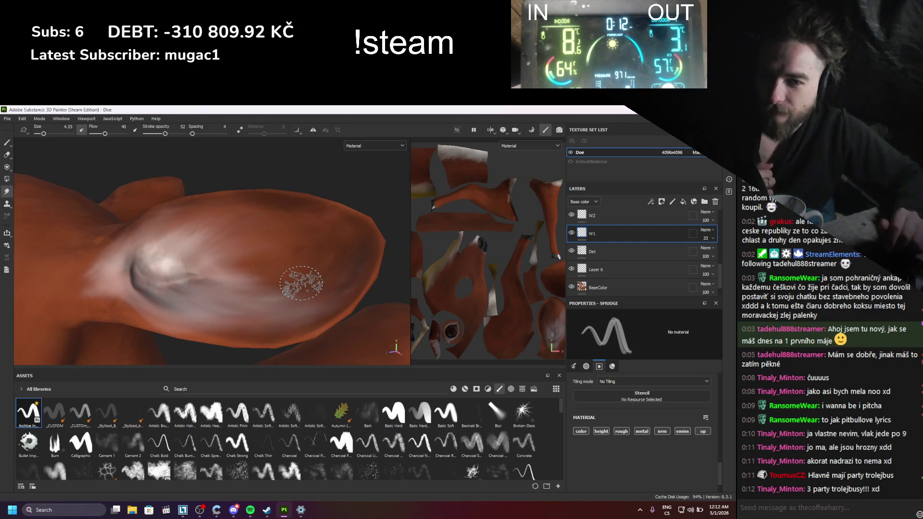
scroll(228, 264, down, 4)
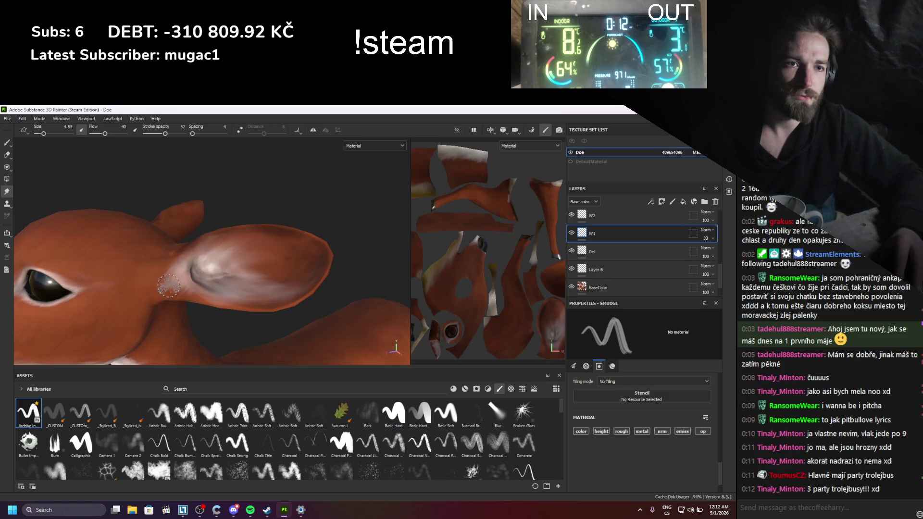
scroll(154, 299, down, 5)
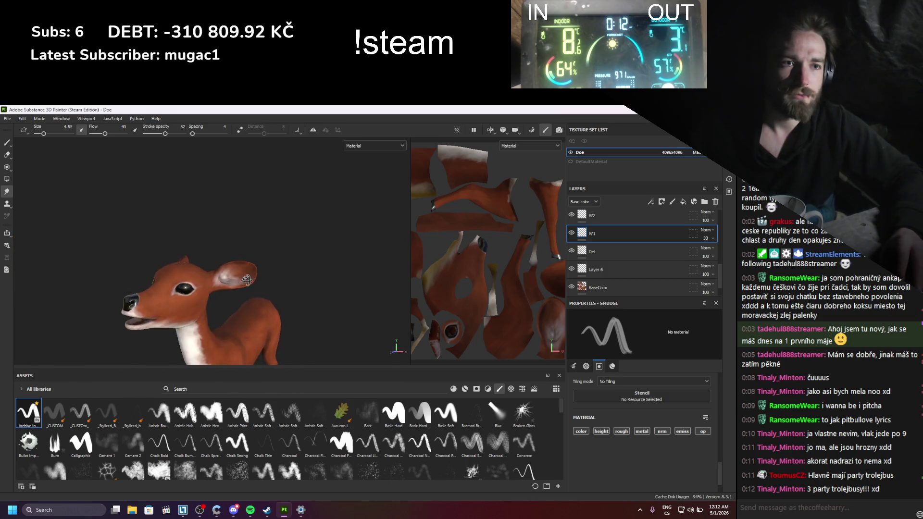
alt+drag(278, 228, 244, 240)
scroll(216, 277, up, 3)
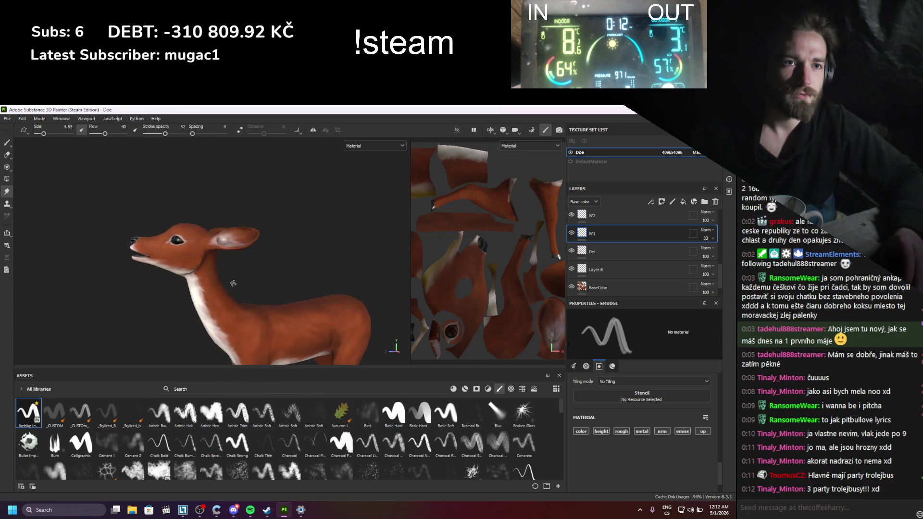
mouse_move(216, 277)
alt+mouse_down()
mouse_move(248, 286)
mouse_move(145, 311)
mouse_move(110, 303)
alt+mouse_up()
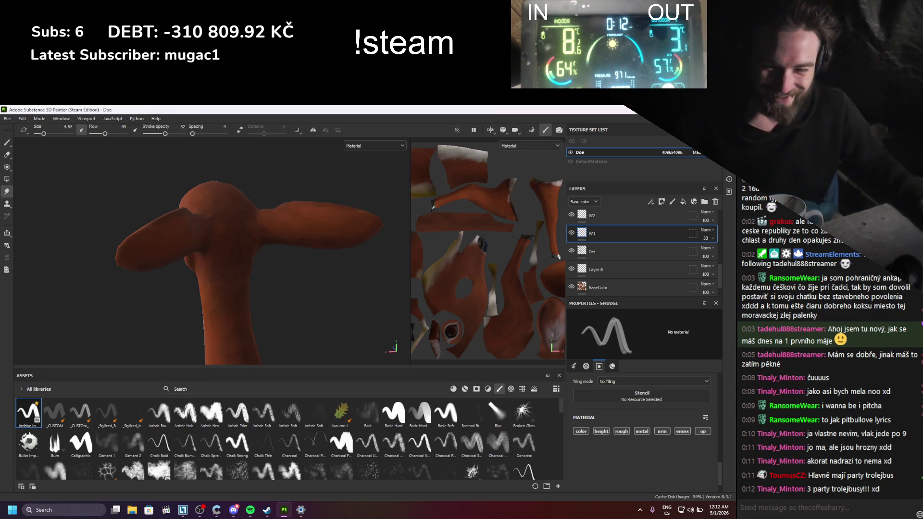
mouse_move(222, 282)
alt+mouse_down()
mouse_move(324, 272)
mouse_move(289, 354)
mouse_move(314, 221)
mouse_move(220, 250)
alt+mouse_up()
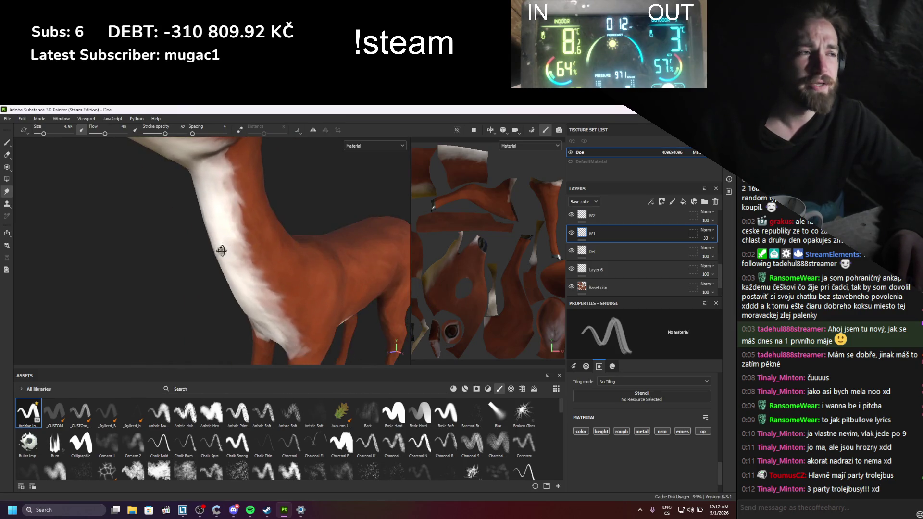
- Toggle W1's visibility off and on to compare the white neck fur
click(571, 234)
click(572, 233)
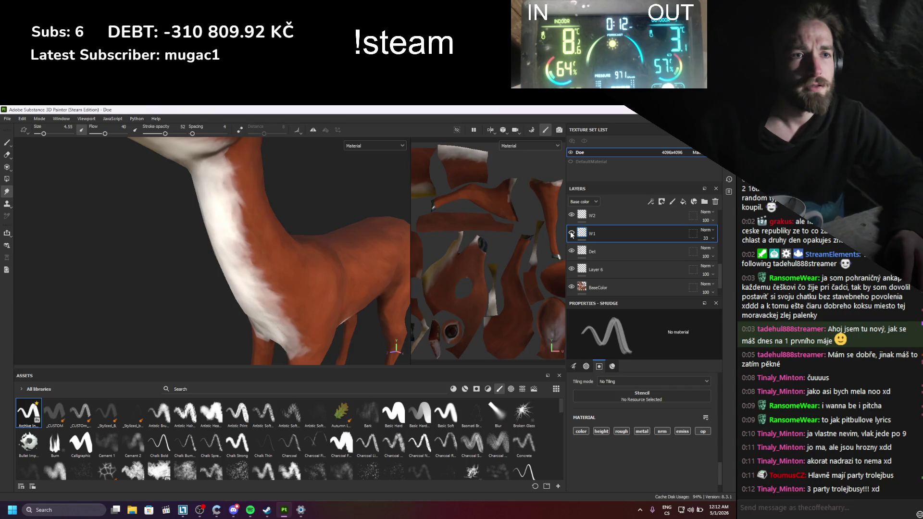
click(571, 233)
click(571, 233)
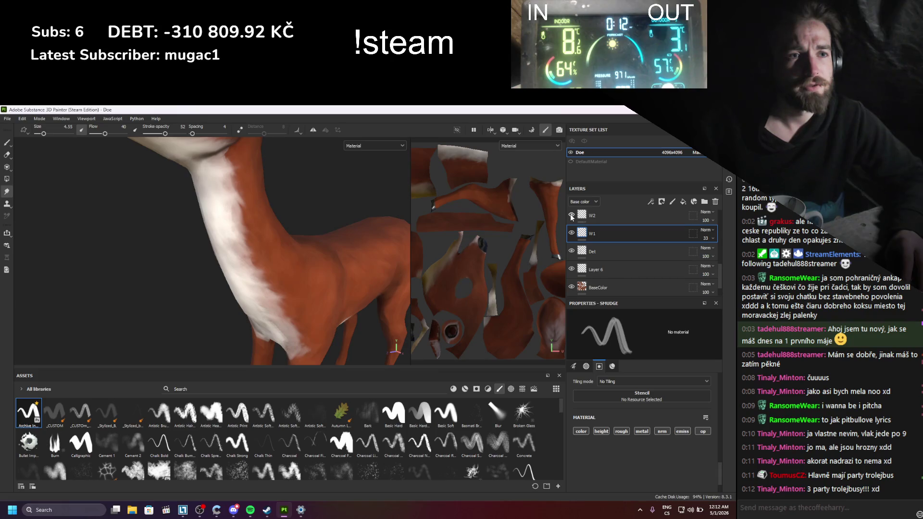
- Hide the W2 layer and frame the doe from a side-on view
click(571, 216)
key(f)
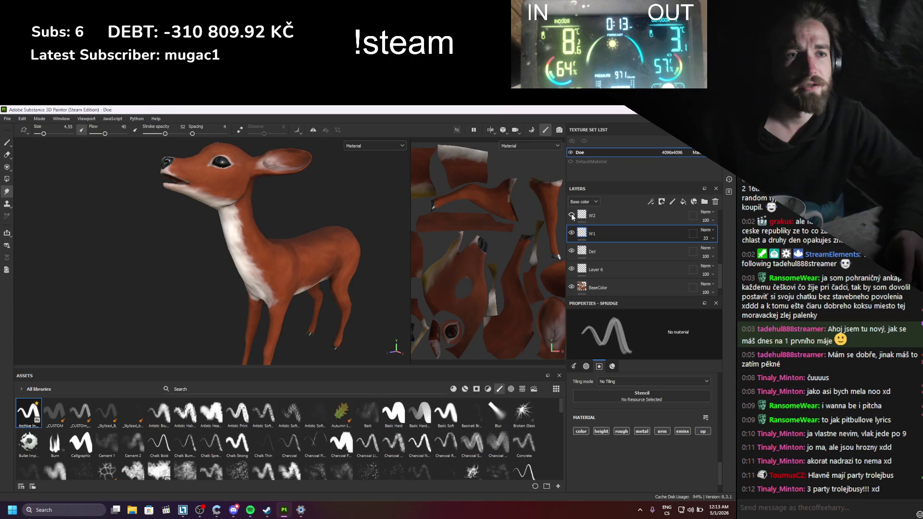
mouse_move(269, 230)
alt+mouse_down()
mouse_move(233, 231)
mouse_move(289, 250)
mouse_move(342, 250)
mouse_move(330, 259)
alt+mouse_up()
scroll(330, 291, up, 3)
scroll(330, 292, down, 3)
scroll(331, 269, up, 4)
scroll(330, 259, down, 2)
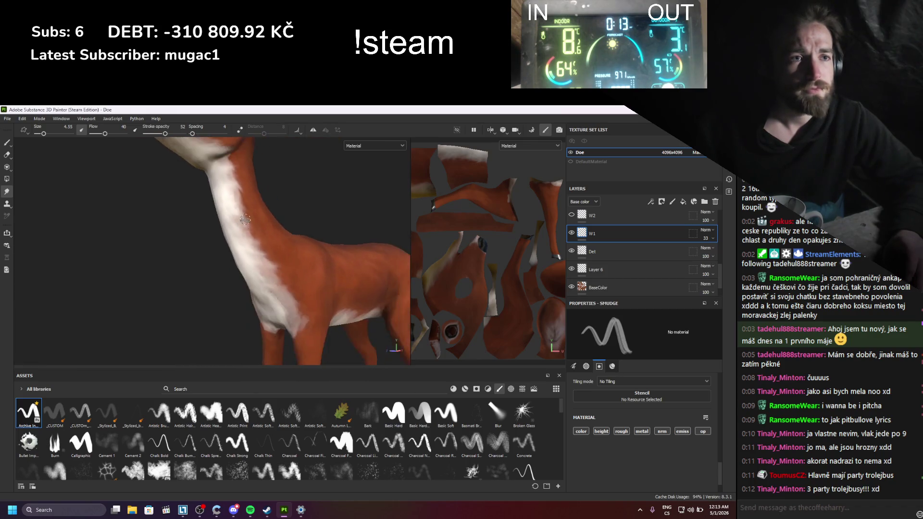
mouse_move(274, 267)
shift+right_down()
mouse_move(324, 262)
mouse_move(289, 259)
shift+right_up()
scroll(290, 291, down, 2)
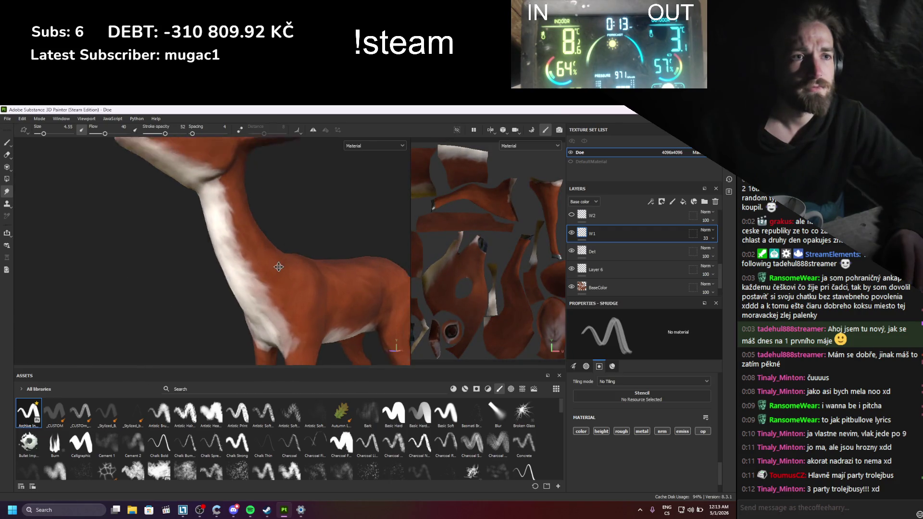
scroll(268, 297, up, 3)
shift+right_drag(269, 296, 261, 297)
middle_drag(261, 297, 242, 264)
middle_drag(406, 287, 342, 319)
shift+right_drag(343, 319, 259, 326)
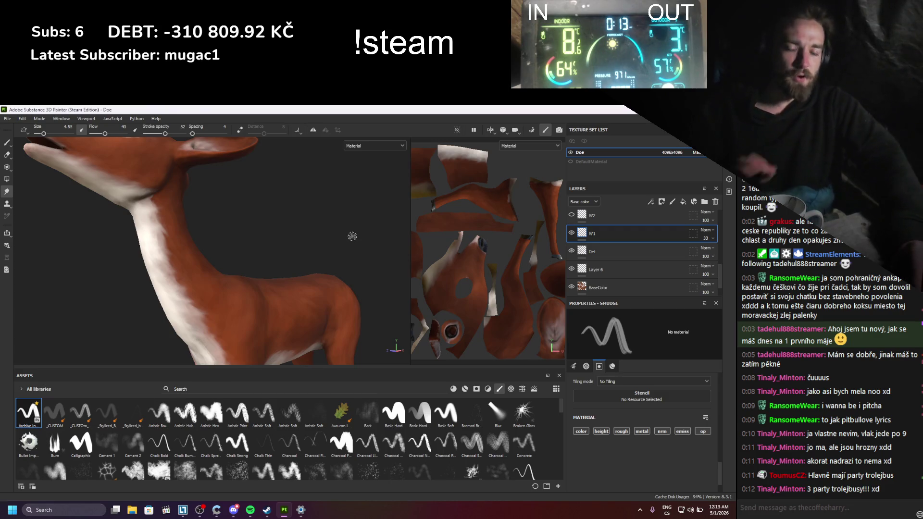
- Toggle Layer 1's visibility repeatedly to compare the shading on the head and body
scroll(612, 264, down, 5)
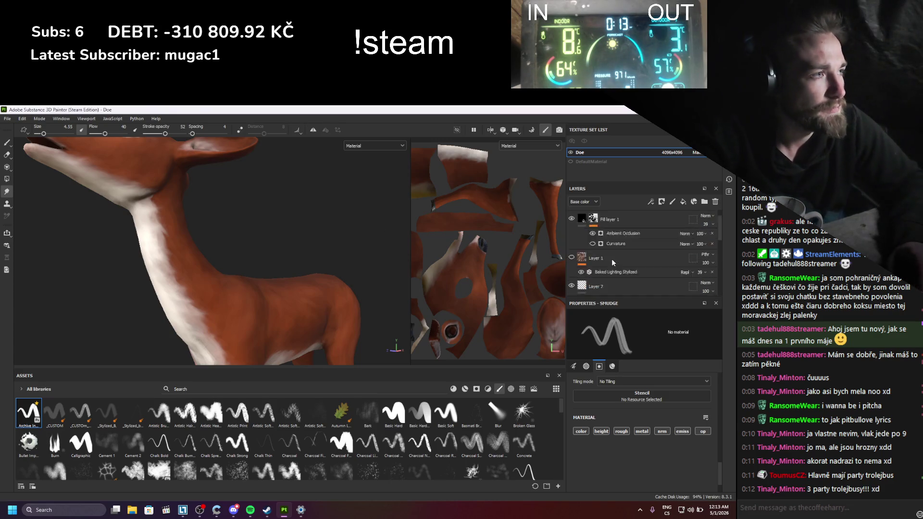
scroll(611, 259, down, 3)
click(570, 230)
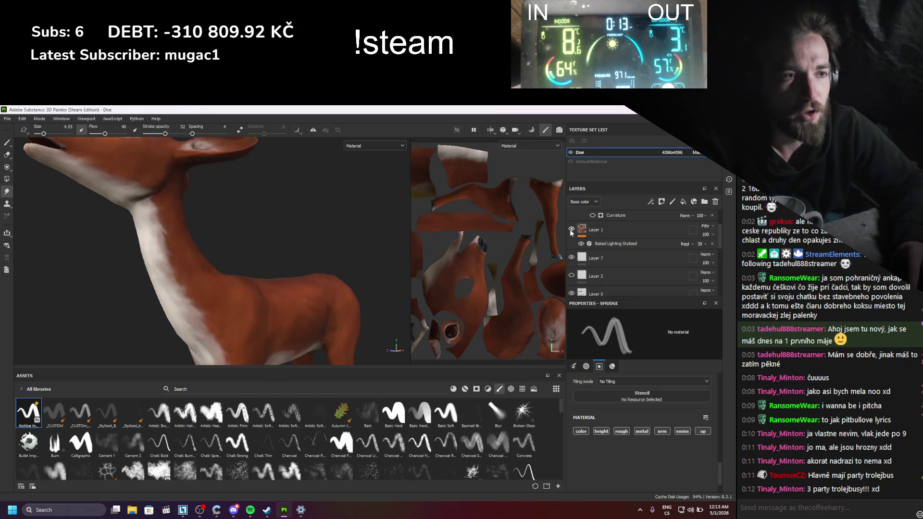
click(571, 230)
click(570, 230)
click(570, 229)
click(570, 230)
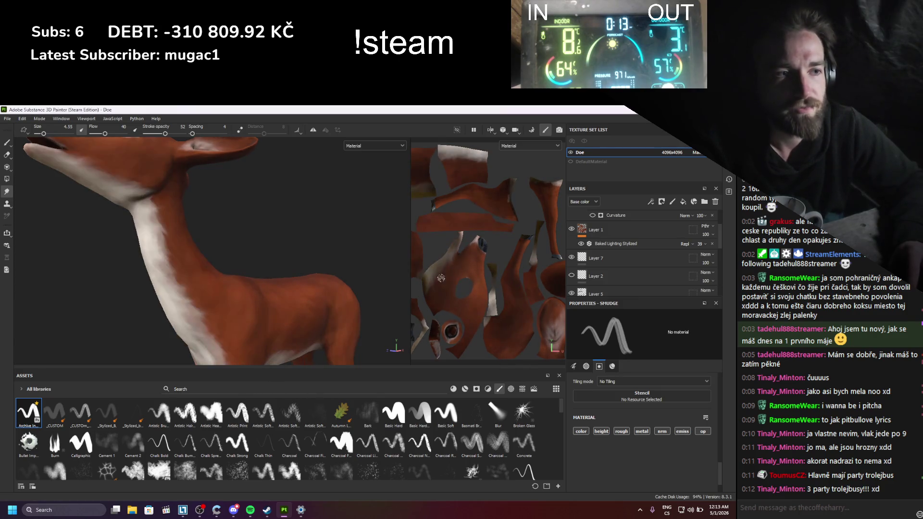
scroll(182, 187, down, 3)
alt+drag(191, 199, 269, 307)
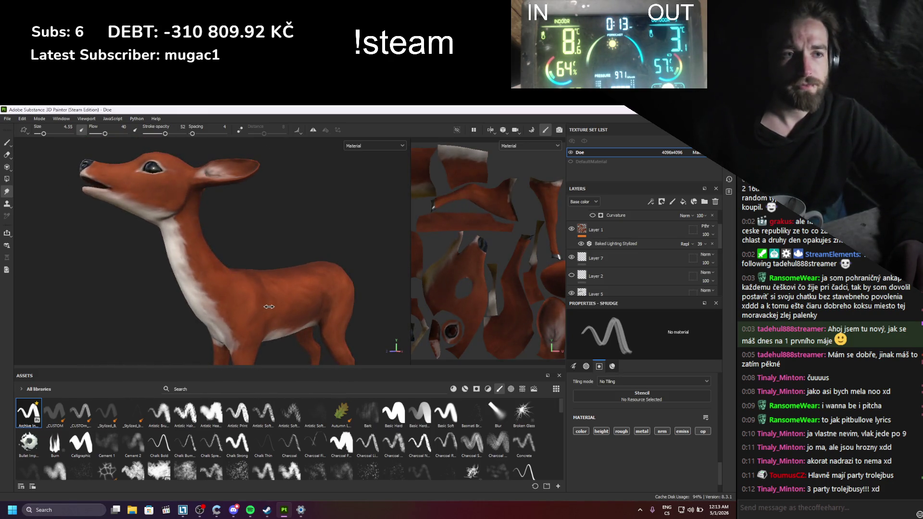
scroll(611, 227, up, 3)
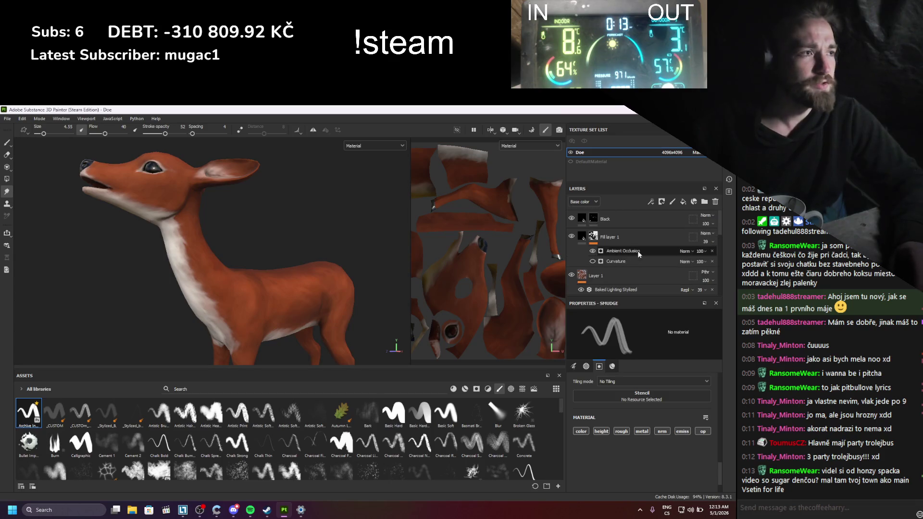
- Select the Black layer's mask and add a new empty paint layer, Layer 8
click(612, 225)
key(1)
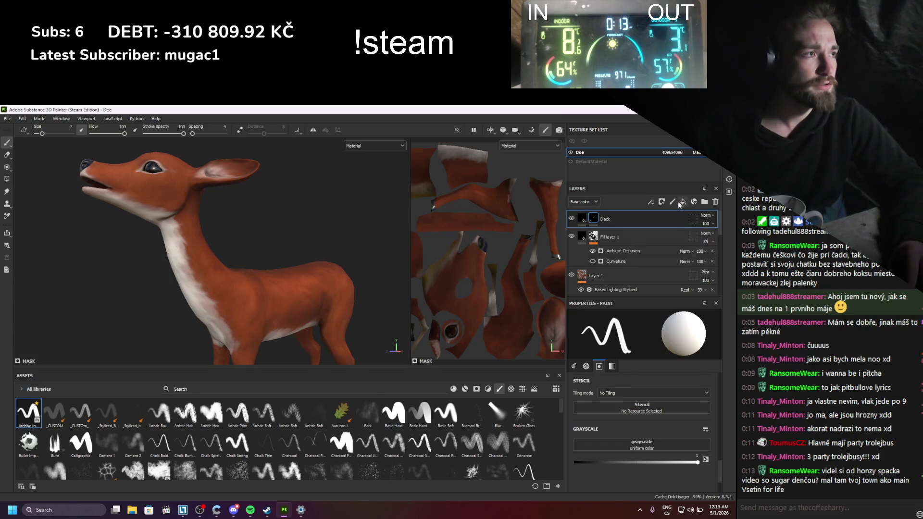
click(673, 202)
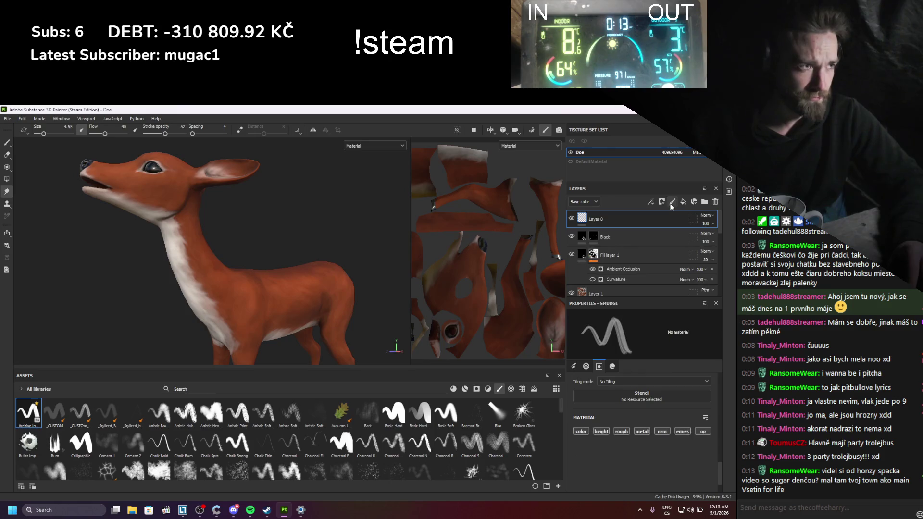
- Add a roughness-only Fill layer 2 and another paint layer above Black
click(683, 202)
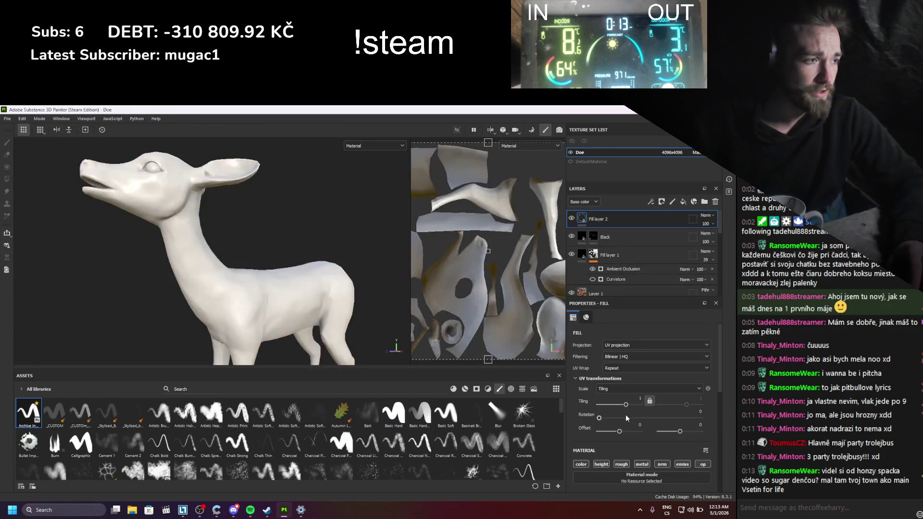
click(622, 464)
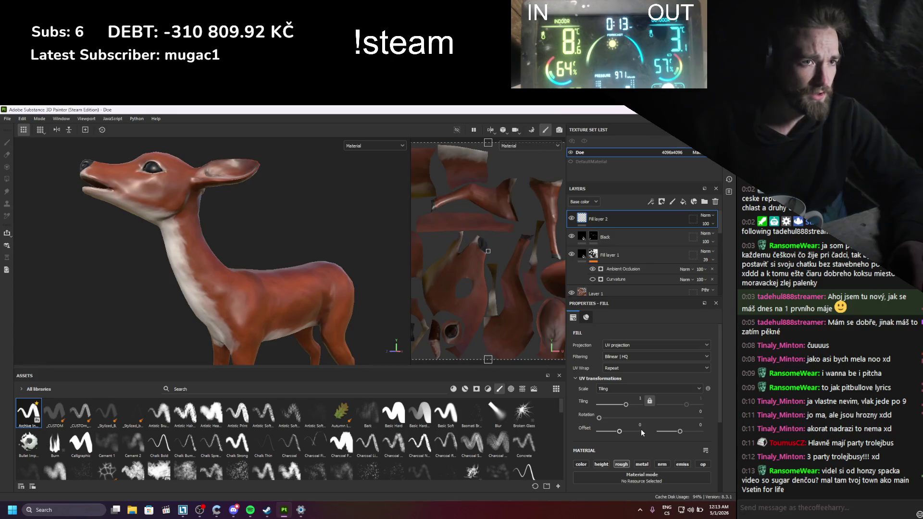
scroll(641, 429, down, 5)
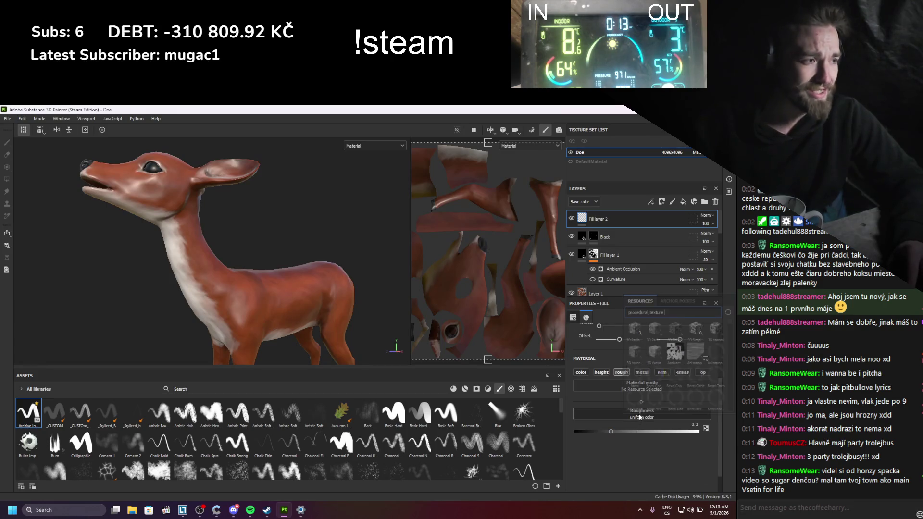
click(644, 413)
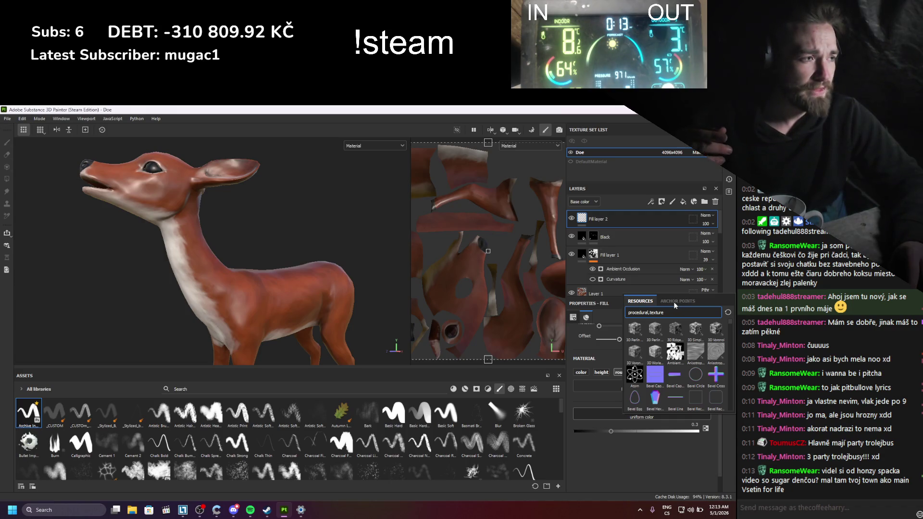
click(617, 224)
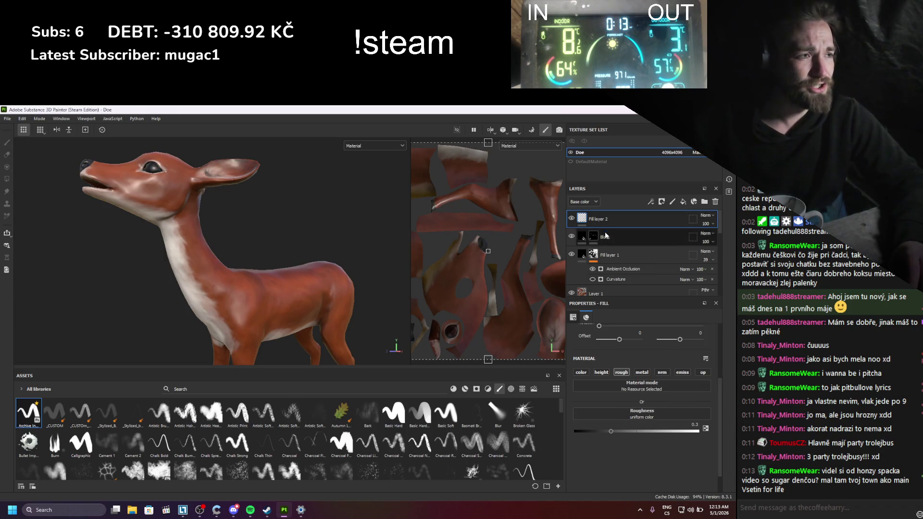
click(672, 202)
- Set Layer 8's blend mode to Passthrough and add an anchor point to it
key(5)
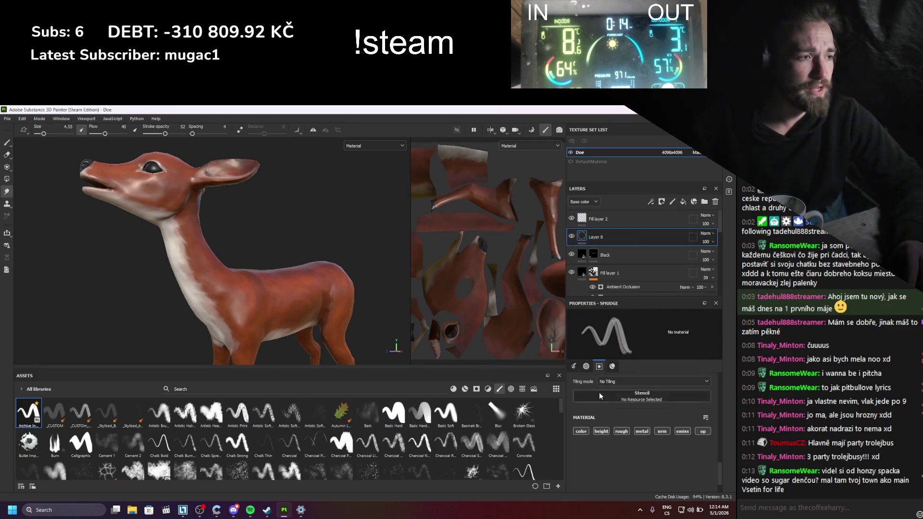
scroll(620, 435, up, 5)
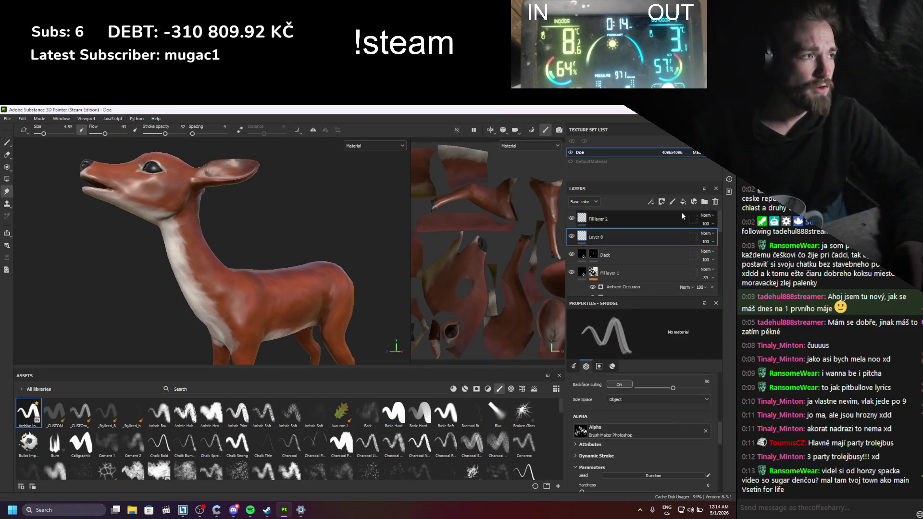
click(707, 234)
click(695, 248)
right_click(584, 236)
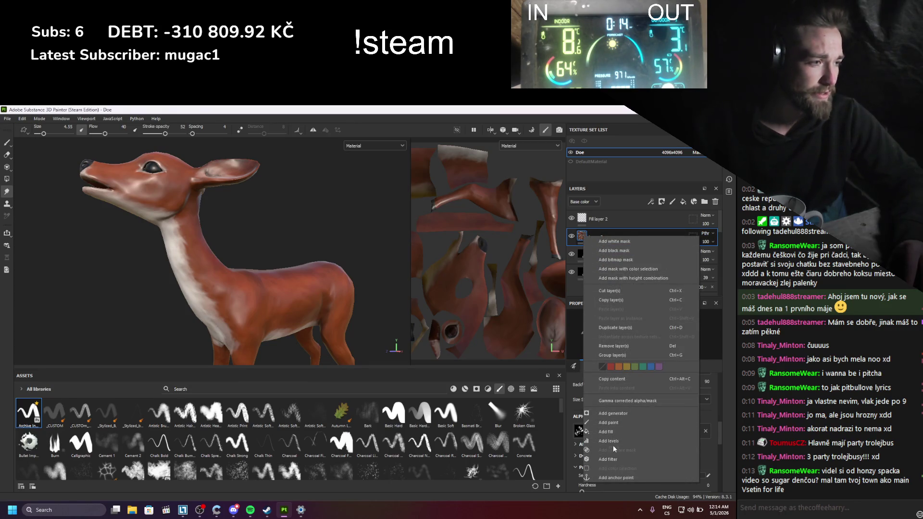
click(618, 478)
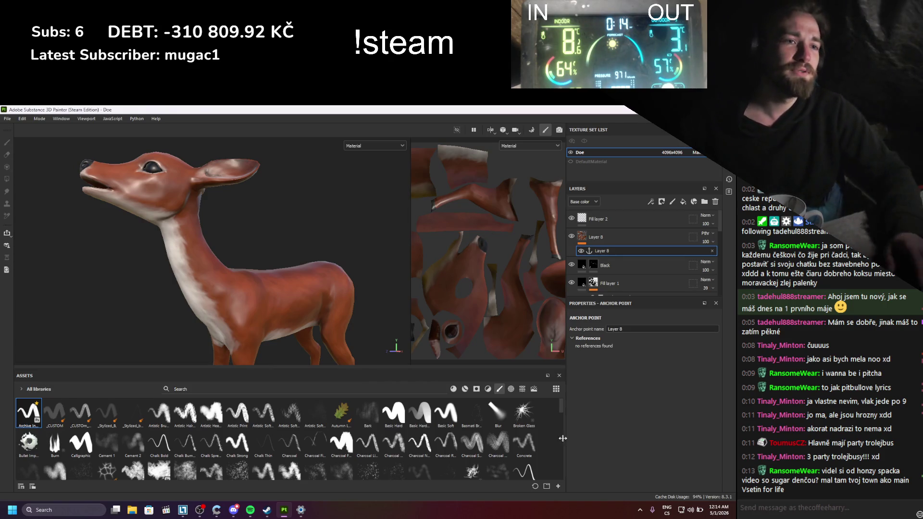
- Drive Fill layer 2's roughness from the Layer 8 anchor's Base color channel
click(582, 221)
click(635, 418)
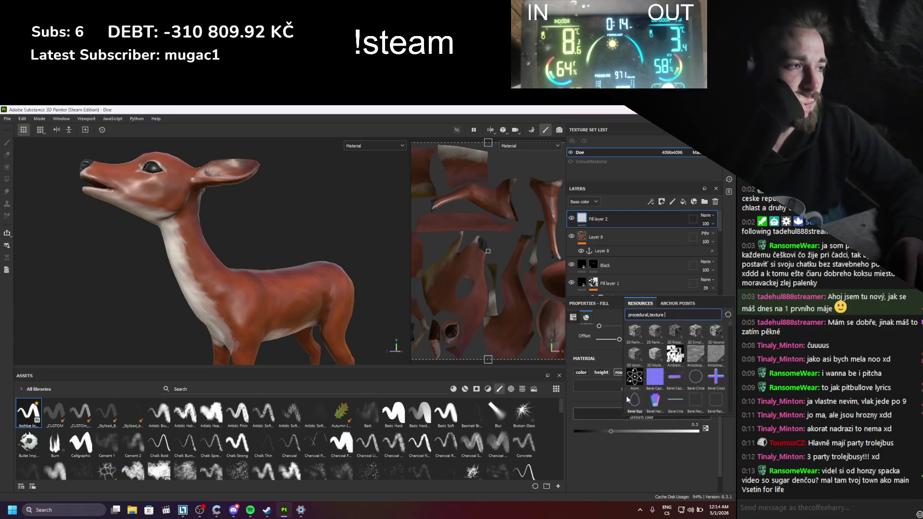
click(670, 304)
click(642, 313)
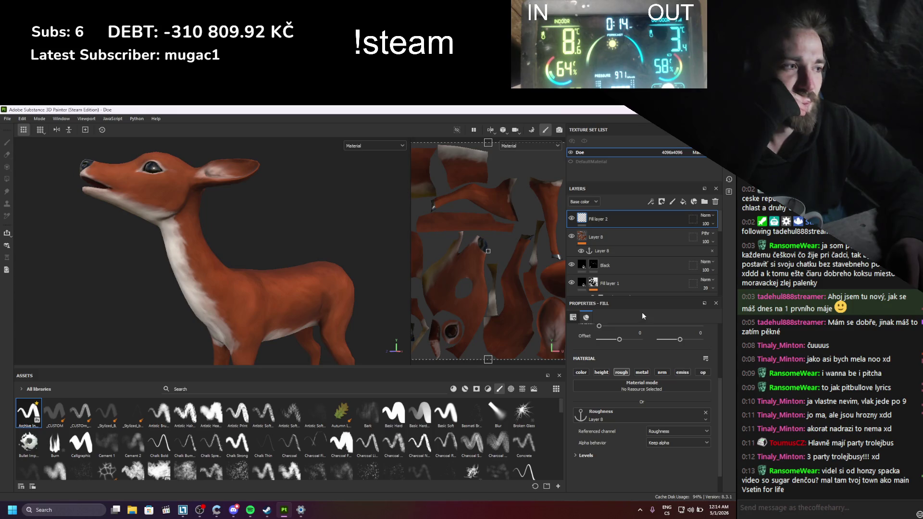
scroll(612, 385, down, 1)
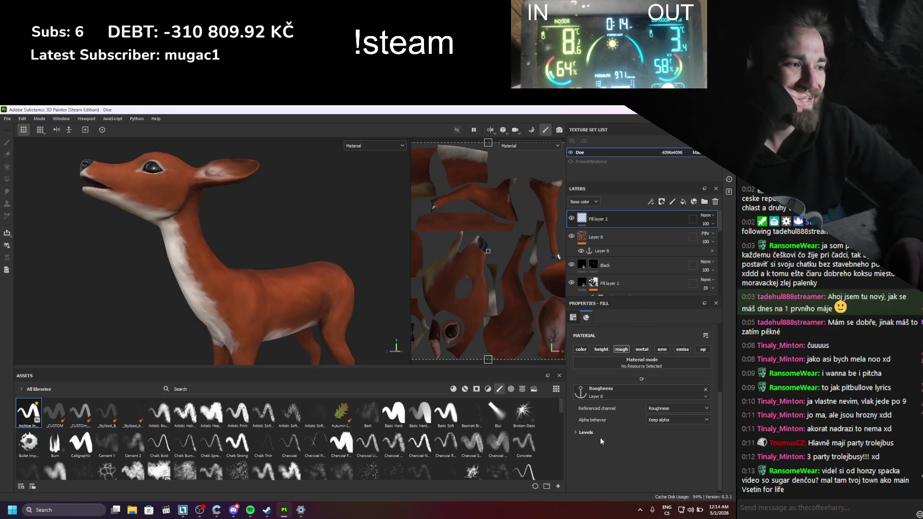
click(657, 409)
click(657, 426)
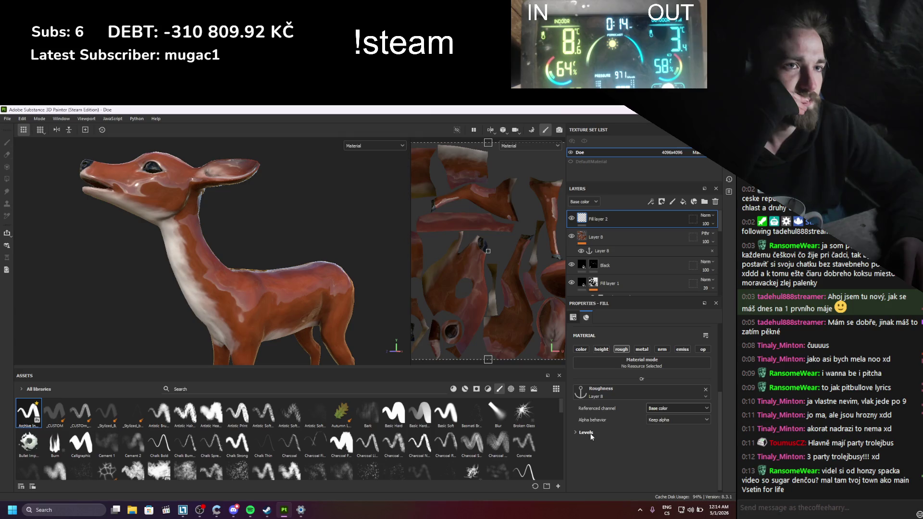
- Remap the anchor input's Levels to about 0.203–0.495 and widen the properties panel
click(590, 434)
scroll(591, 431, down, 1)
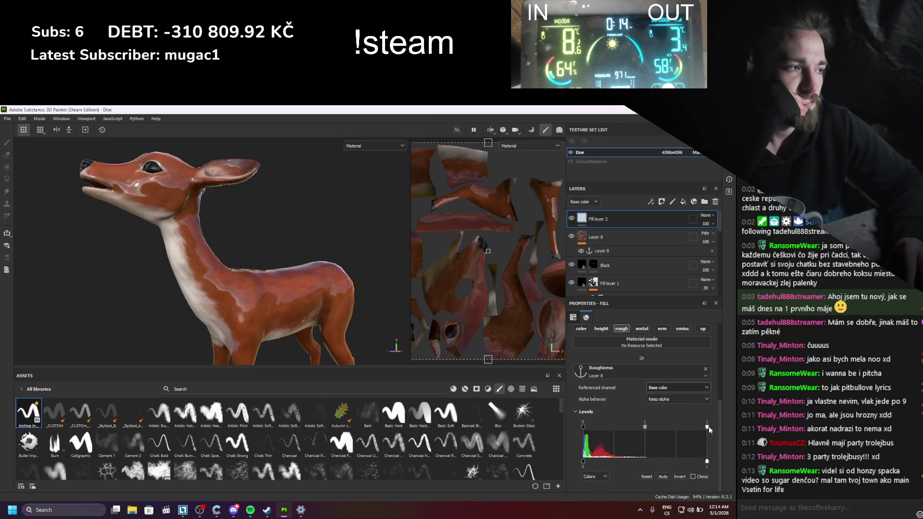
drag(655, 430, 620, 433)
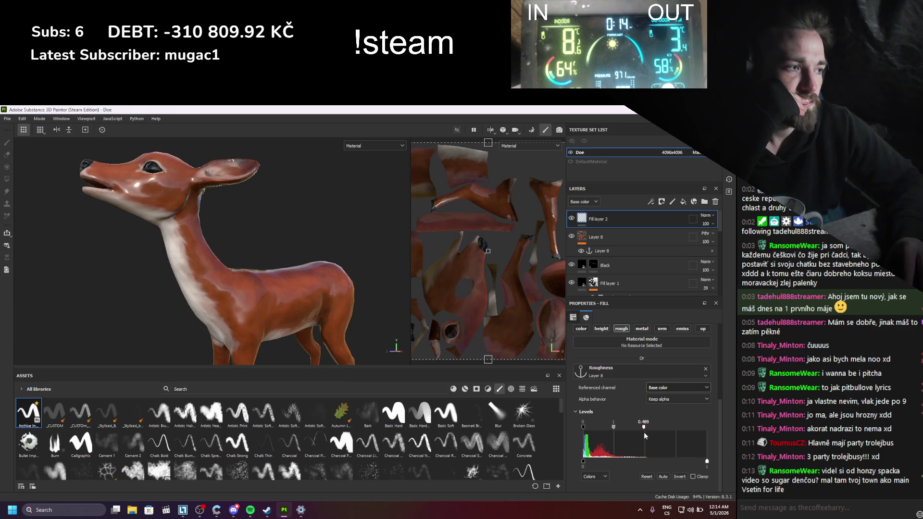
drag(614, 430, 587, 434)
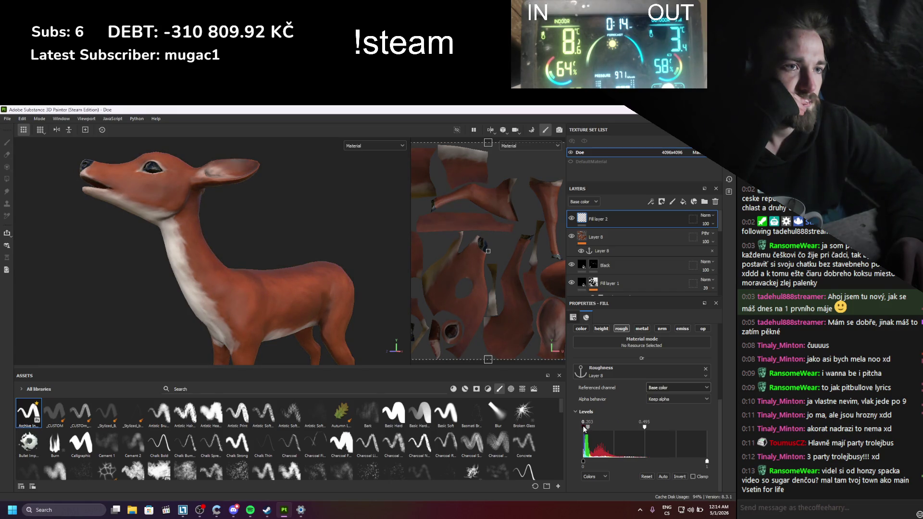
scroll(587, 433, up, 2)
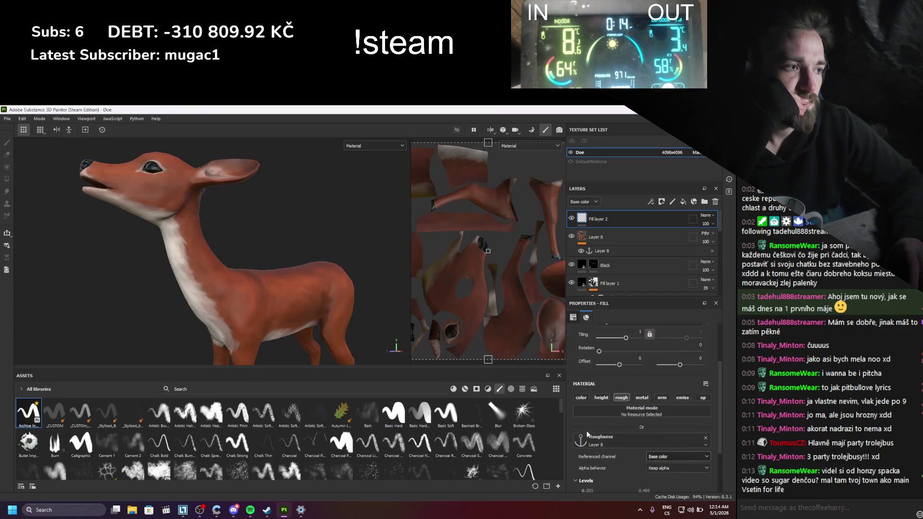
scroll(586, 434, down, 2)
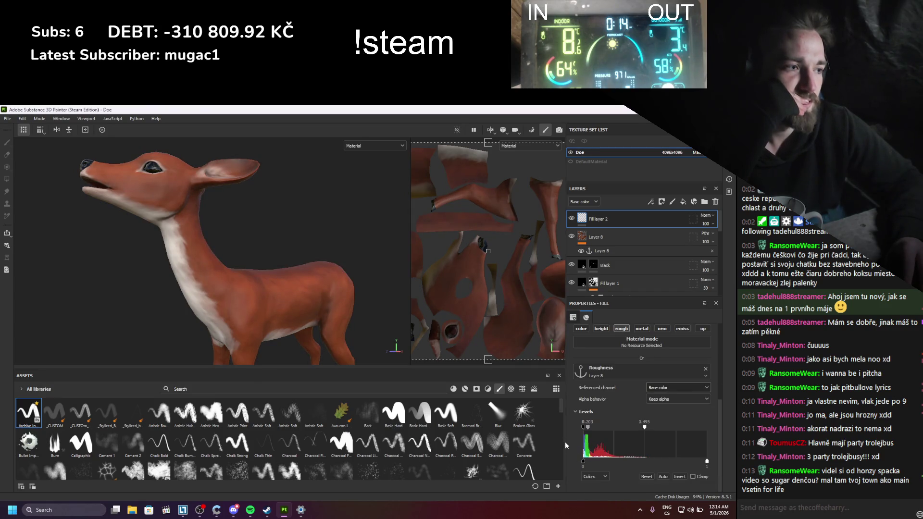
drag(566, 442, 338, 442)
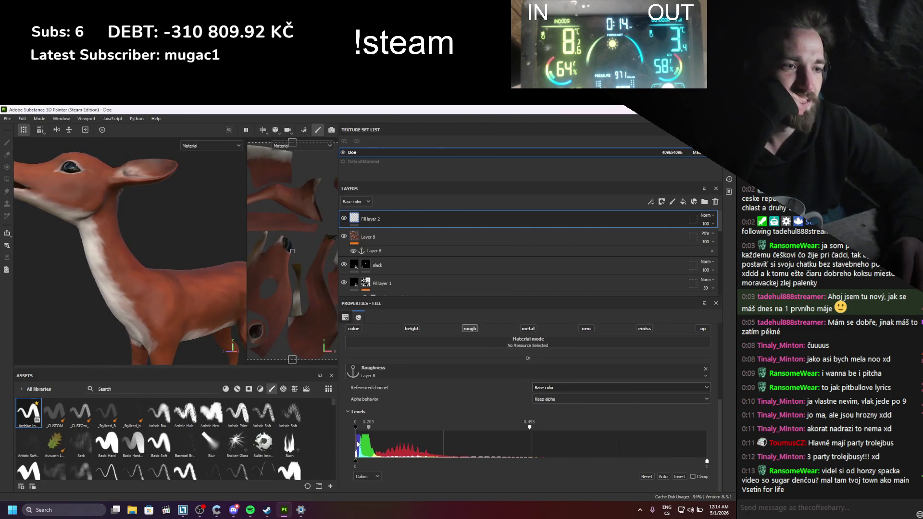
- Show the Roughness channel in the viewport and set Fill layer 2's Levels to about 0.003–0.313
scroll(174, 310, up, 6)
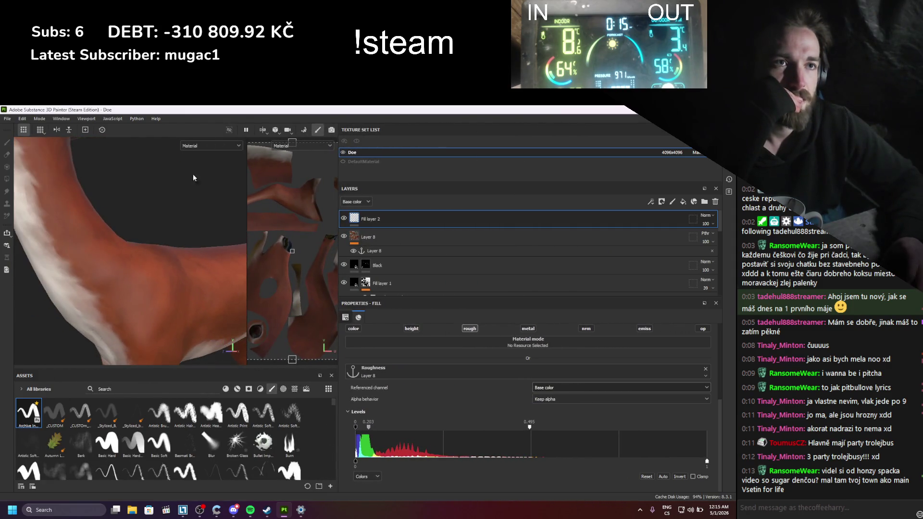
click(202, 146)
click(234, 216)
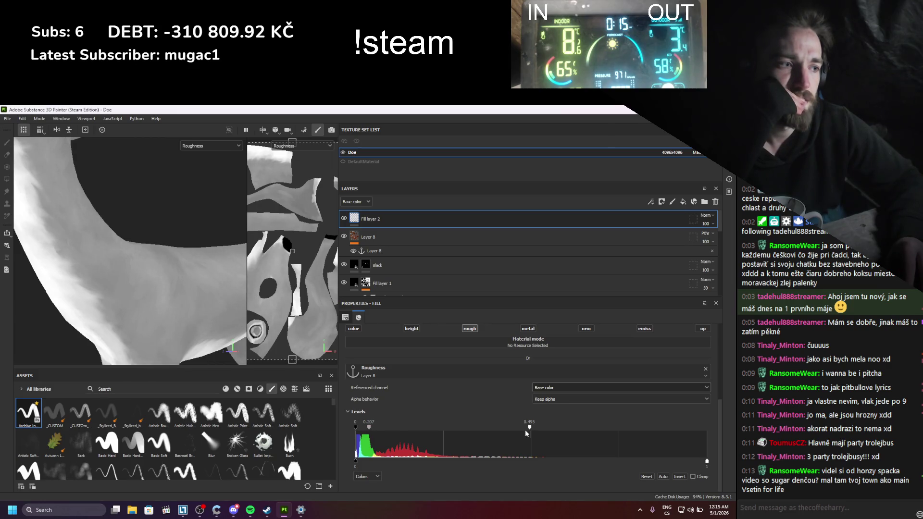
drag(525, 430, 444, 429)
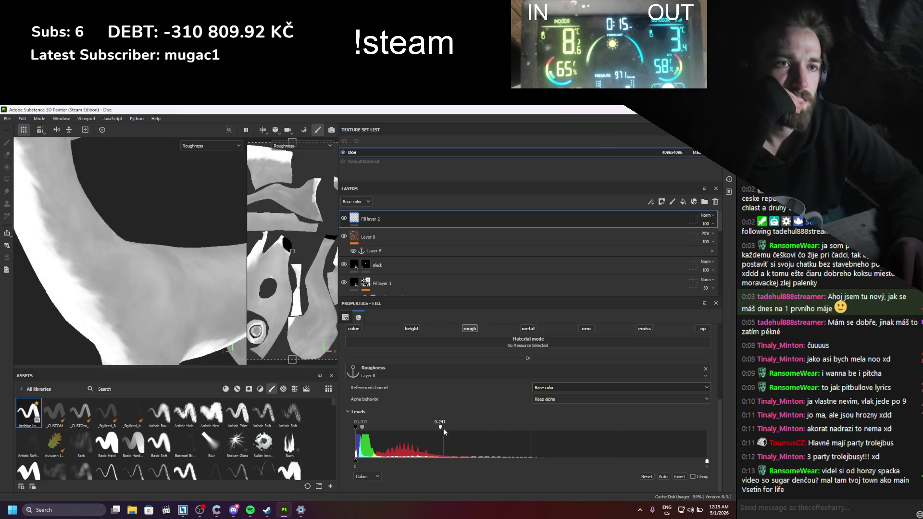
mouse_move(356, 426)
mouse_down()
mouse_move(371, 429)
mouse_move(358, 428)
mouse_up()
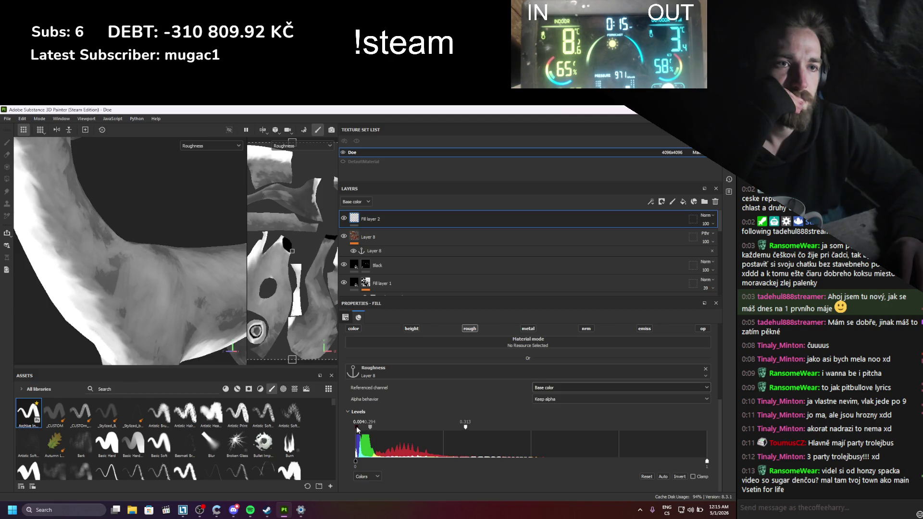
scroll(117, 296, down, 5)
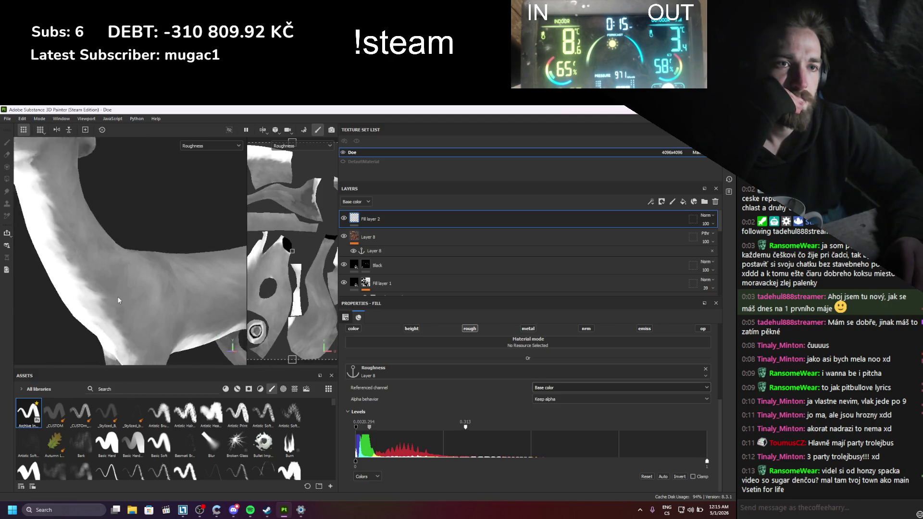
scroll(125, 288, up, 4)
scroll(134, 322, up, 2)
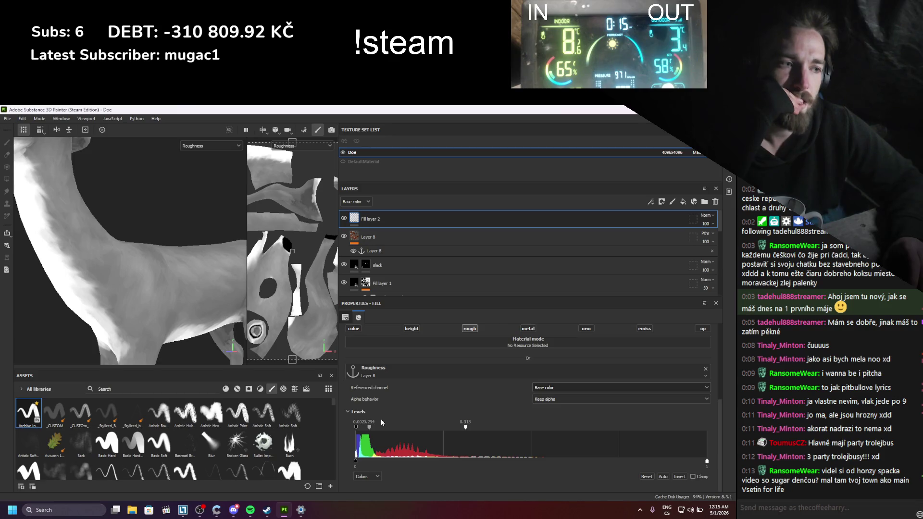
scroll(128, 284, down, 5)
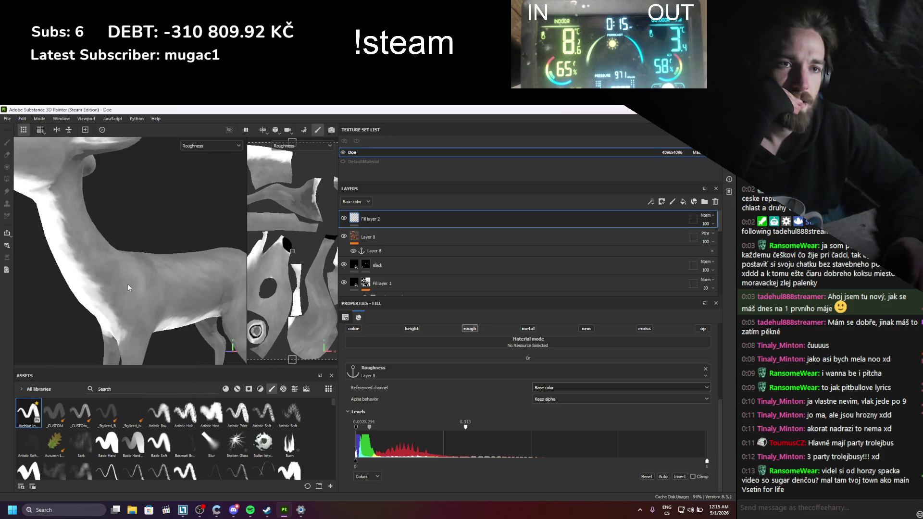
scroll(156, 159, up, 4)
click(203, 148)
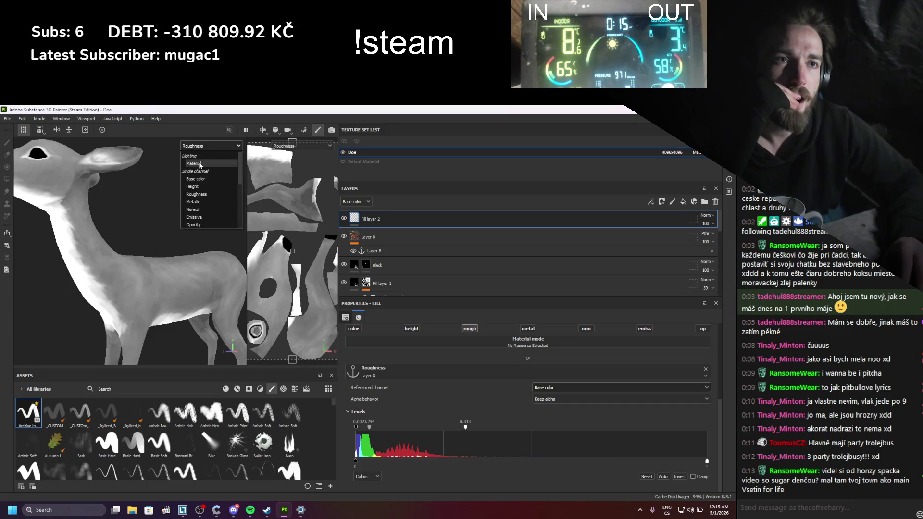
- Return the viewport to the full Material view and rotate the environment lighting around the deer
click(200, 164)
scroll(139, 279, up, 3)
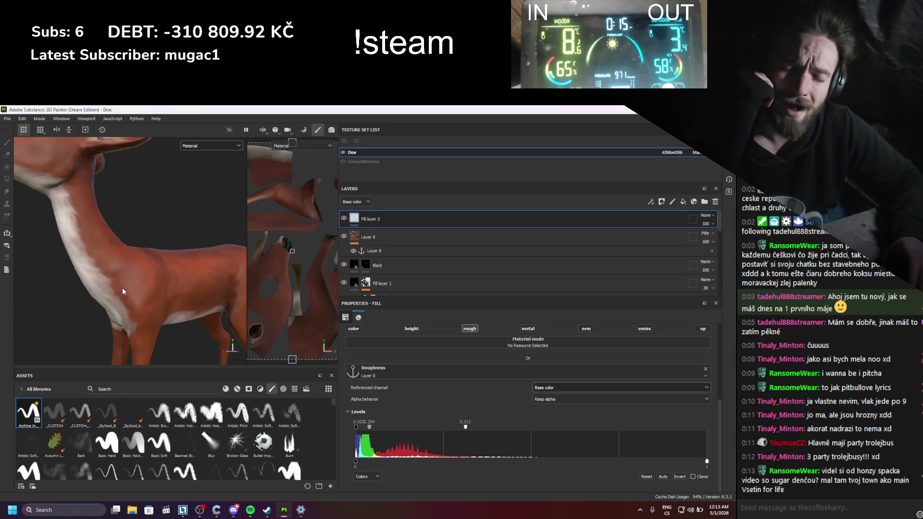
scroll(117, 278, down, 4)
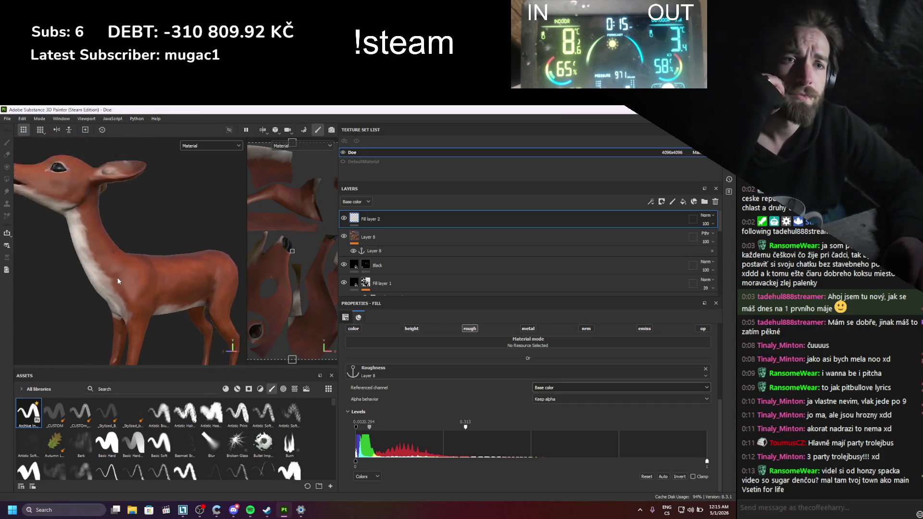
scroll(167, 295, up, 4)
scroll(163, 293, down, 4)
shift+right_drag(163, 293, 186, 290)
scroll(177, 293, up, 5)
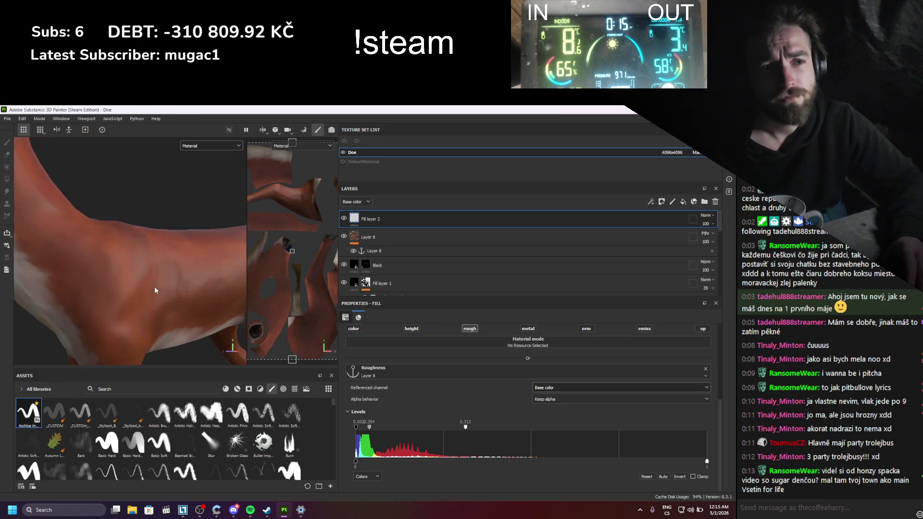
right_click(354, 217)
- Add a Contrast Luminosity filter to Fill layer 2 with contrast 0.694 and luminosity -0.043
click(397, 438)
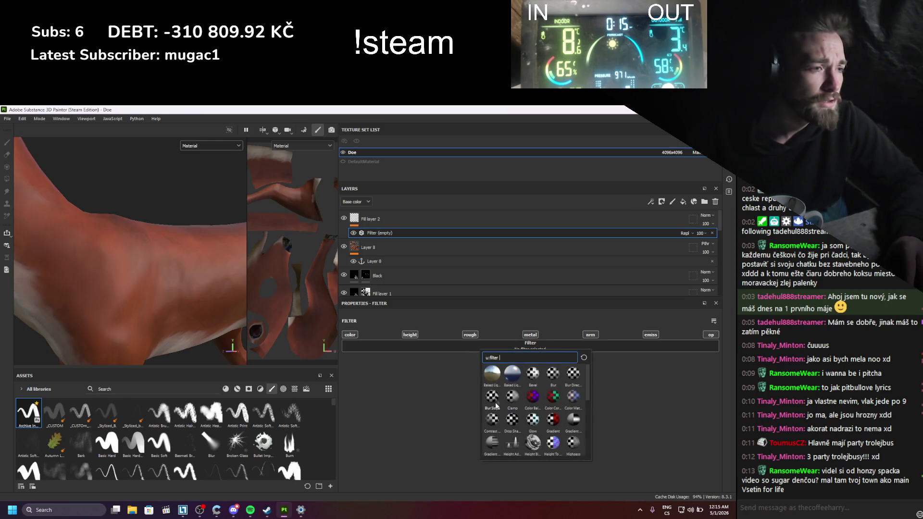
click(493, 416)
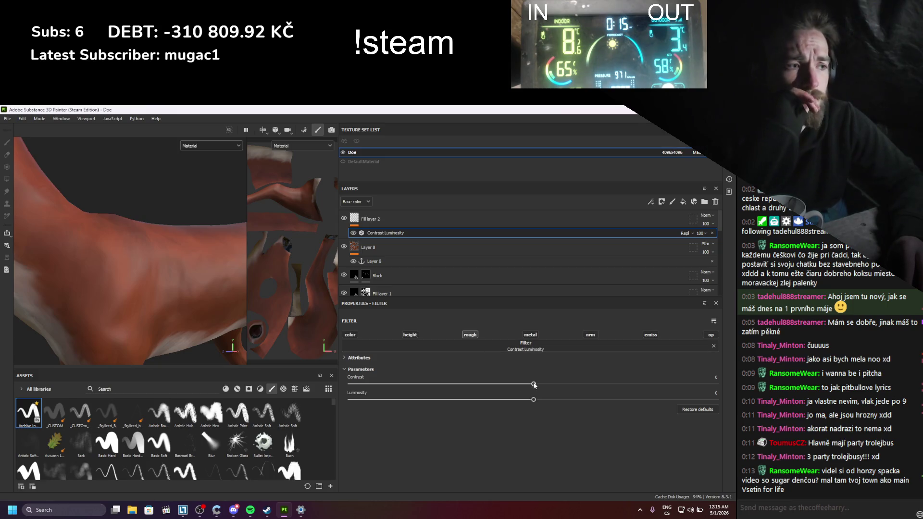
drag(534, 384, 543, 386)
drag(623, 384, 666, 385)
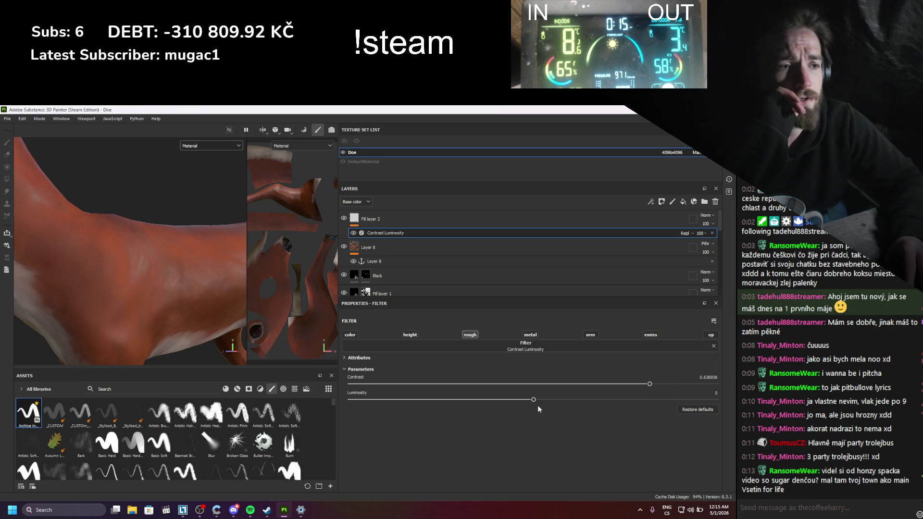
drag(545, 404, 522, 406)
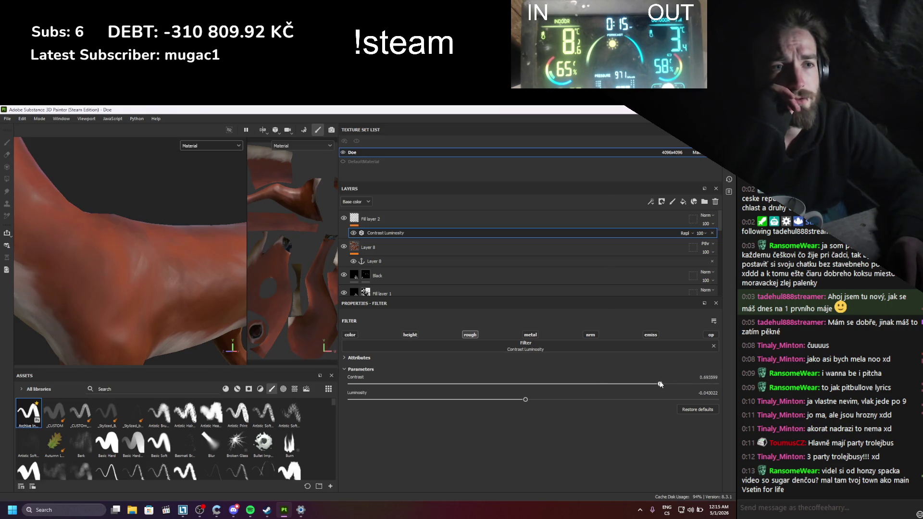
- Add a second, empty filter to Fill layer 2 and browse the filter library for it
key(f)
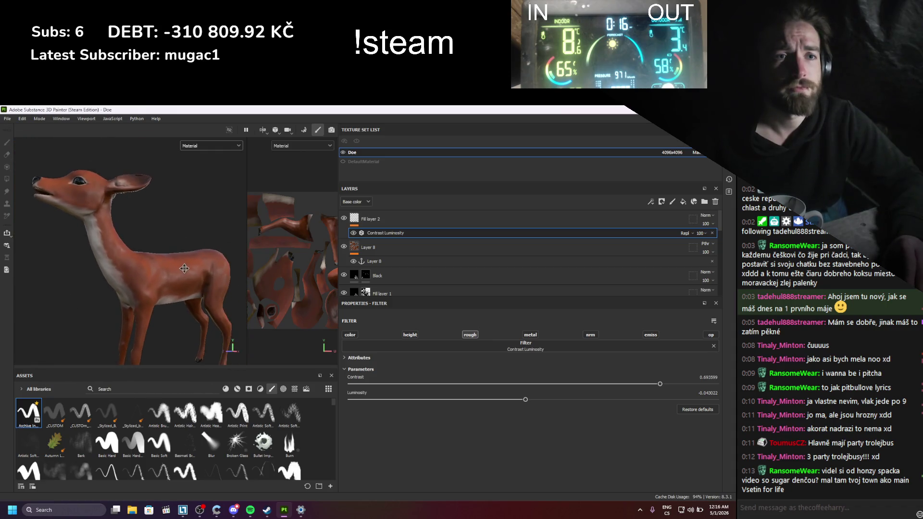
scroll(184, 269, up, 4)
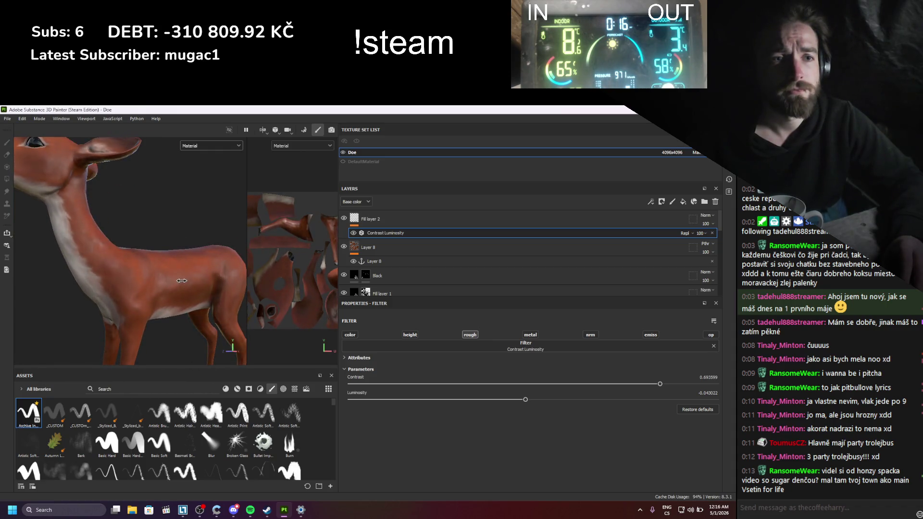
shift+right_drag(181, 280, 188, 281)
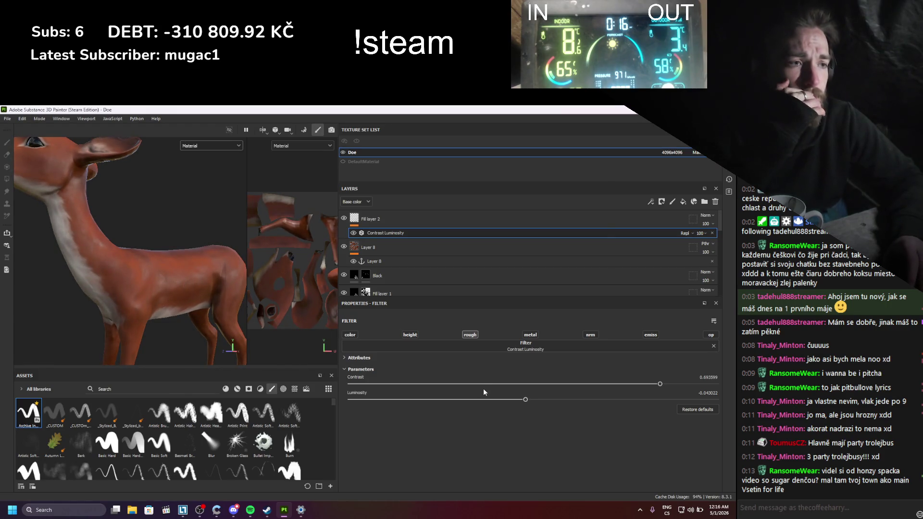
click(358, 225)
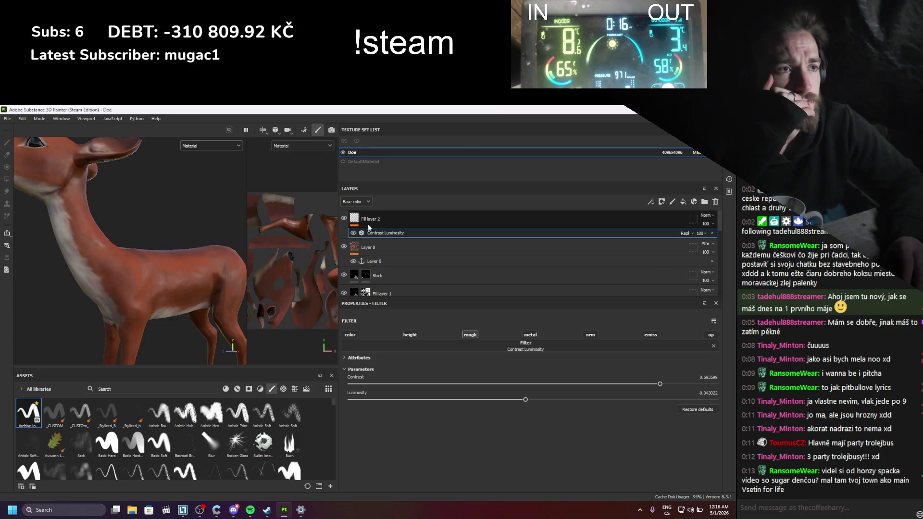
right_click(356, 226)
click(389, 434)
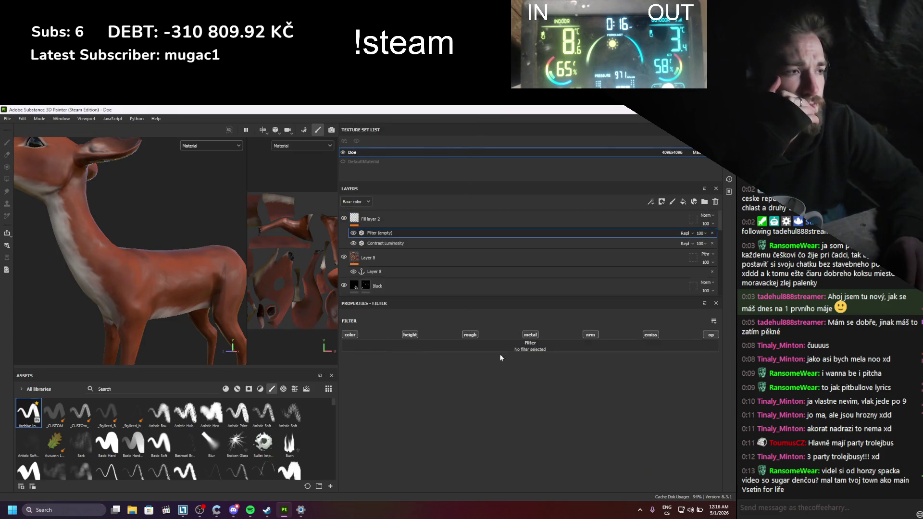
click(509, 345)
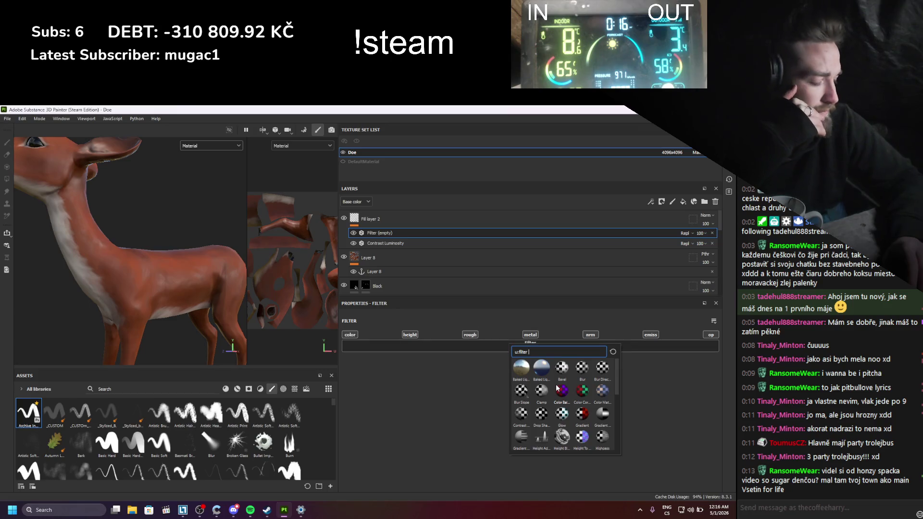
mouse_move(557, 387)
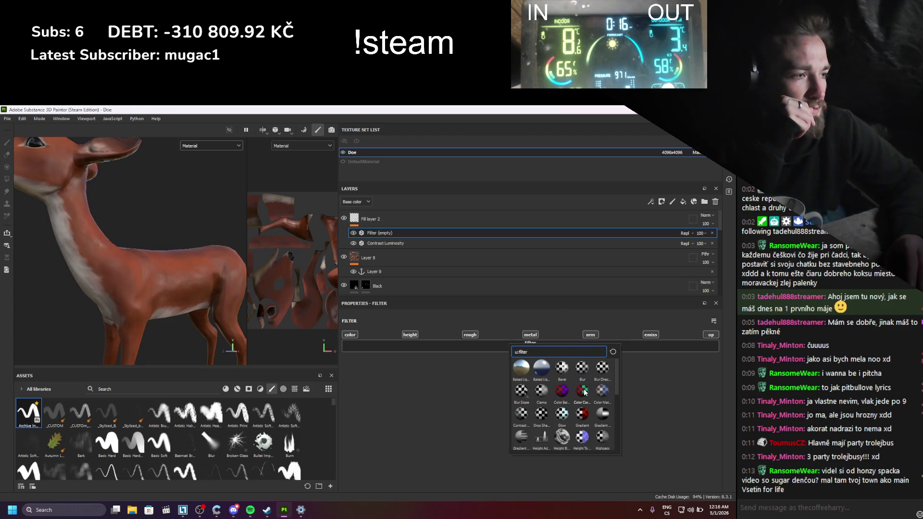
scroll(577, 393, down, 3)
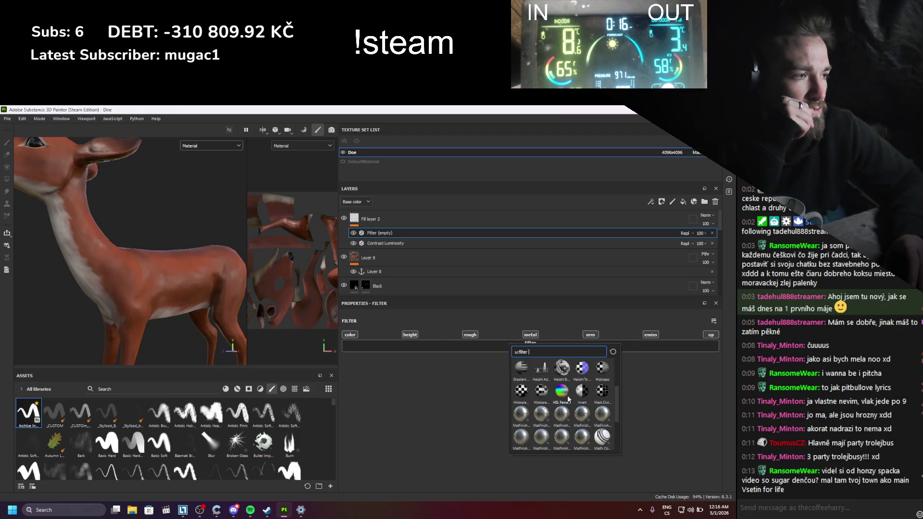
- Apply the Invert filter and move it below Contrast Luminosity on Fill layer 2
click(581, 390)
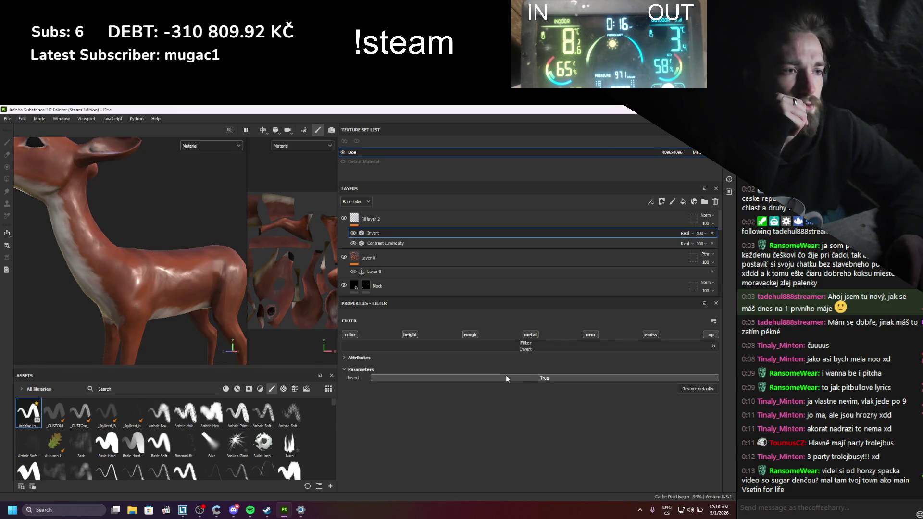
click(378, 245)
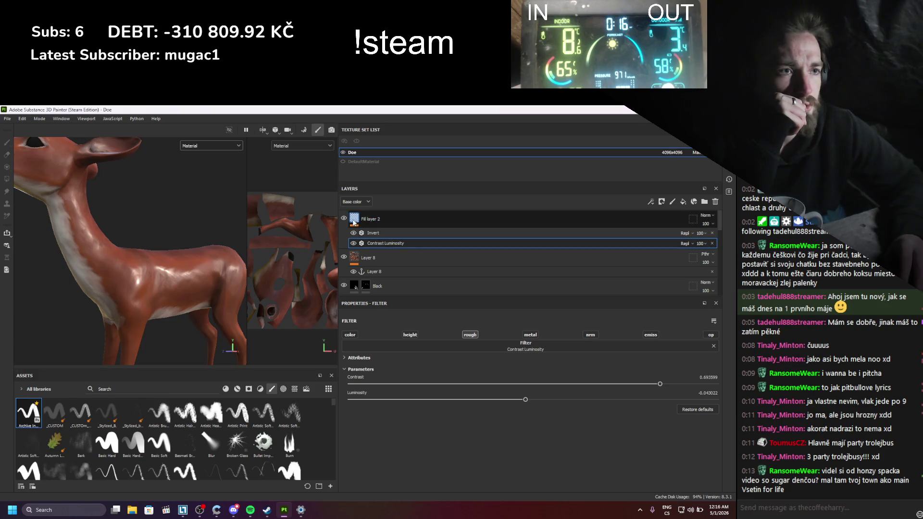
drag(371, 234, 371, 244)
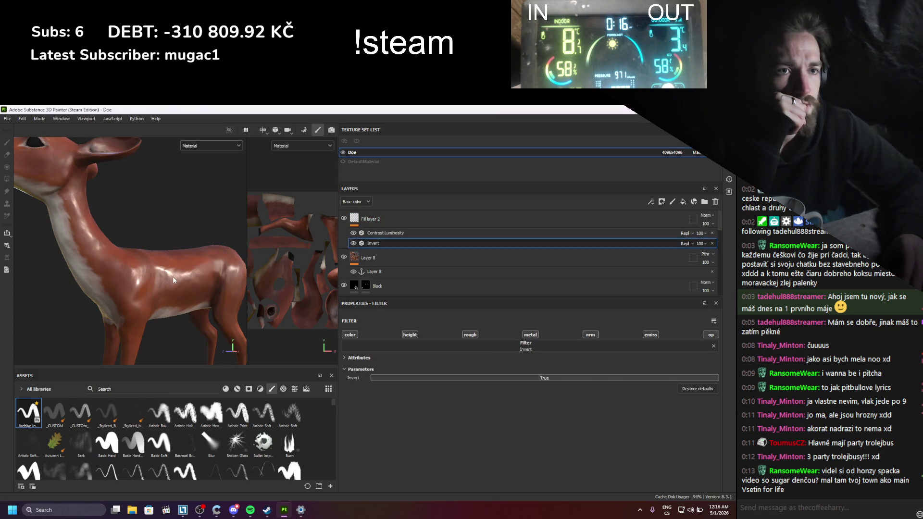
alt+drag(173, 280, 197, 289)
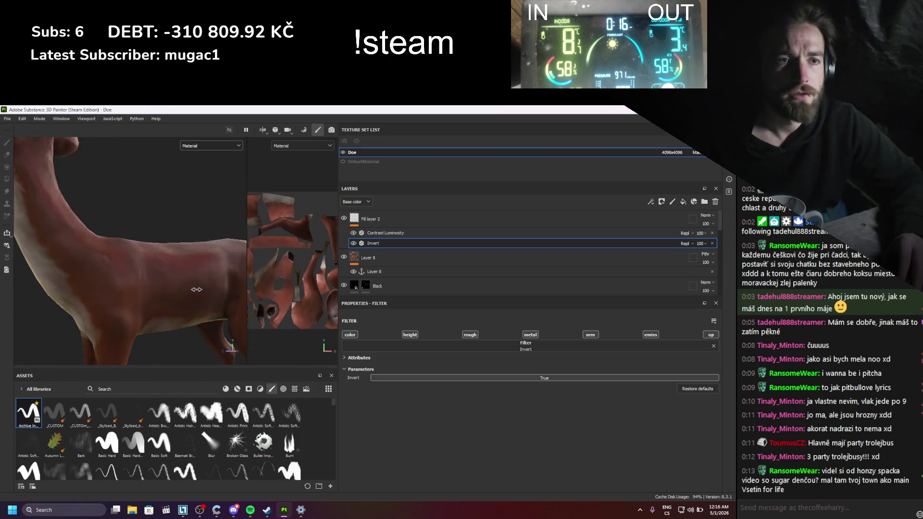
shift+right_drag(196, 290, 184, 290)
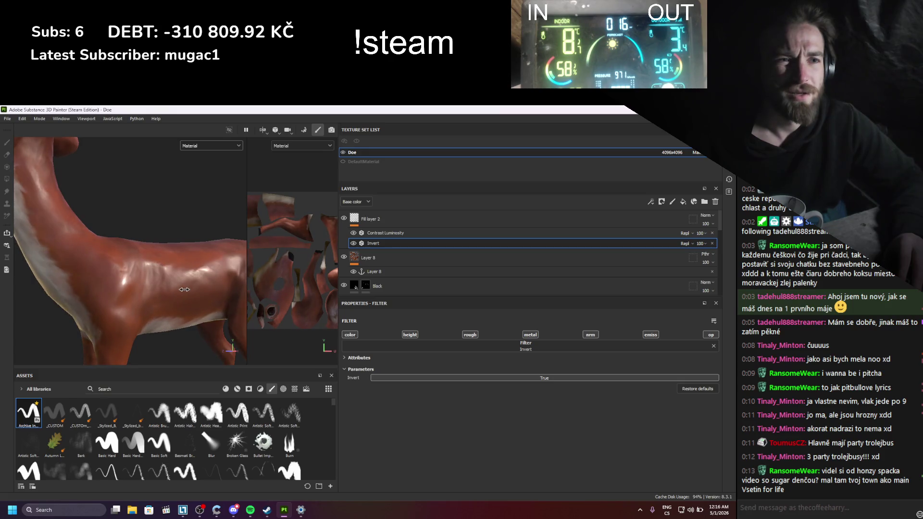
- Hide the Invert filter and begin switching the viewport display channel
click(354, 243)
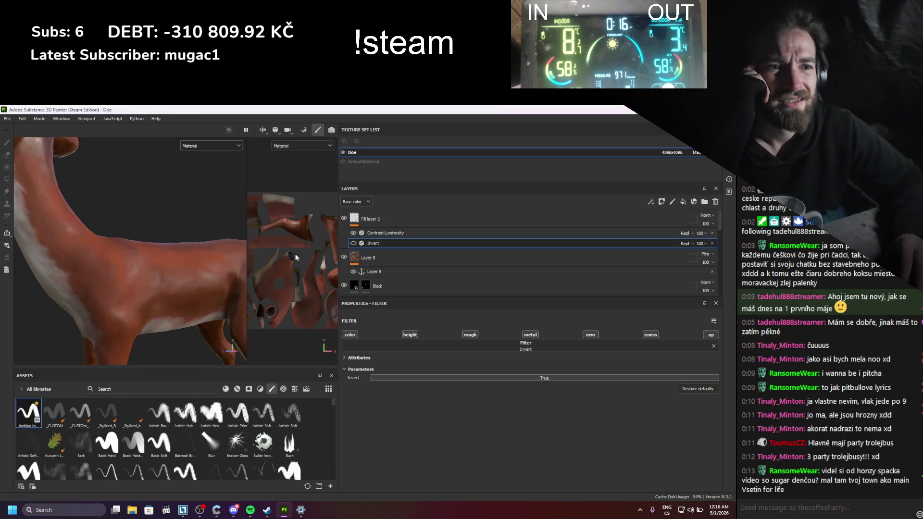
scroll(146, 282, down, 5)
scroll(146, 282, up, 3)
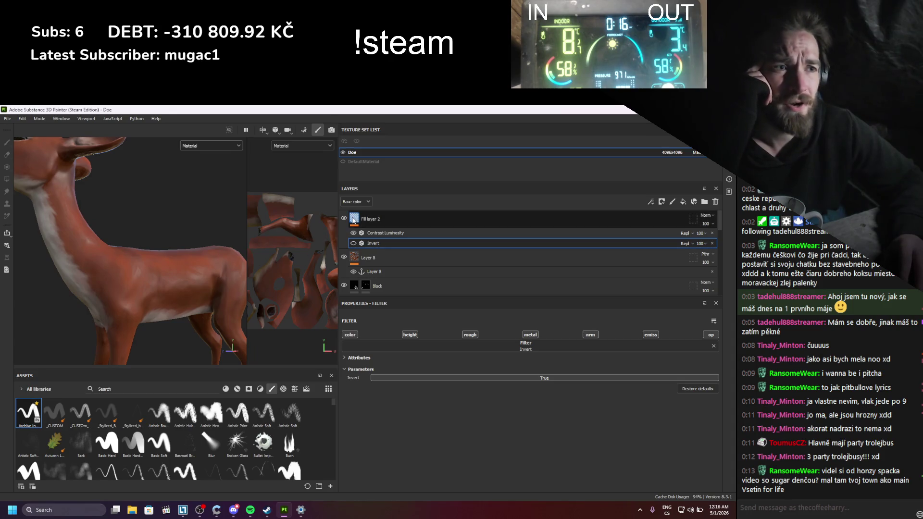
click(223, 148)
- Show roughness in the viewport and toggle the Invert filter on and off to compare
click(200, 195)
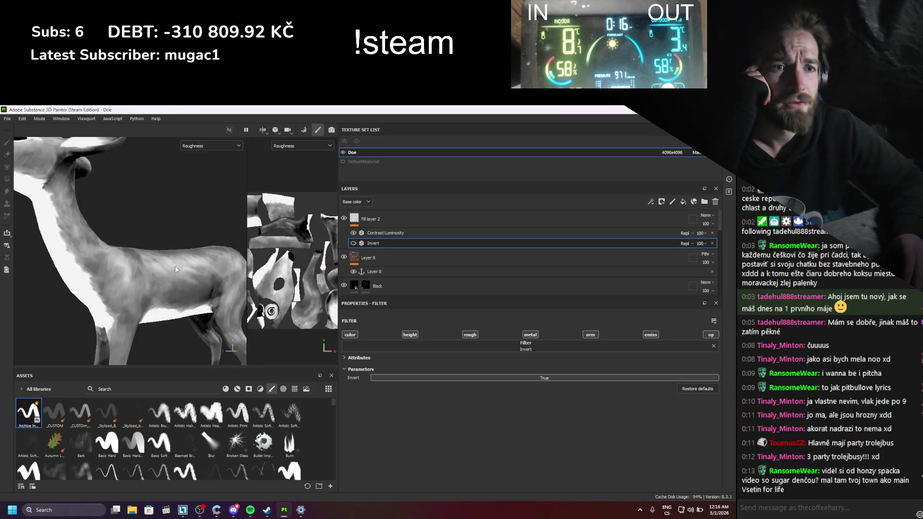
scroll(176, 270, up, 2)
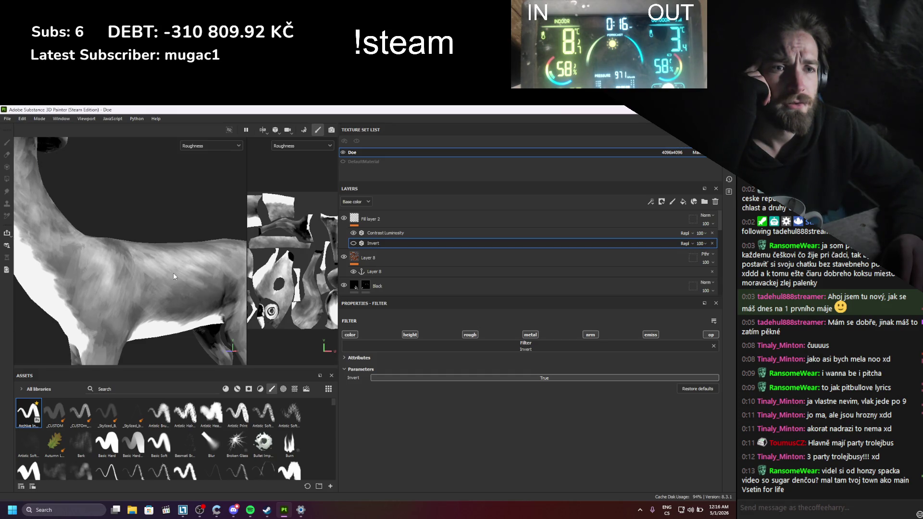
click(353, 244)
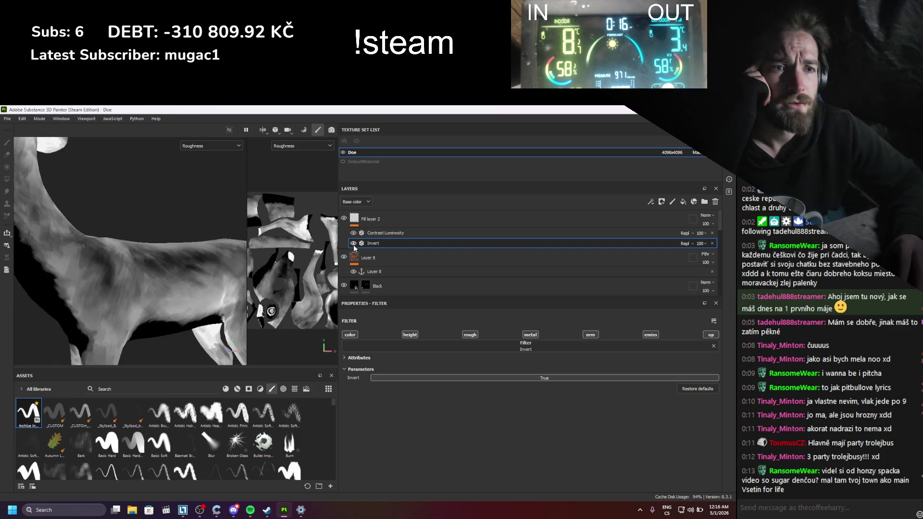
scroll(124, 322, down, 5)
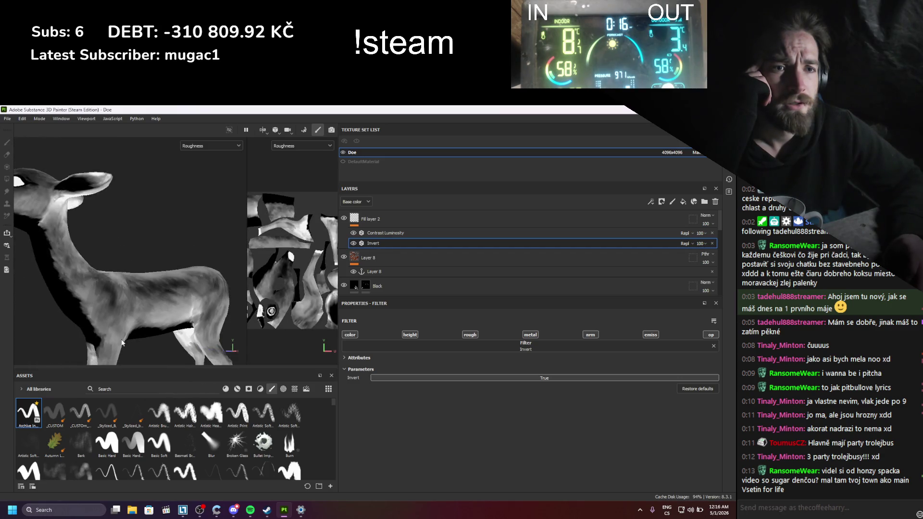
scroll(124, 322, up, 2)
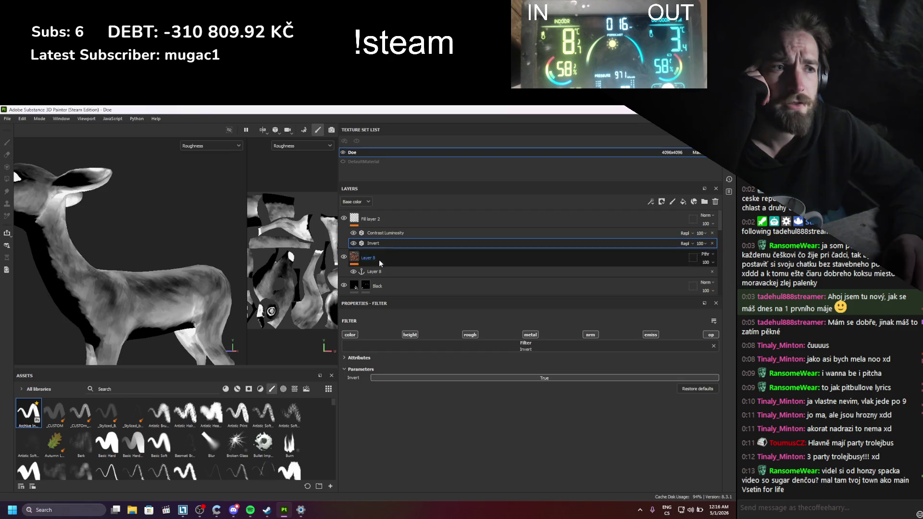
click(353, 244)
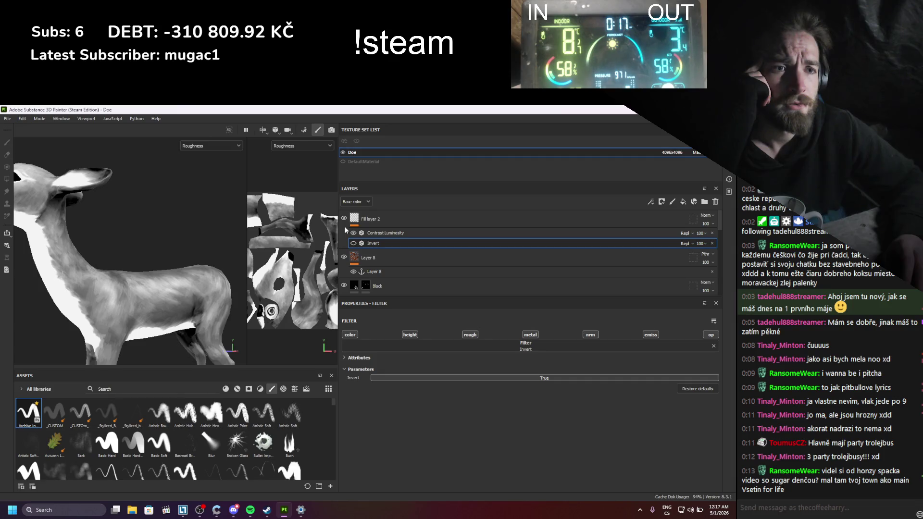
- Retune Fill layer 2's Levels to about 0.346 and 0.36, keeping the layer stack on Base color
click(473, 233)
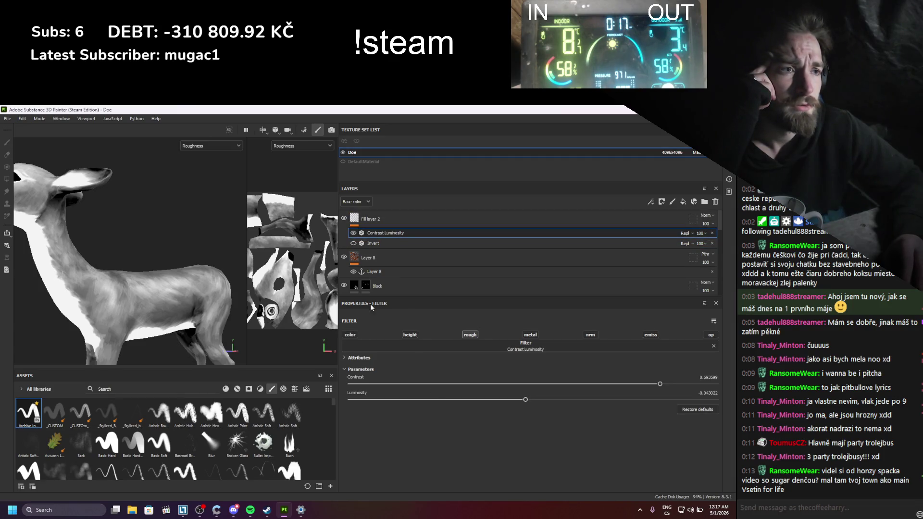
click(385, 219)
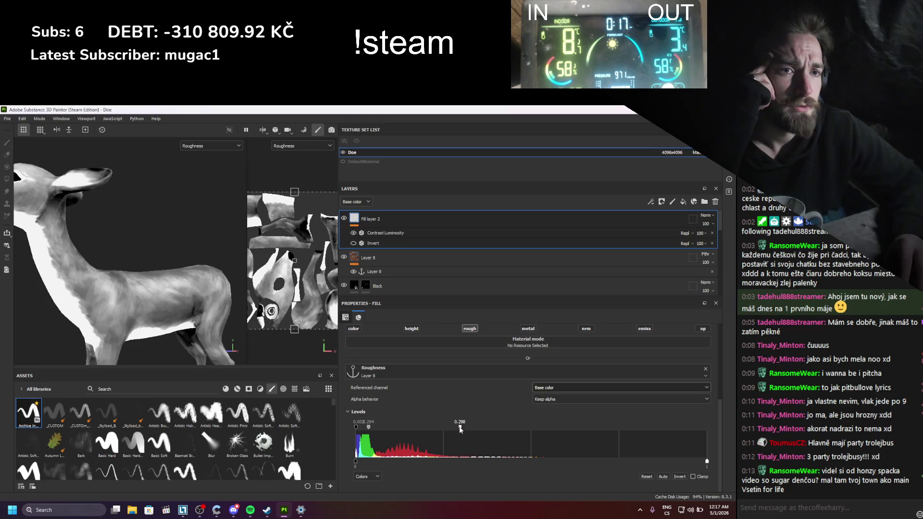
drag(461, 430, 477, 427)
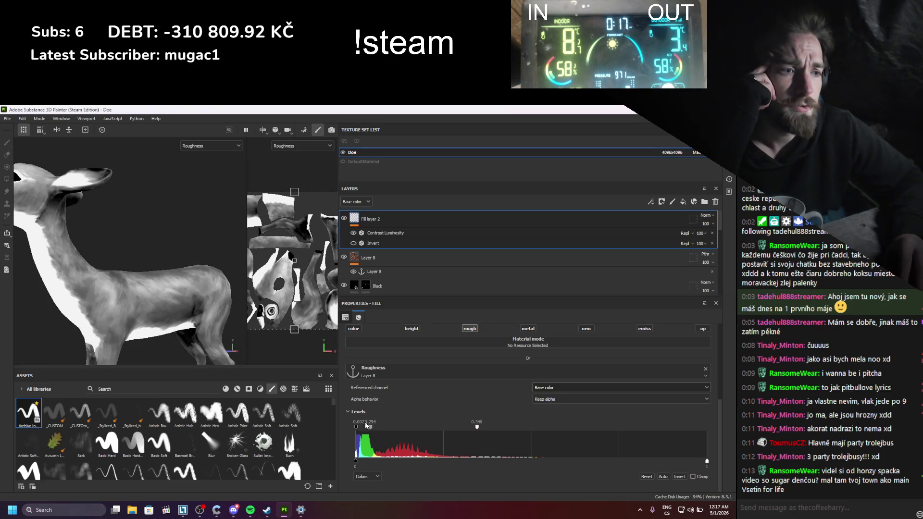
drag(377, 424, 377, 425)
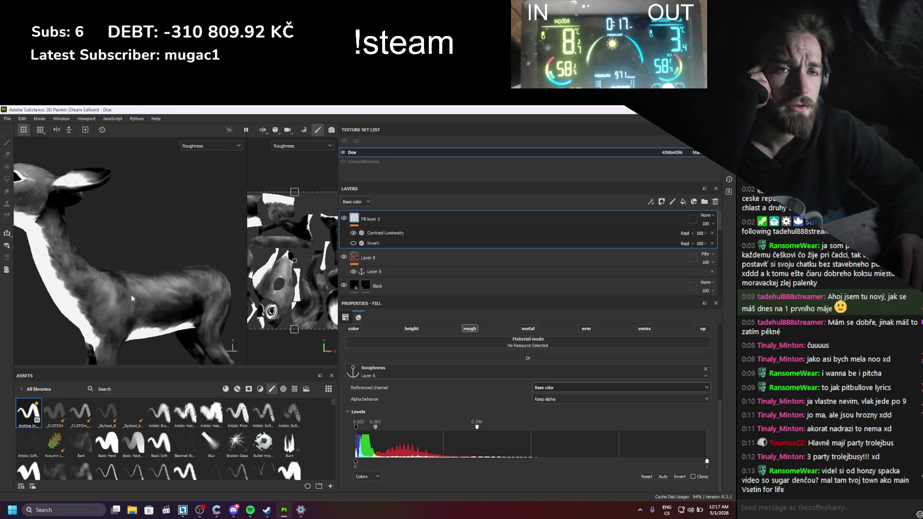
alt+drag(131, 294, 111, 283)
click(355, 202)
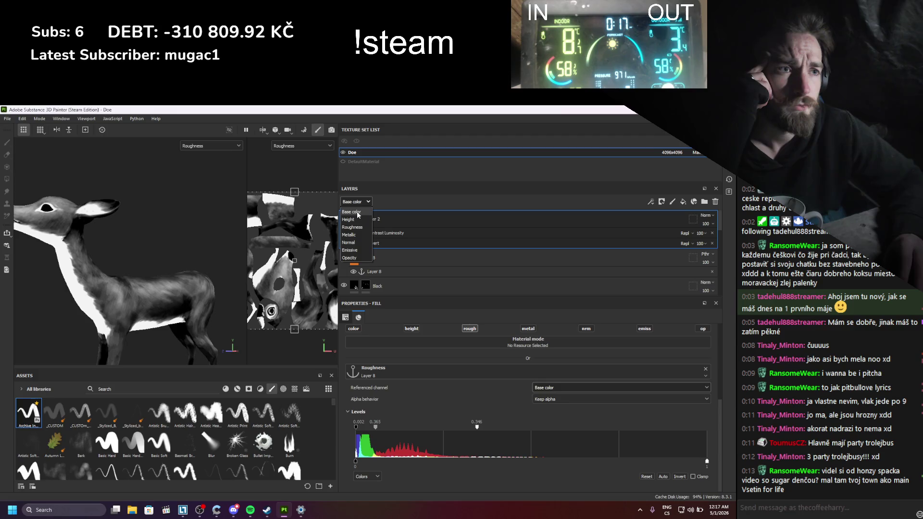
click(357, 213)
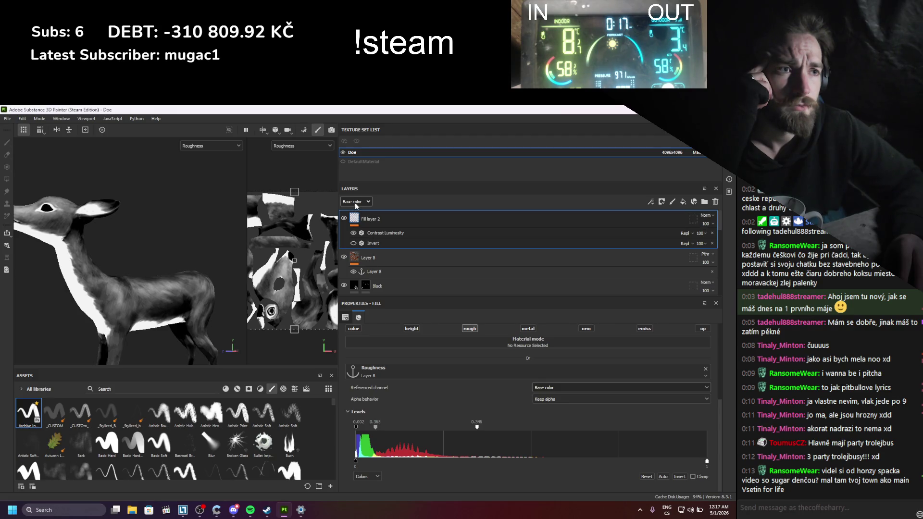
click(211, 146)
- Display the deer in full material colour and orbit around its neck and body
click(210, 164)
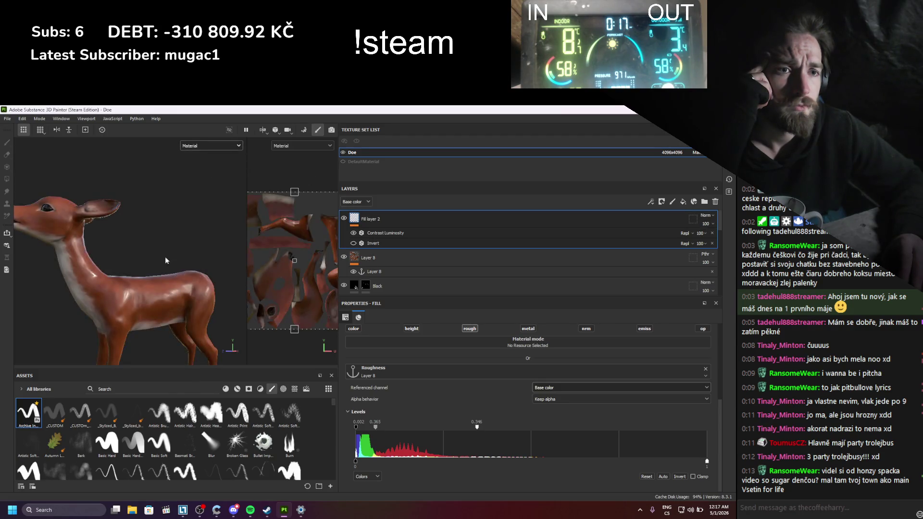
scroll(115, 321, up, 3)
alt+drag(116, 321, 181, 295)
mouse_move(182, 295)
shift+right_down()
mouse_move(157, 305)
mouse_move(175, 309)
shift+right_up()
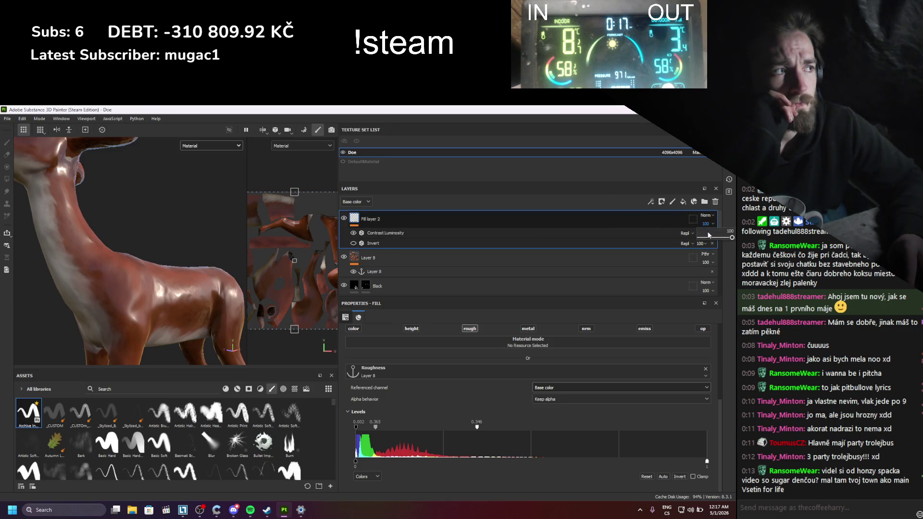
- Switch the layer stack to Roughness and lower Fill layer 2's opacity to 51
click(713, 238)
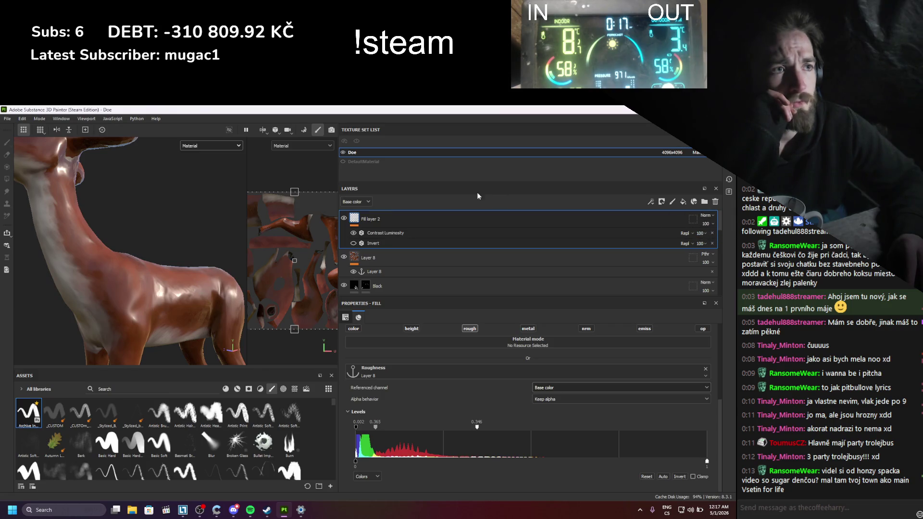
click(356, 201)
click(356, 226)
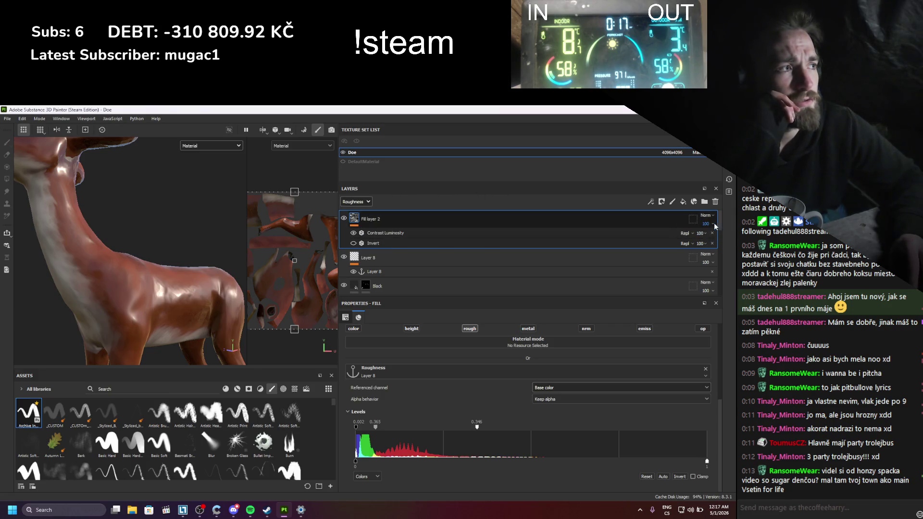
drag(723, 238, 717, 241)
mouse_move(110, 226)
alt+mouse_down()
mouse_move(181, 284)
mouse_move(155, 301)
mouse_move(169, 308)
mouse_move(177, 281)
mouse_move(155, 251)
mouse_move(232, 247)
mouse_move(164, 276)
mouse_move(180, 288)
mouse_move(173, 298)
mouse_move(194, 303)
alt+mouse_up()
click(183, 288)
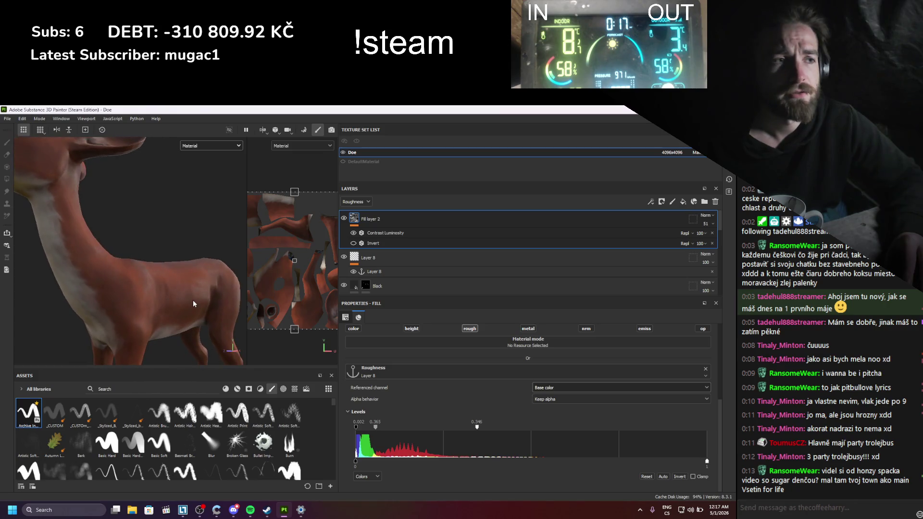
- Set both viewports to display the Roughness channel
click(372, 234)
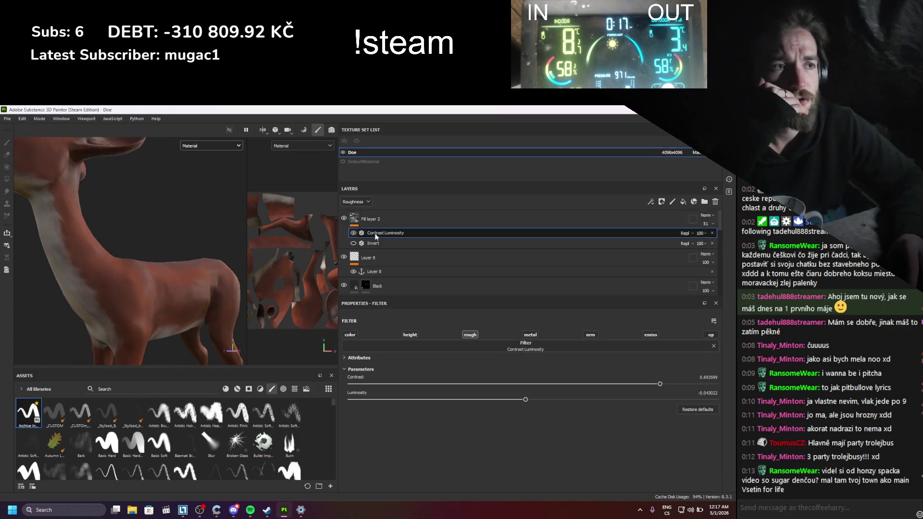
click(234, 147)
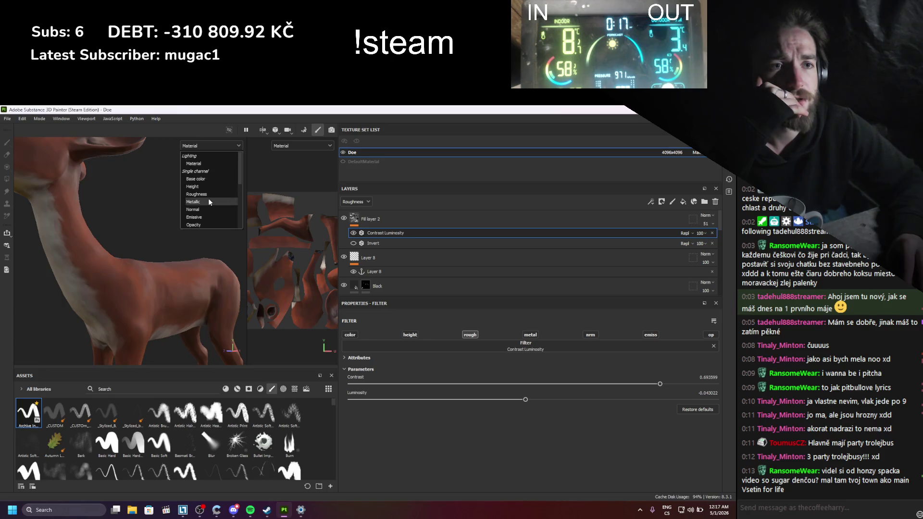
click(208, 195)
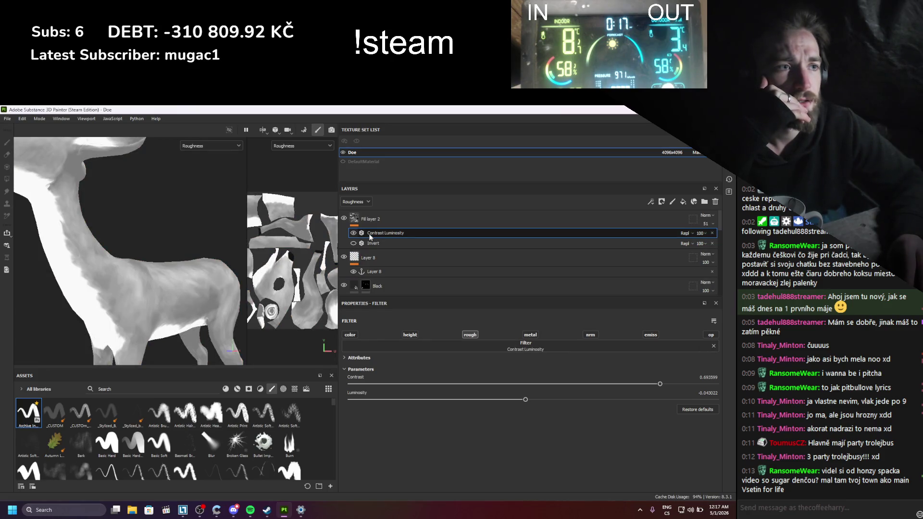
- Put Fill layer 2's Levels on the Red channel and set handles to 0.148, 0.964 and 0.347
click(355, 223)
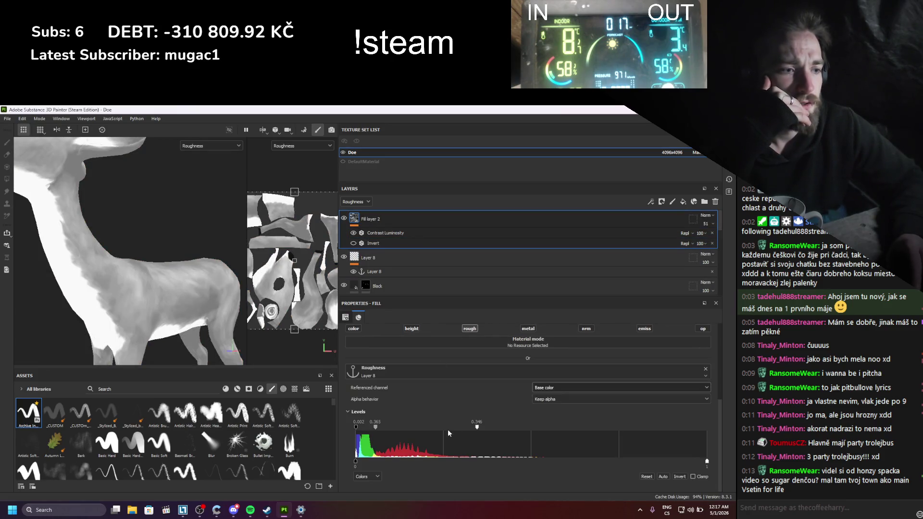
click(554, 388)
click(554, 389)
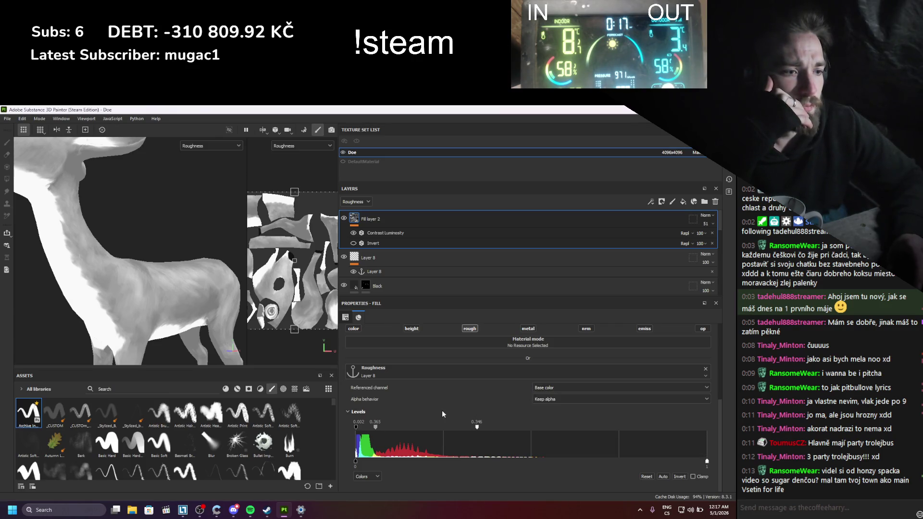
click(369, 445)
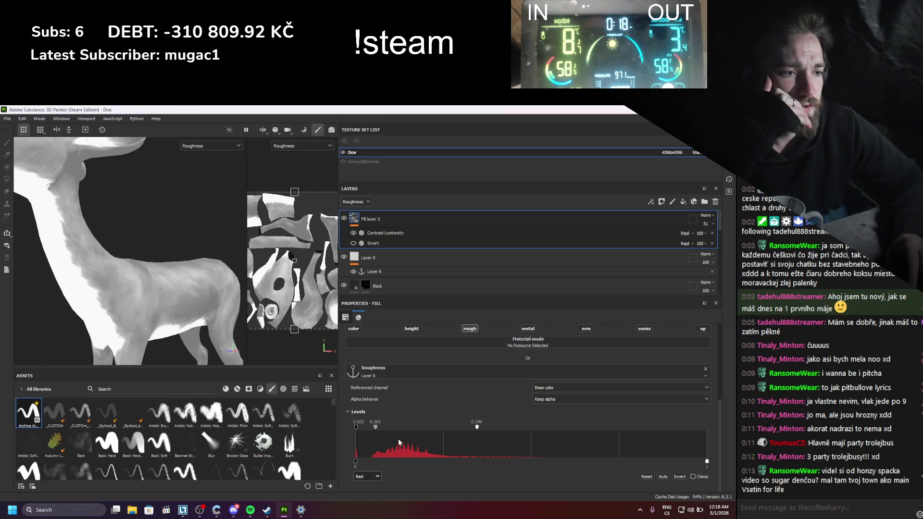
drag(375, 427, 412, 426)
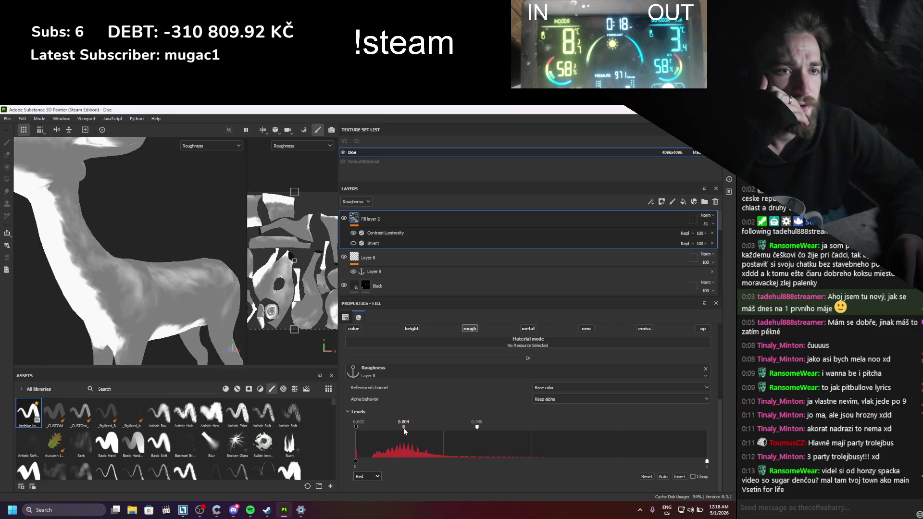
mouse_move(478, 426)
mouse_down()
mouse_move(382, 432)
mouse_move(447, 427)
mouse_up()
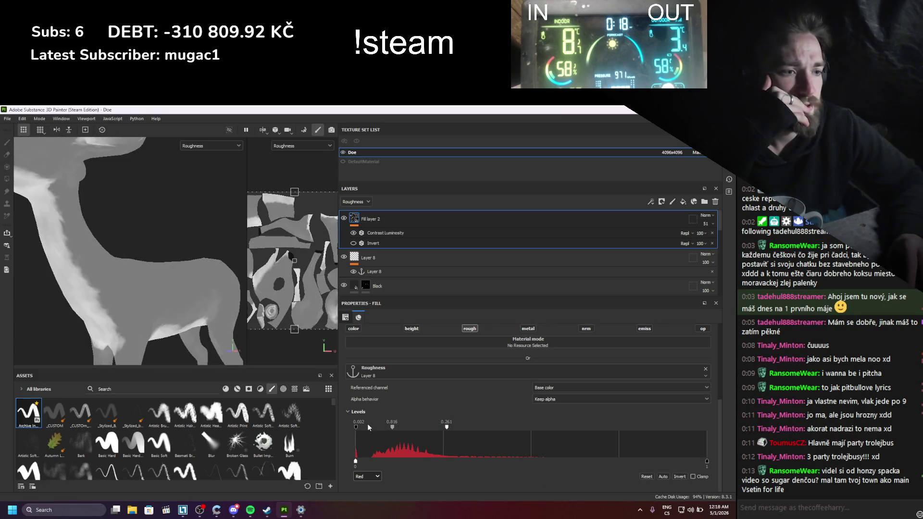
mouse_move(371, 426)
mouse_down()
mouse_move(478, 425)
mouse_move(441, 428)
mouse_up()
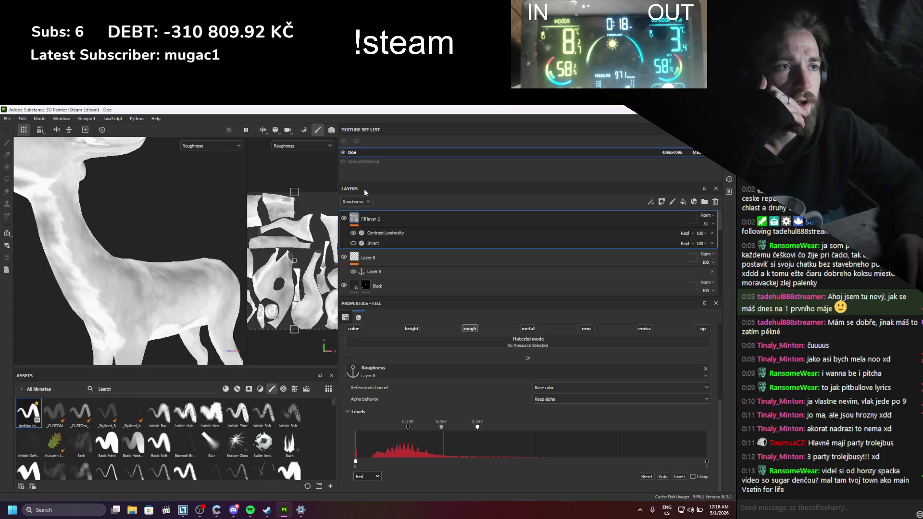
- Skip Spotify ahead four tracks to Michael Bublé's 'Sway', then minimize it
click(258, 513)
scroll(366, 423, down, 2)
click(386, 455)
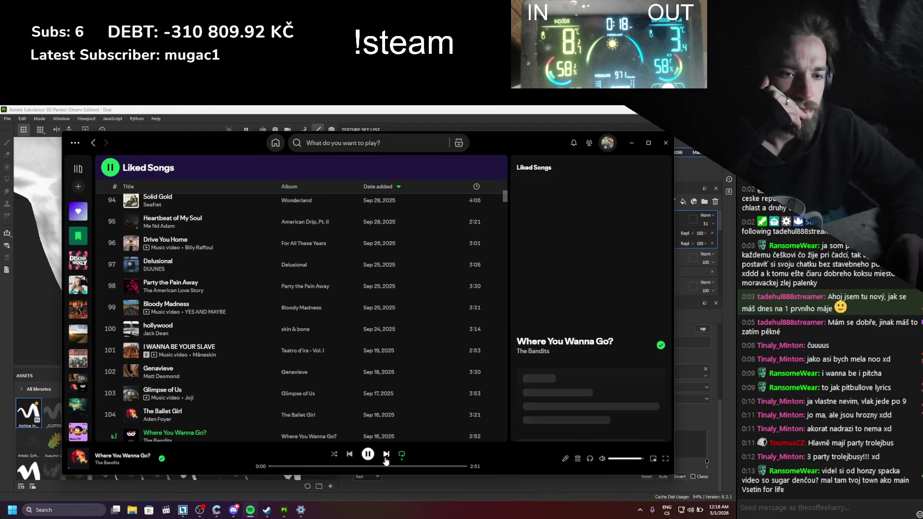
click(385, 456)
click(385, 456)
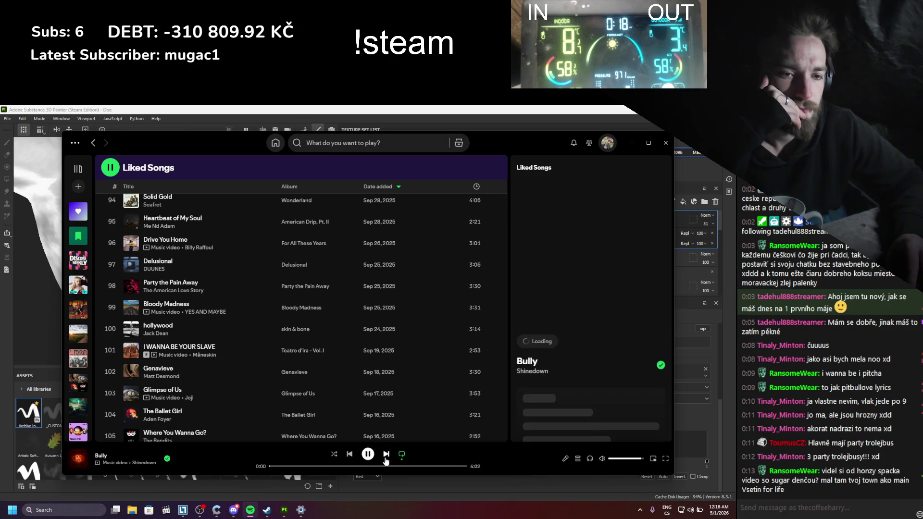
click(385, 455)
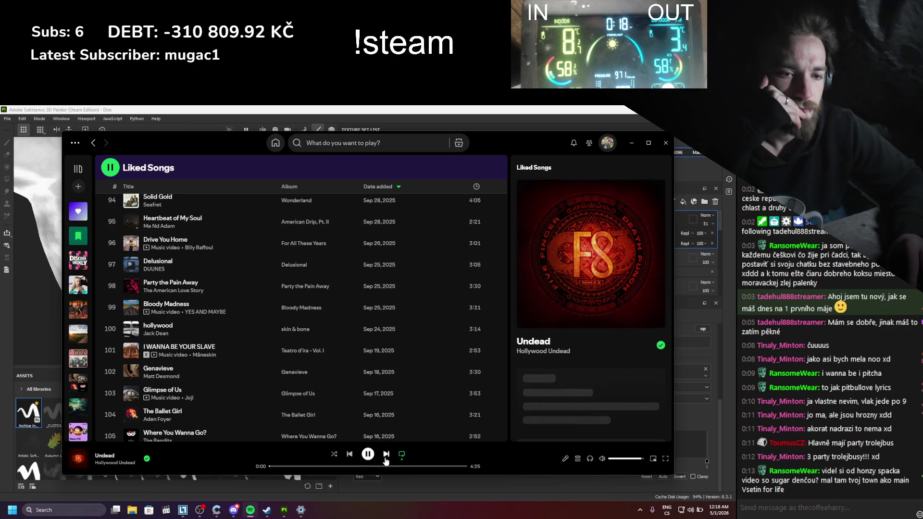
click(631, 143)
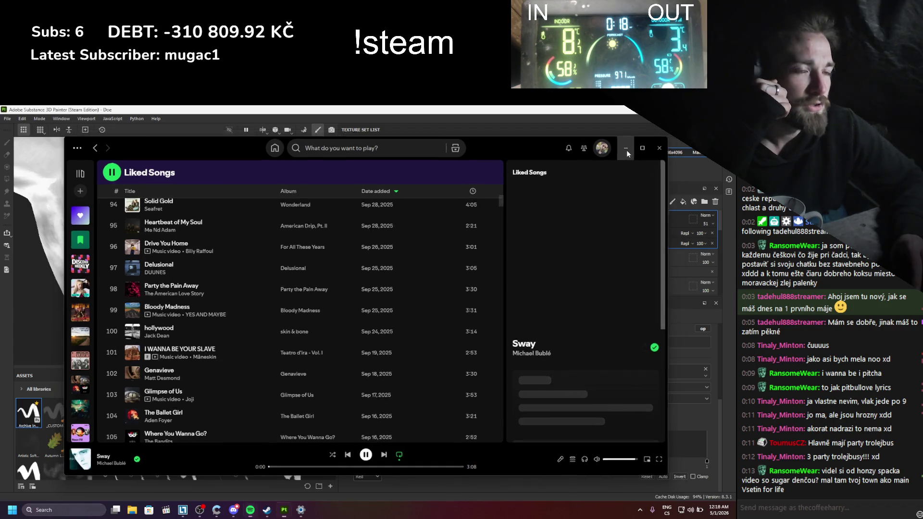
- Return the viewport to Material and inspect the doe from a front three-quarter view
click(223, 145)
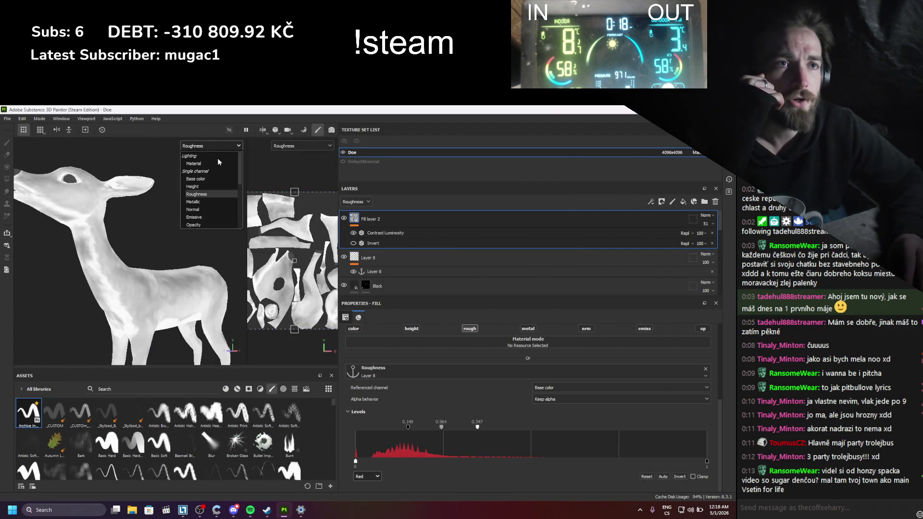
click(215, 155)
scroll(159, 283, up, 2)
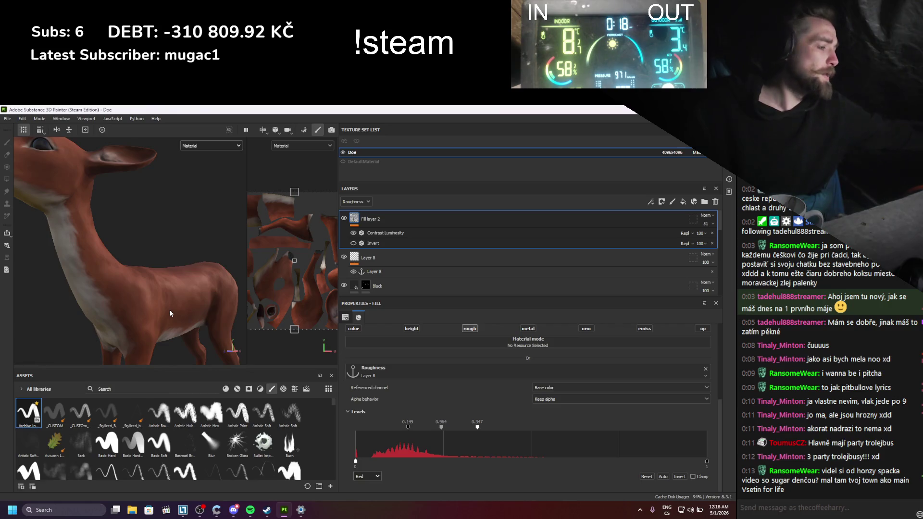
scroll(154, 294, up, 2)
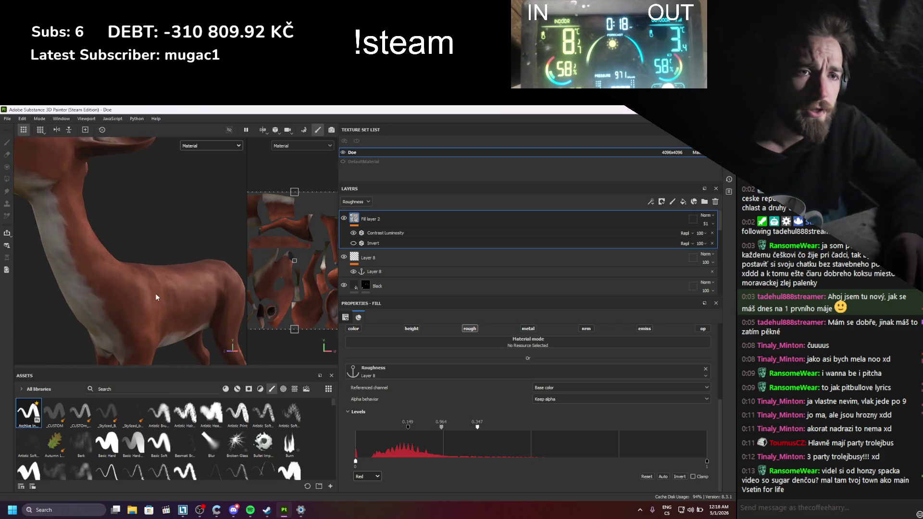
scroll(154, 296, down, 3)
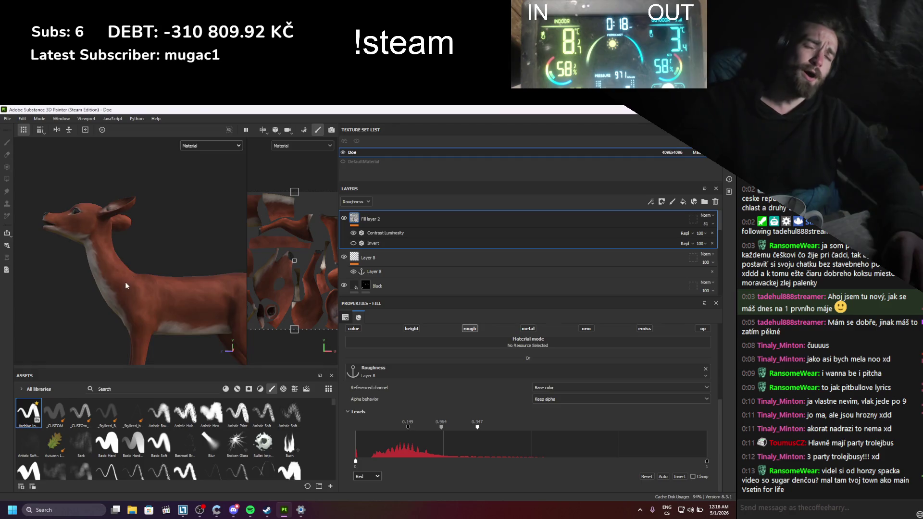
mouse_move(125, 285)
alt+mouse_down()
mouse_move(139, 307)
mouse_move(121, 307)
mouse_move(151, 312)
mouse_move(123, 289)
mouse_move(128, 294)
alt+mouse_up()
scroll(136, 298, up, 5)
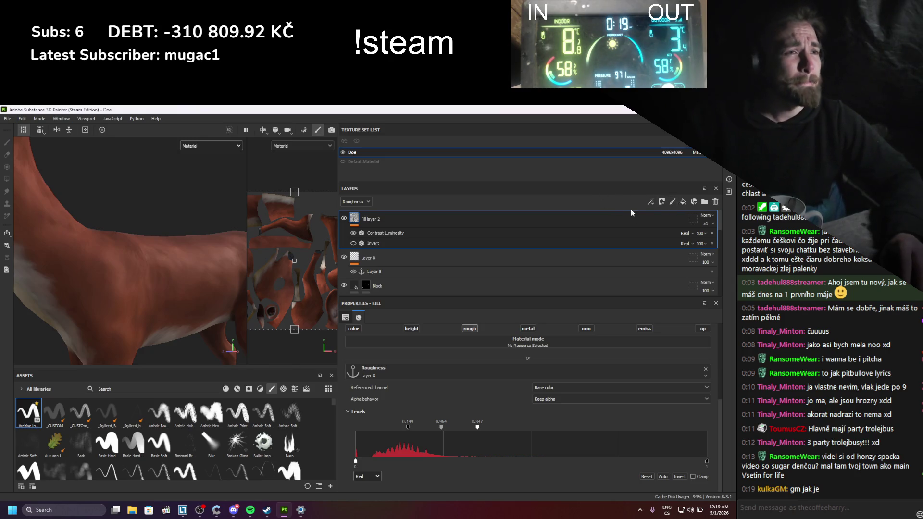
- Add a height-only Fill layer 3 sourced from the Layer 8 anchor's base colour
click(673, 202)
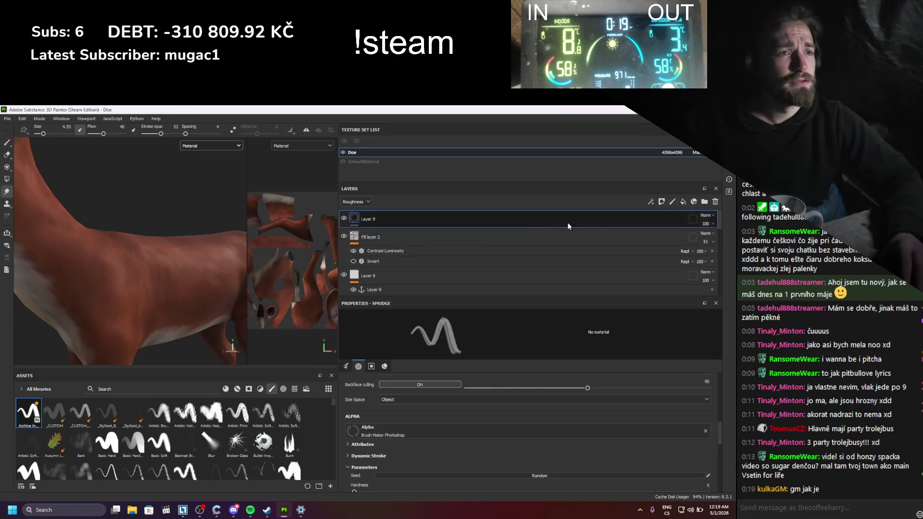
key(ctrl+z)
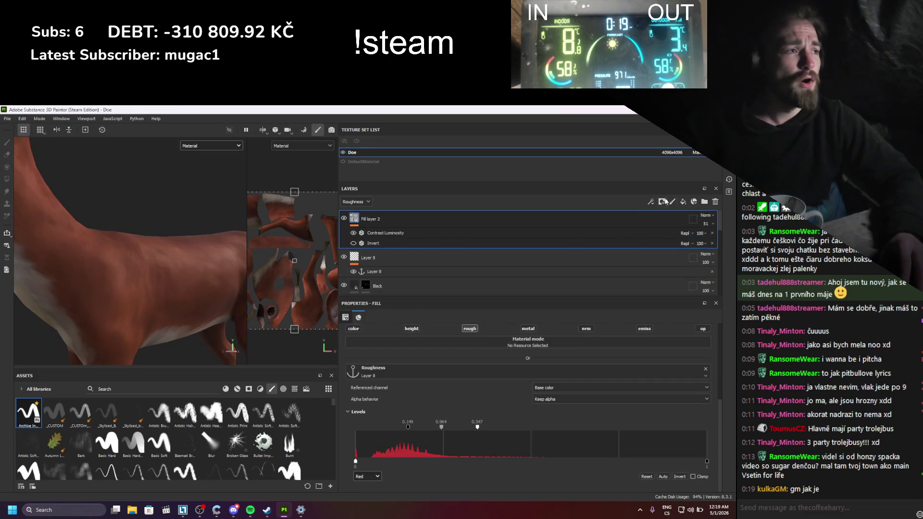
click(683, 202)
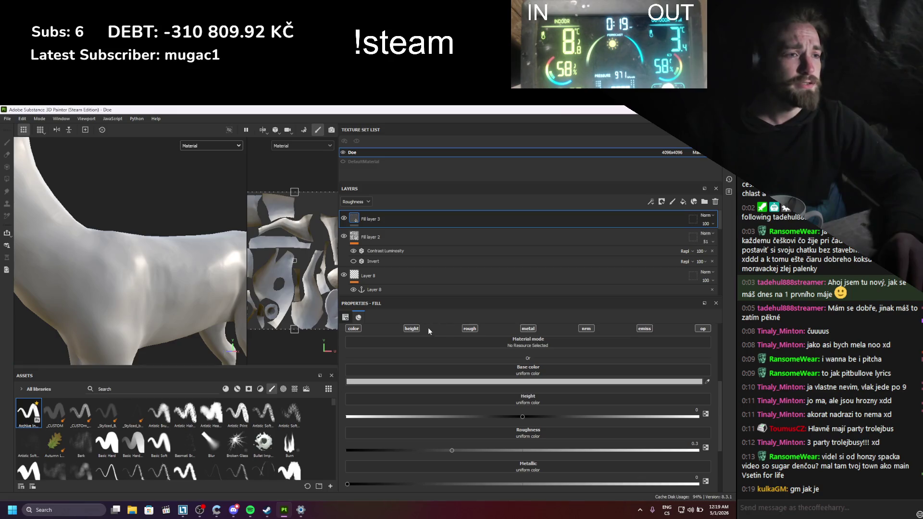
click(592, 328)
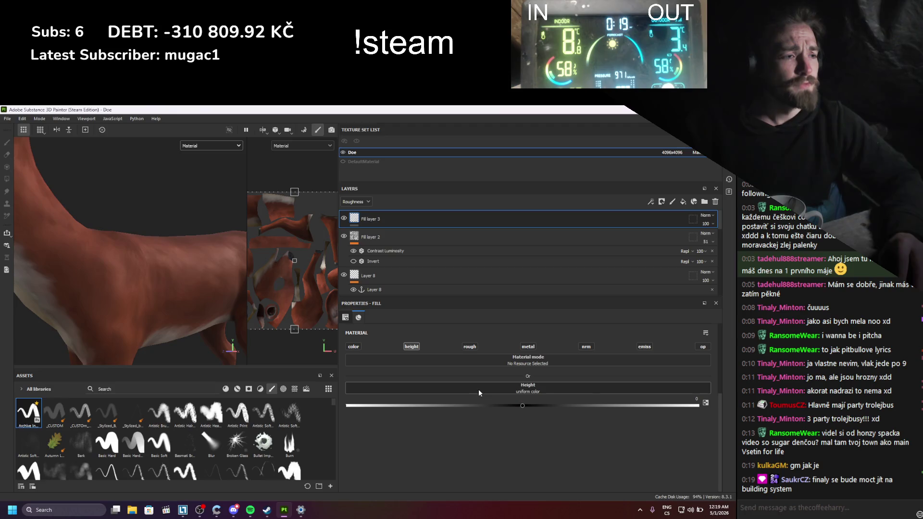
click(479, 392)
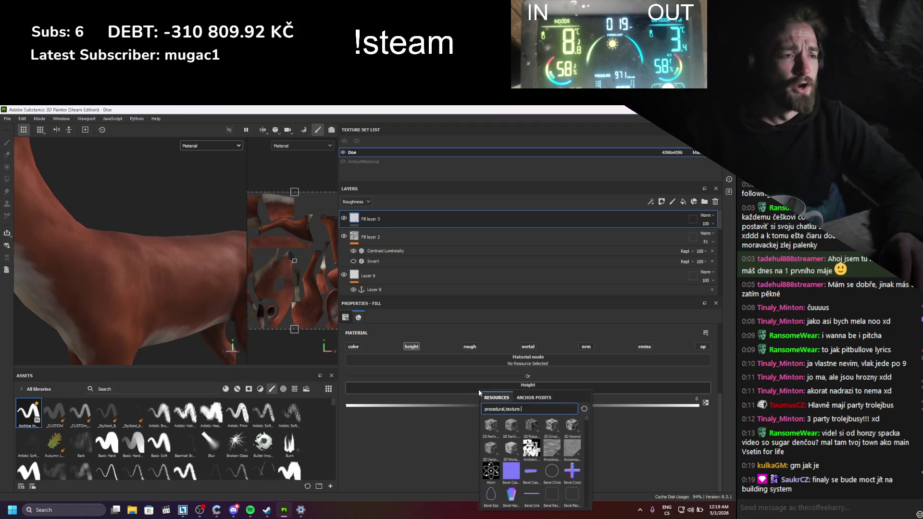
click(521, 399)
click(508, 410)
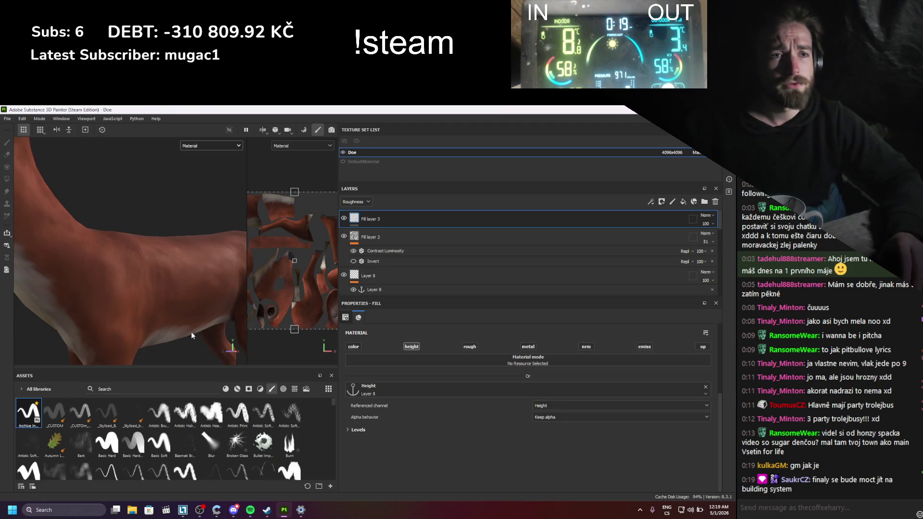
click(560, 406)
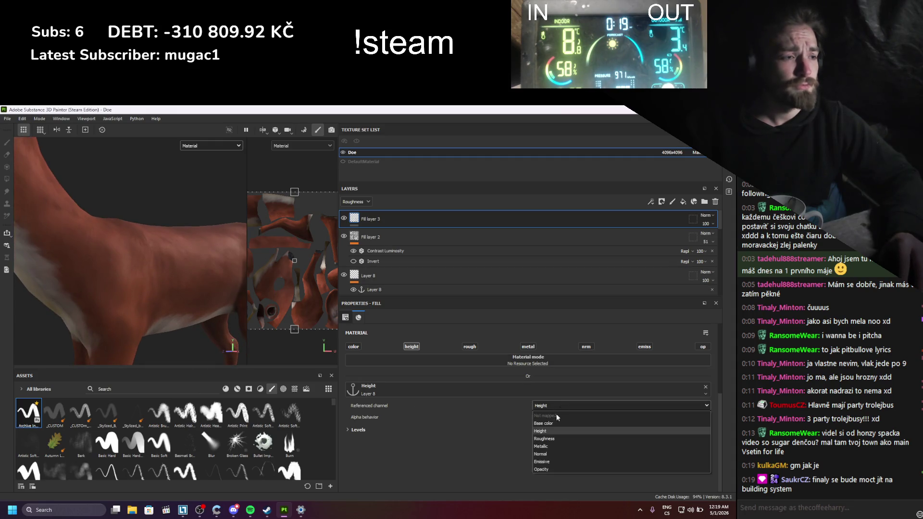
click(549, 424)
- Set the anchor's Levels to Keep alpha and to act on the Red channel
click(348, 430)
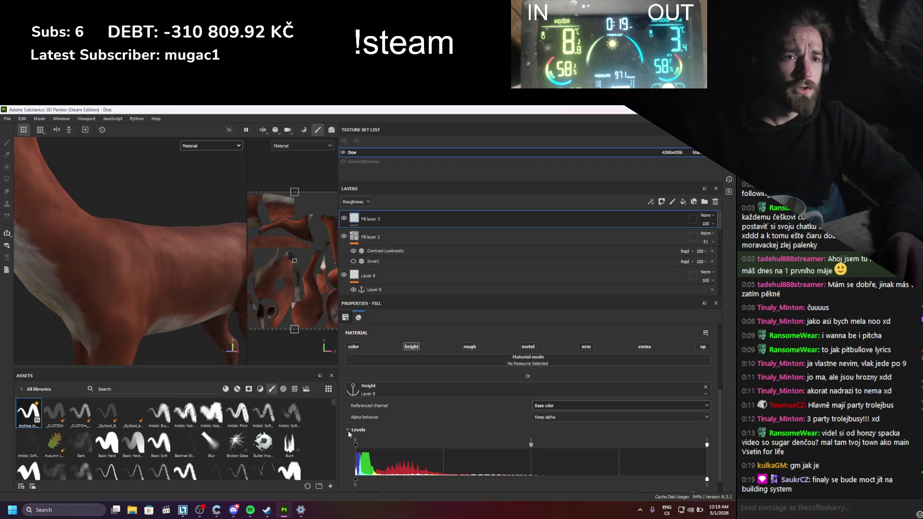
scroll(413, 422, down, 1)
click(535, 400)
click(546, 408)
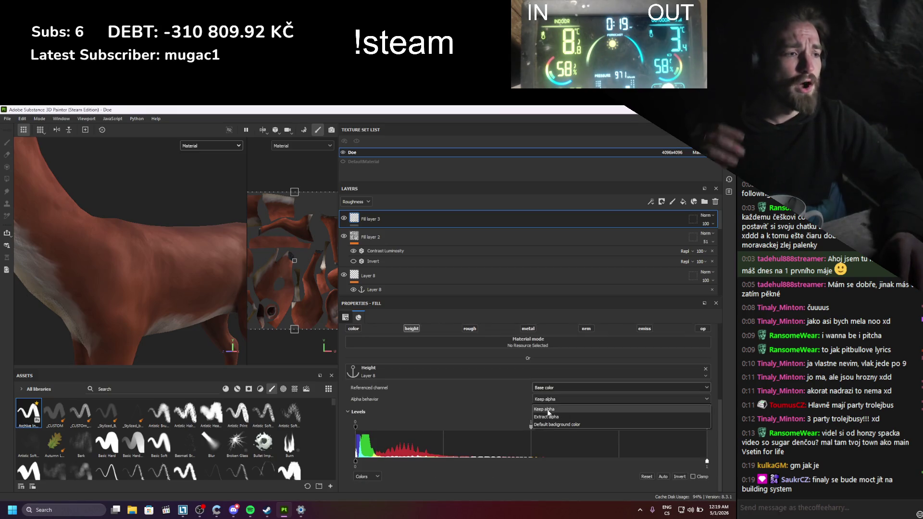
click(367, 476)
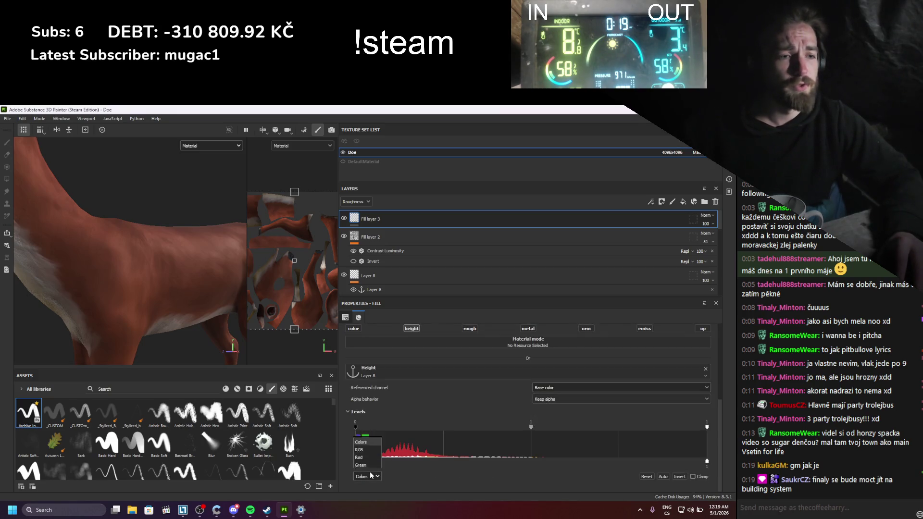
click(359, 444)
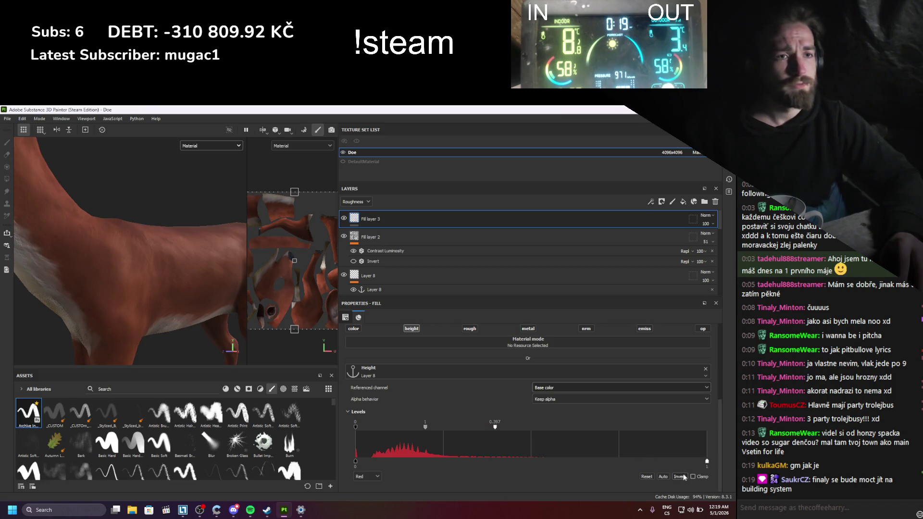
scroll(202, 275, up, 5)
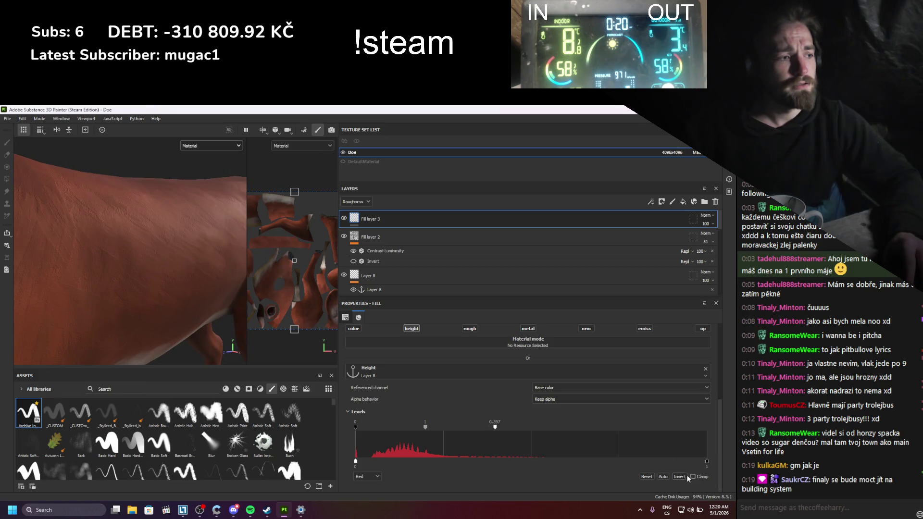
mouse_move(223, 293)
alt+mouse_down()
mouse_move(197, 273)
mouse_move(206, 261)
mouse_move(182, 265)
mouse_move(172, 296)
alt+mouse_up()
scroll(194, 269, down, 3)
scroll(183, 265, up, 3)
mouse_move(172, 295)
alt+middle_down()
mouse_move(167, 283)
mouse_move(172, 331)
mouse_move(132, 300)
mouse_move(158, 291)
alt+middle_up()
shift+right_drag(158, 291, 153, 293)
scroll(154, 291, up, 3)
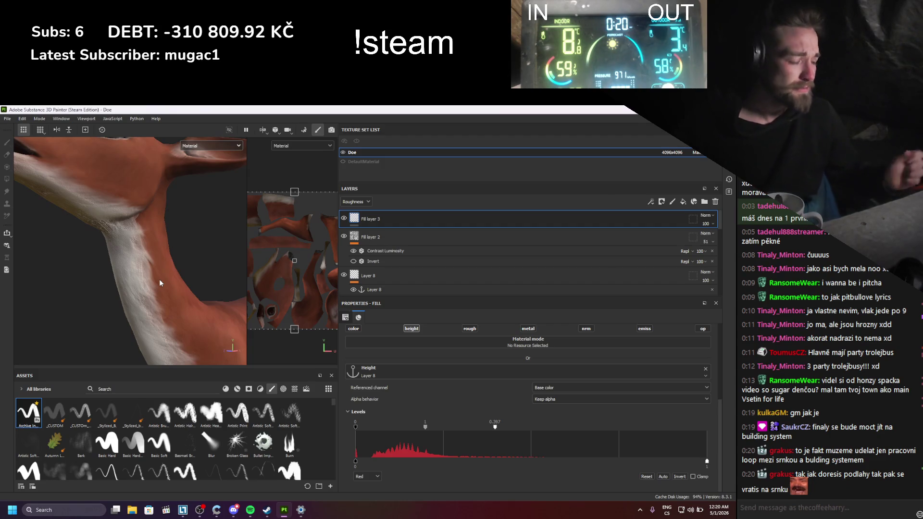
alt+drag(160, 283, 126, 297)
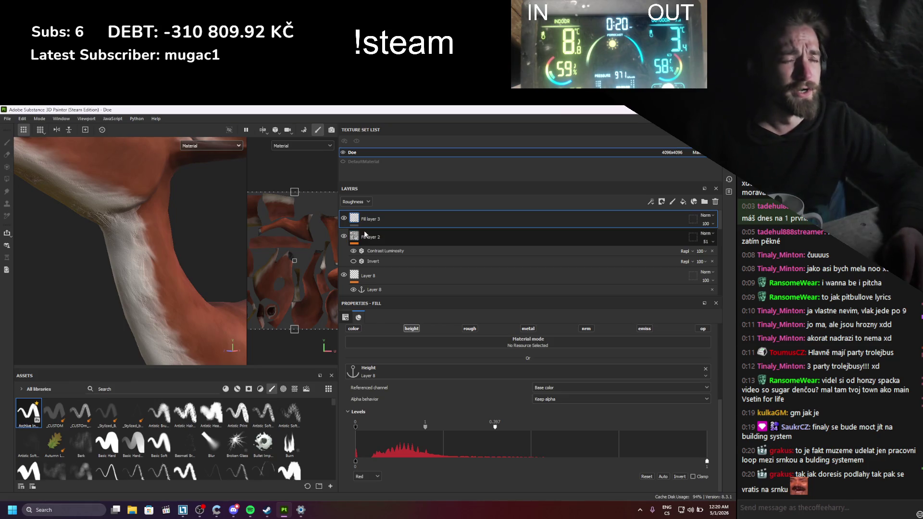
scroll(176, 260, down, 5)
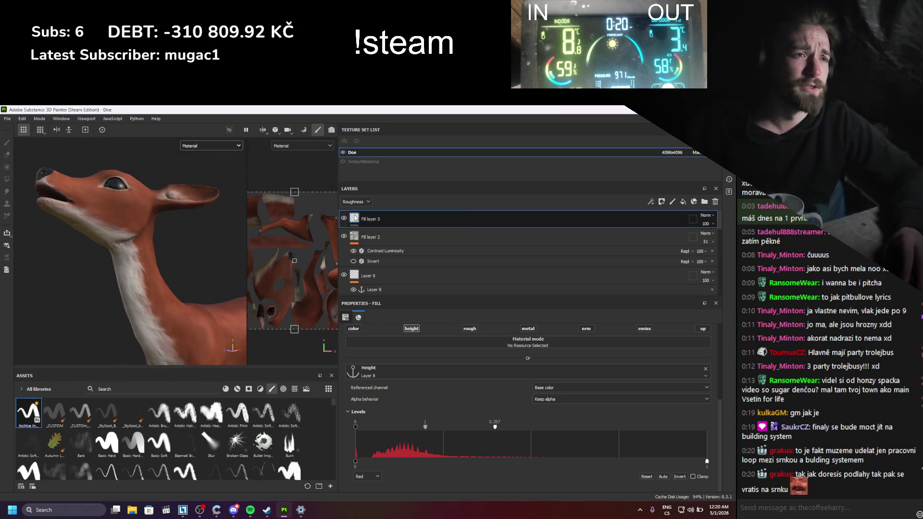
- Add a black mask to Fill layer 3 with a grayscale paint value
right_click(355, 217)
click(392, 230)
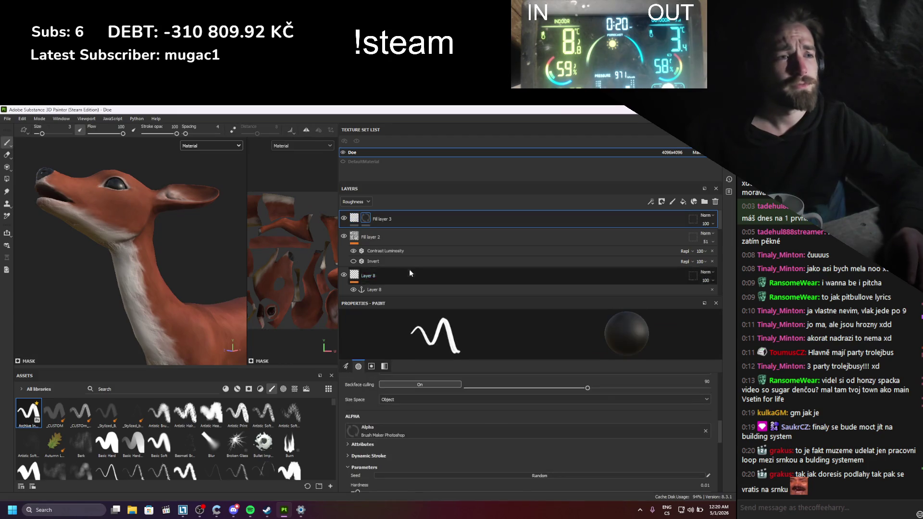
scroll(144, 298, up, 5)
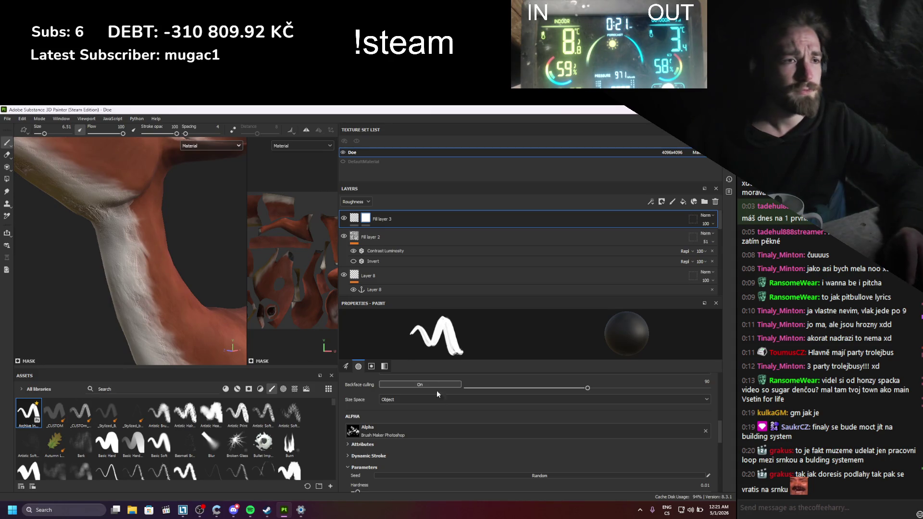
click(385, 367)
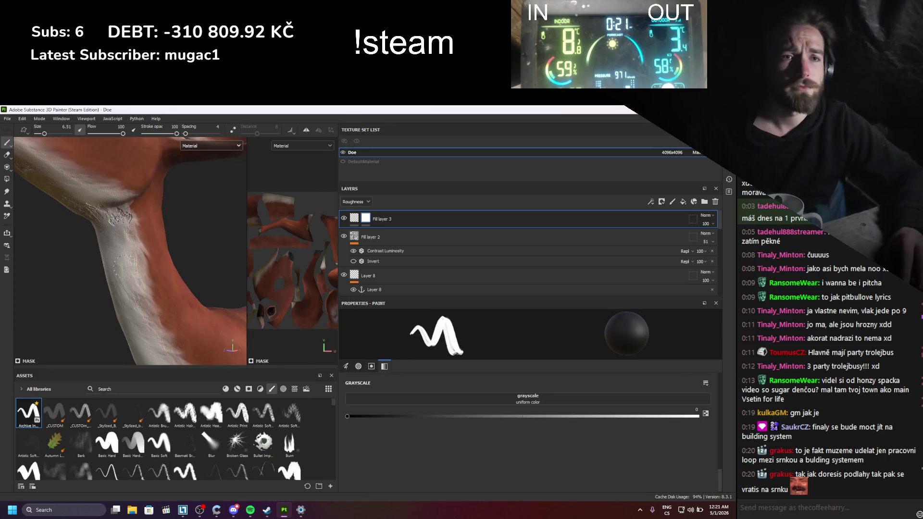
- Paint low-flow, low-opacity strokes along the white neck stripe at brush size about 13, then save
mouse_move(118, 219)
mouse_down()
mouse_move(130, 255)
mouse_move(102, 222)
mouse_up()
drag(176, 134, 93, 135)
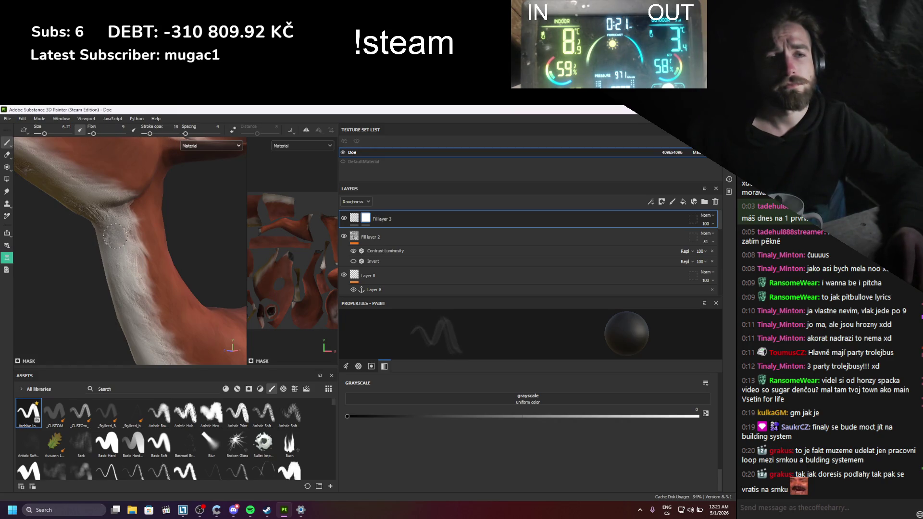
ctrl+right_drag(116, 236, 145, 238)
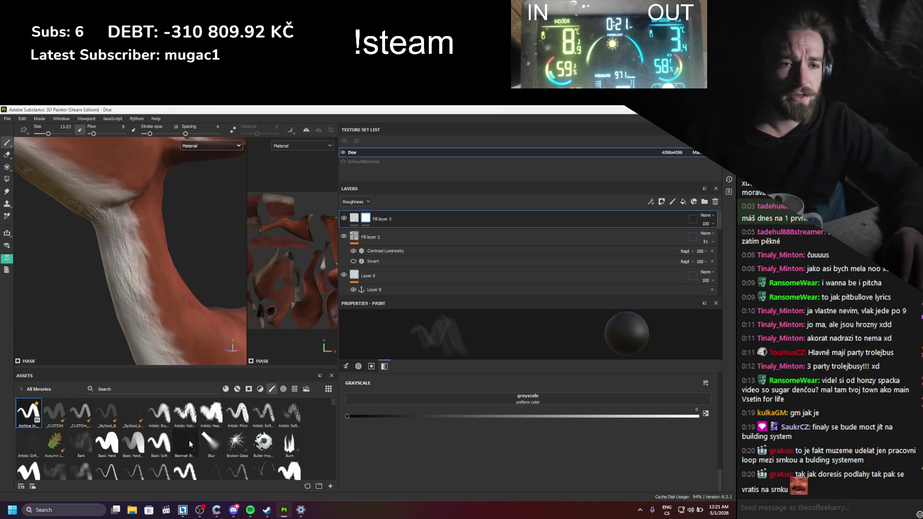
scroll(118, 444, down, 5)
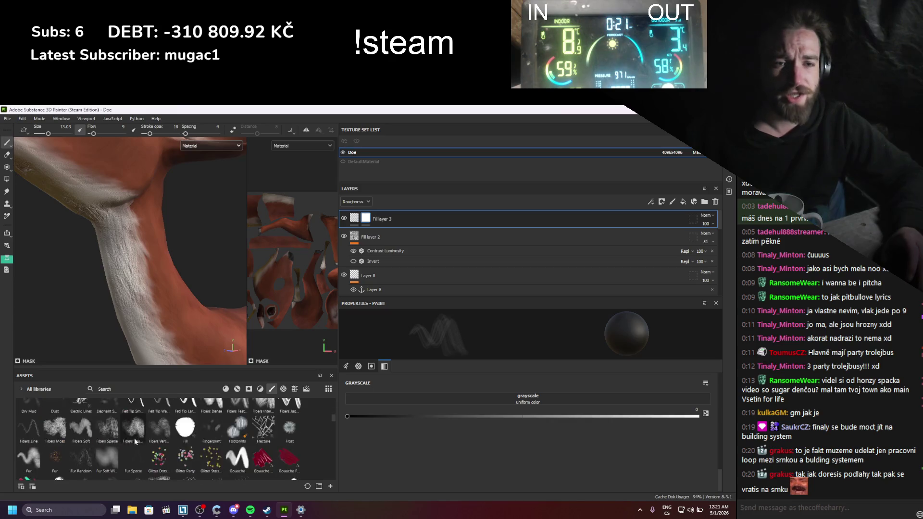
scroll(135, 442, down, 3)
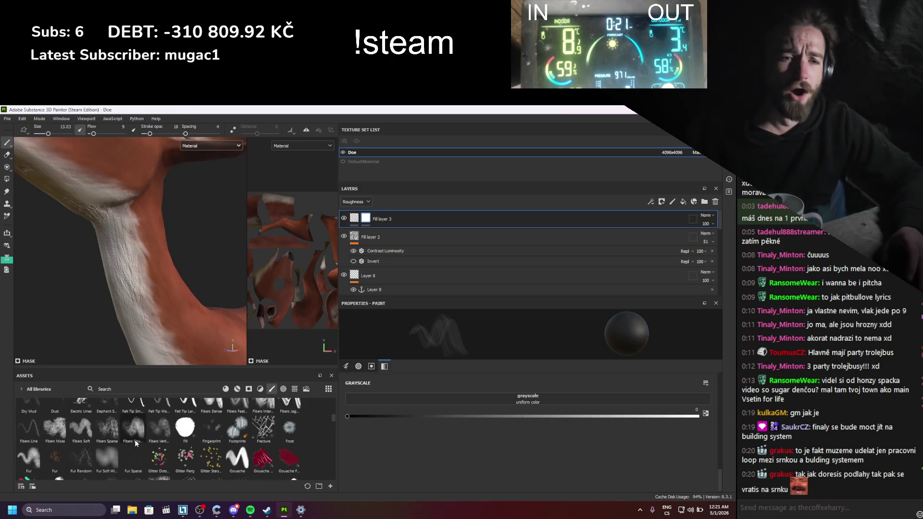
scroll(135, 443, down, 10)
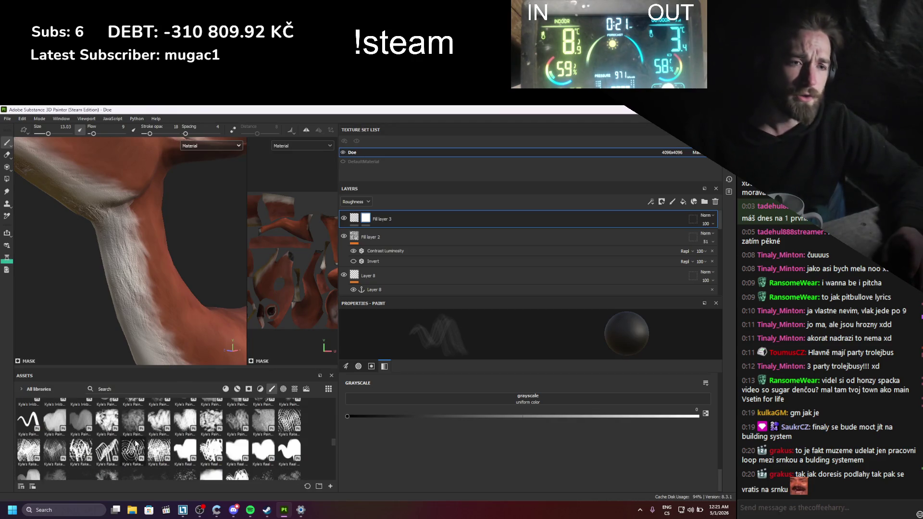
scroll(181, 453, down, 10)
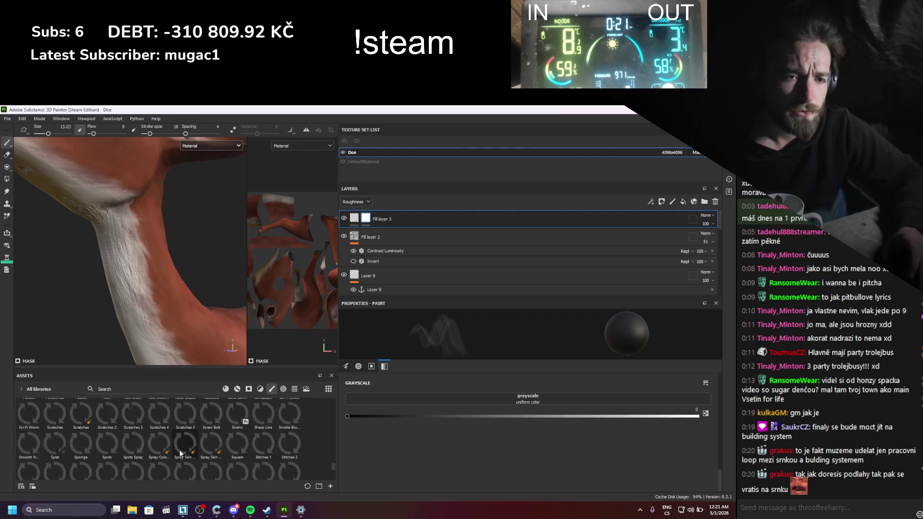
scroll(181, 454, up, 5)
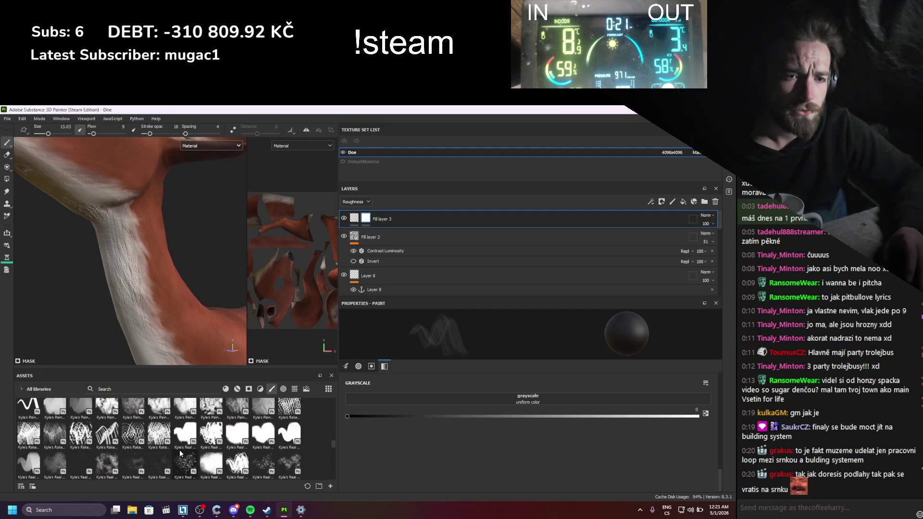
scroll(181, 454, up, 5)
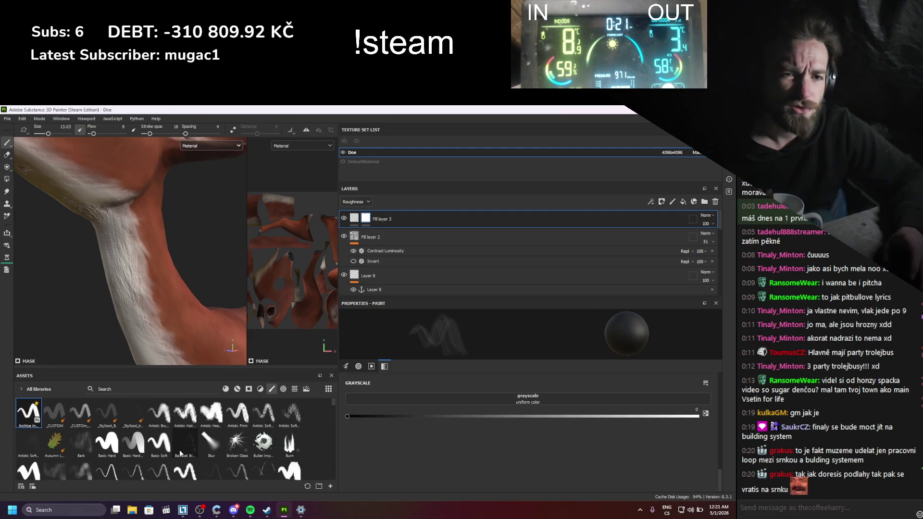
key(ctrl+s)
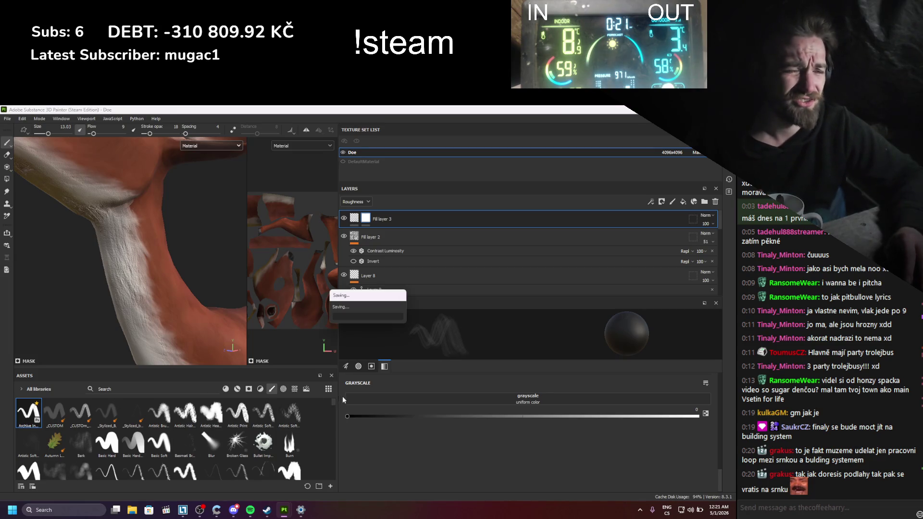
- Switch to the Basic Soft brush at size 10, flow 100 and spacing 20
click(347, 365)
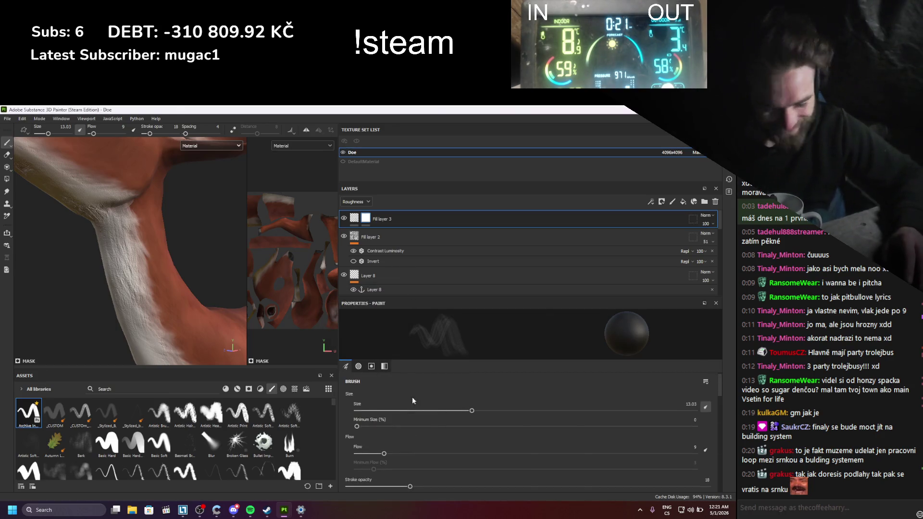
scroll(510, 396, down, 3)
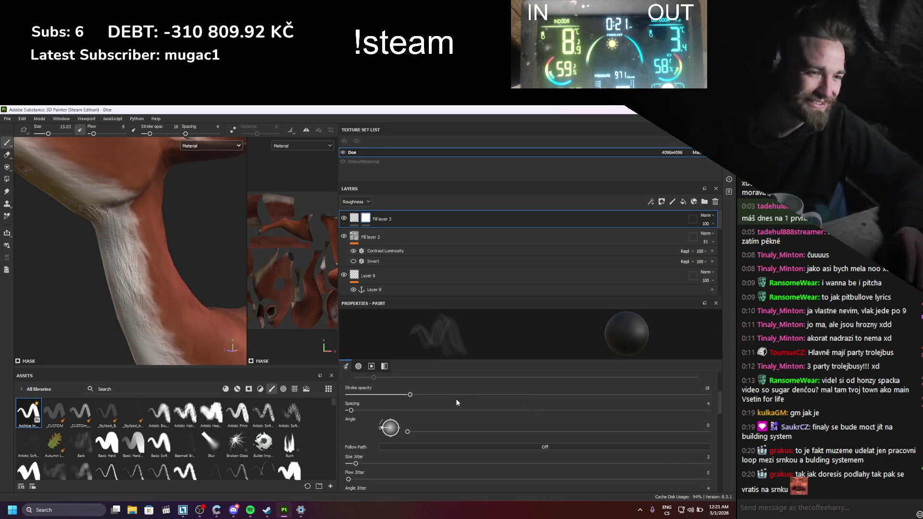
scroll(456, 404, down, 6)
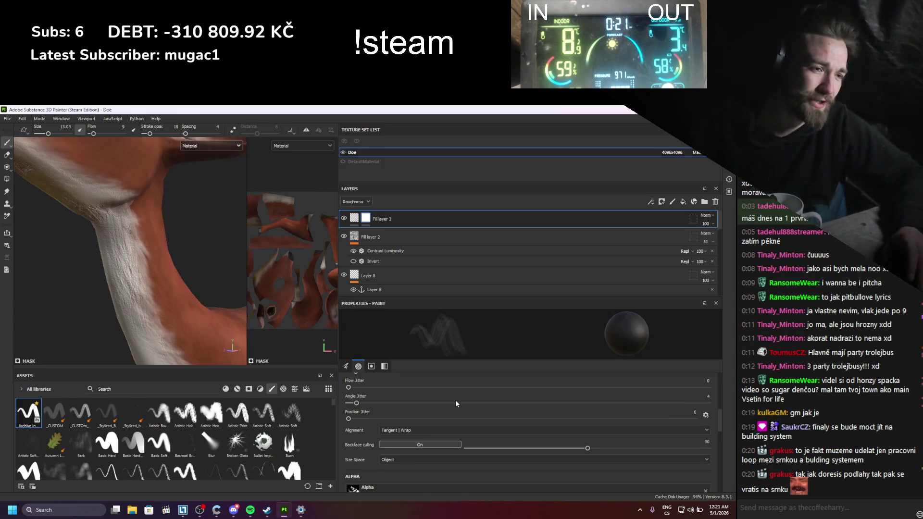
scroll(455, 401, down, 2)
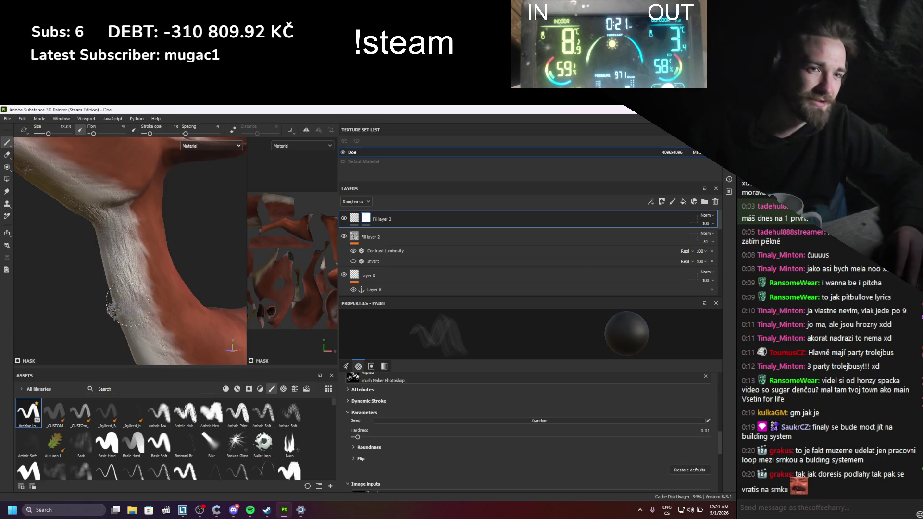
scroll(416, 394, up, 2)
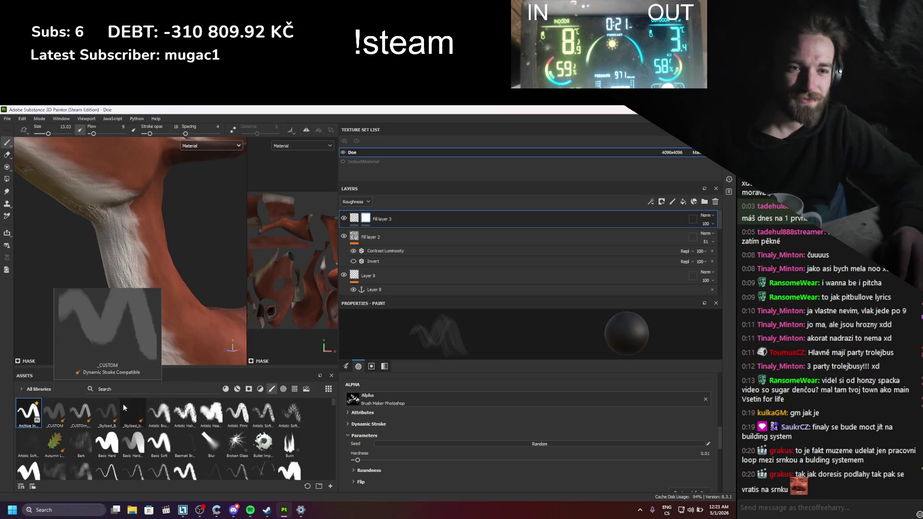
mouse_move(142, 438)
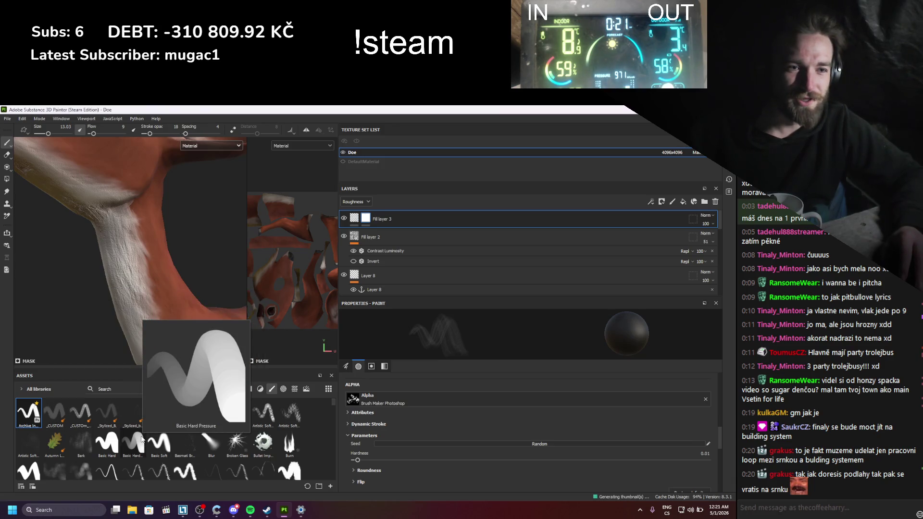
click(159, 443)
scroll(388, 417, down, 3)
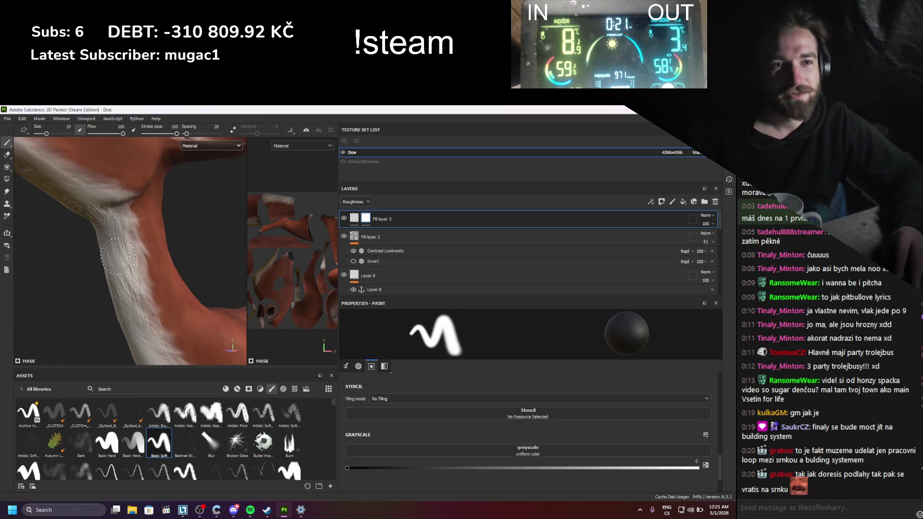
- Paint over the limb's white band, then lower brush flow and set stroke opacity to 35
drag(118, 256, 132, 317)
drag(111, 226, 130, 317)
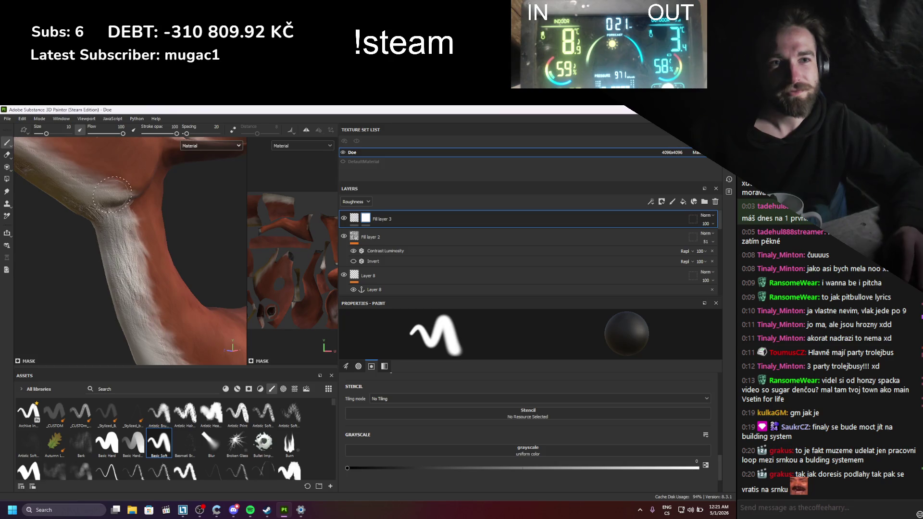
click(98, 133)
click(145, 134)
click(147, 134)
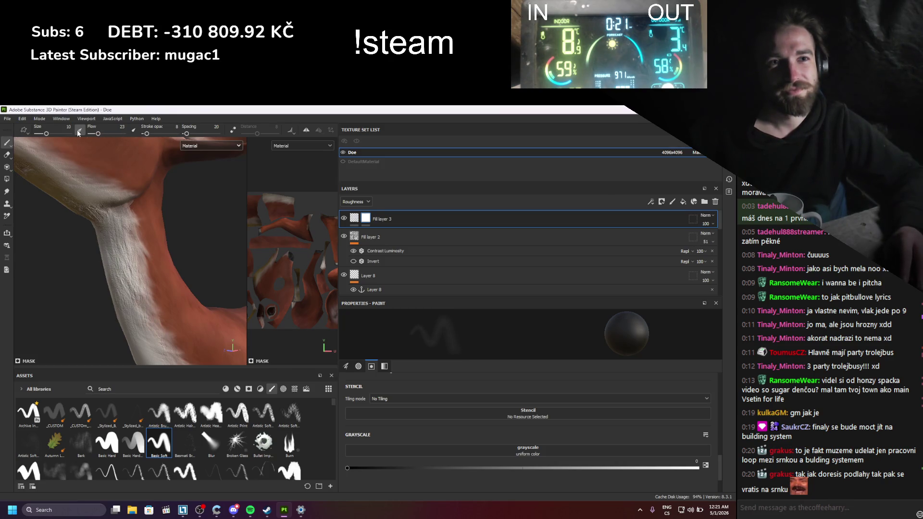
alt+drag(103, 226, 111, 248)
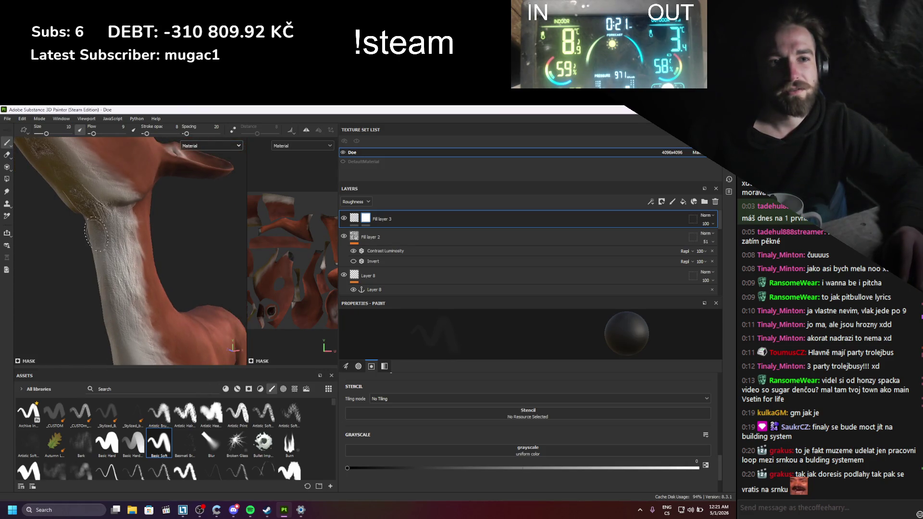
click(155, 134)
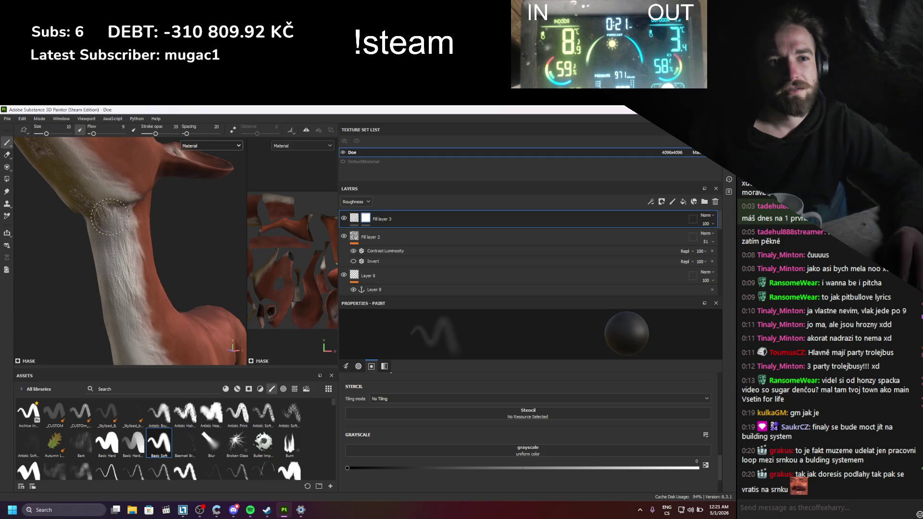
- Paint a soft stroke along the limb's upper edge and set brush flow to 23
drag(110, 216, 103, 230)
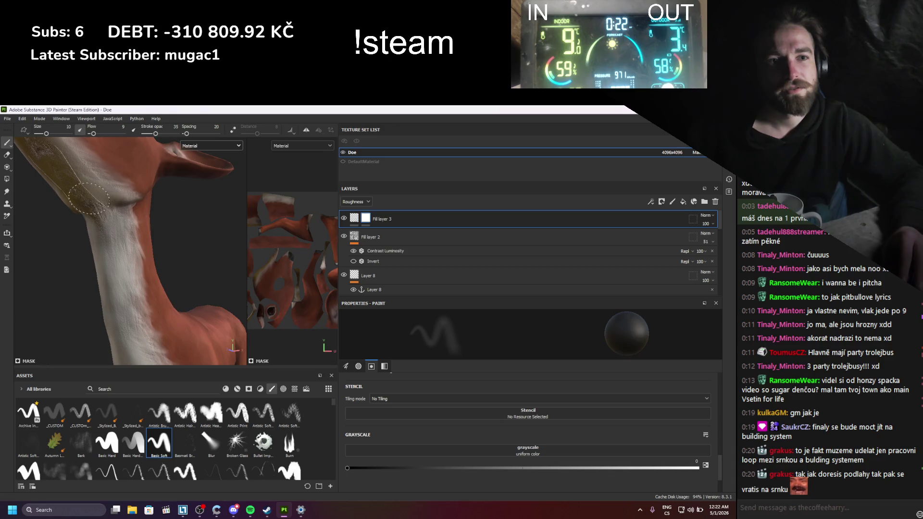
alt+drag(110, 218, 111, 210)
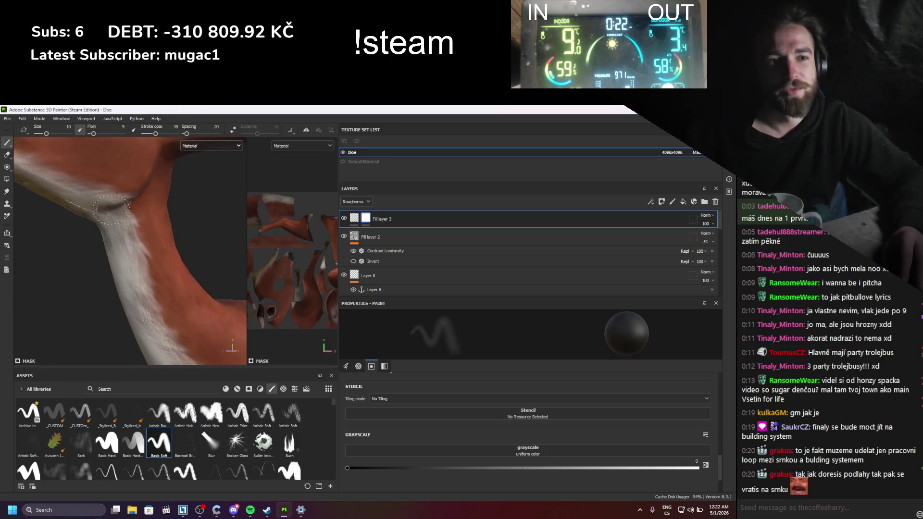
drag(93, 133, 98, 133)
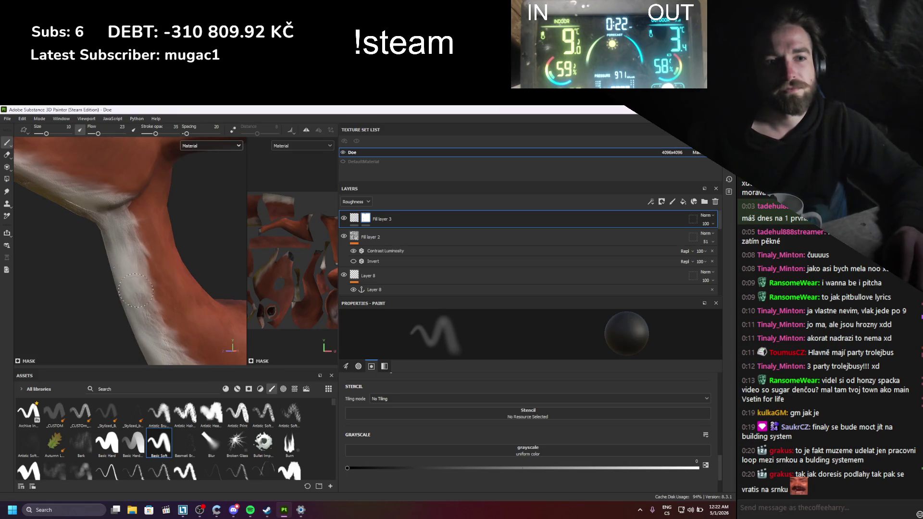
- Blend a faint white stroke across the doe's side, orbiting around neck, chest and belly
alt+drag(141, 334, 108, 210)
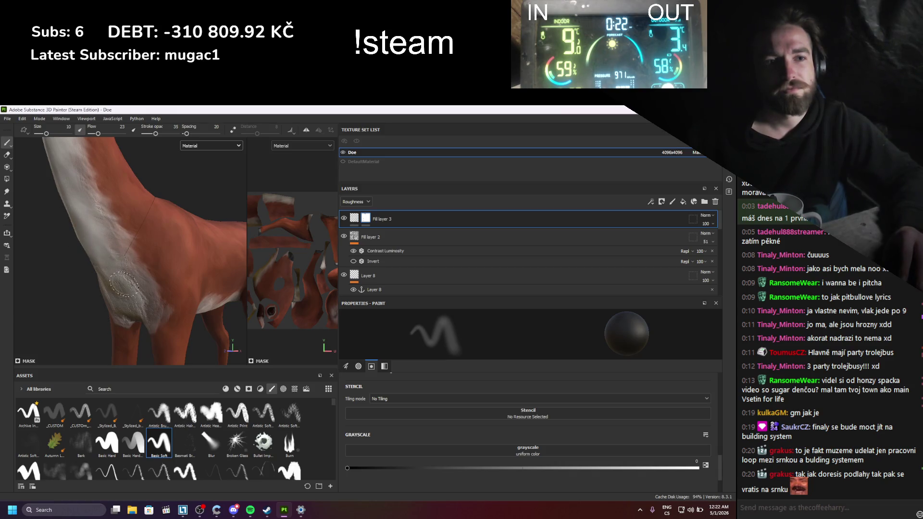
alt+drag(124, 284, 136, 307)
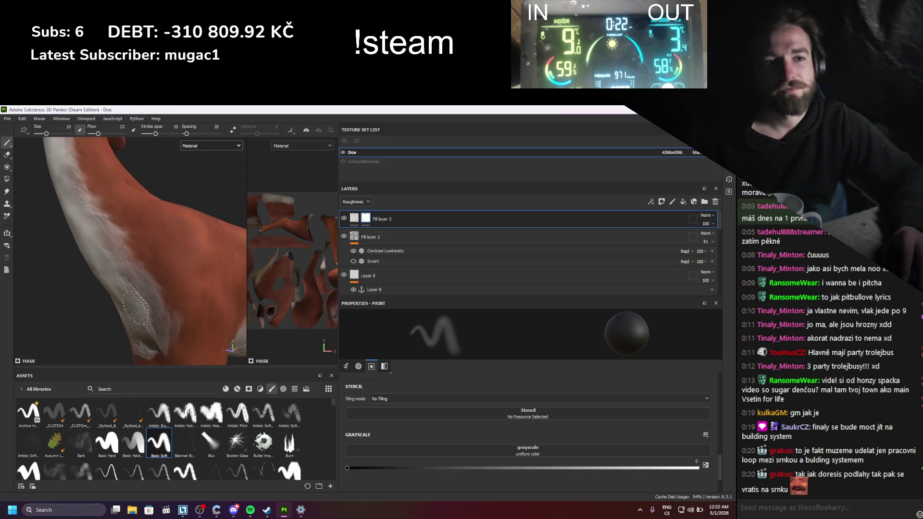
mouse_move(121, 265)
alt+mouse_down()
mouse_move(135, 306)
mouse_move(101, 319)
mouse_move(93, 268)
alt+mouse_up()
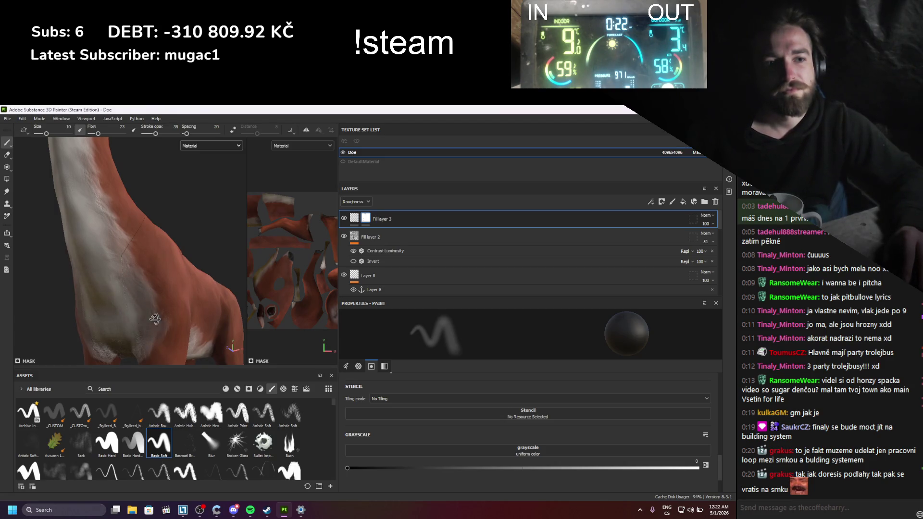
mouse_move(153, 312)
alt+mouse_down()
mouse_move(87, 219)
mouse_move(94, 269)
alt+mouse_up()
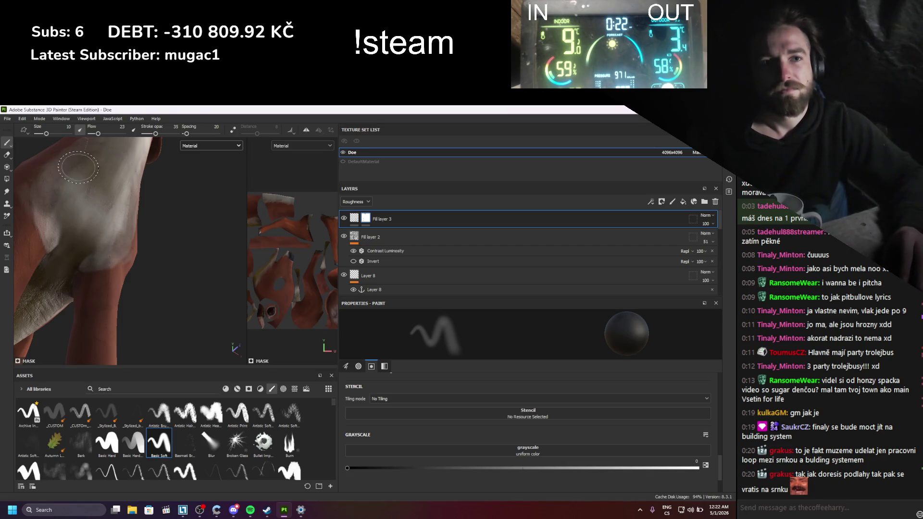
mouse_move(77, 166)
alt+mouse_down()
mouse_move(118, 263)
mouse_move(144, 283)
alt+mouse_up()
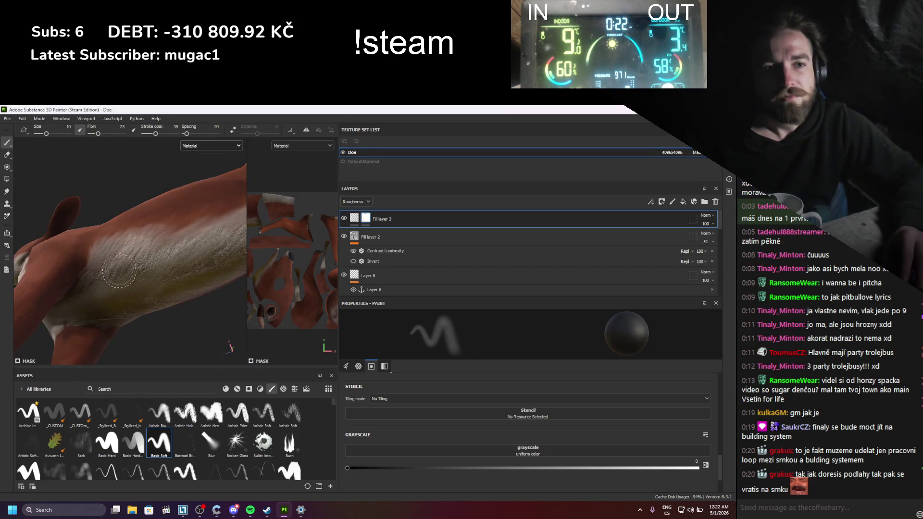
alt+drag(111, 262, 161, 254)
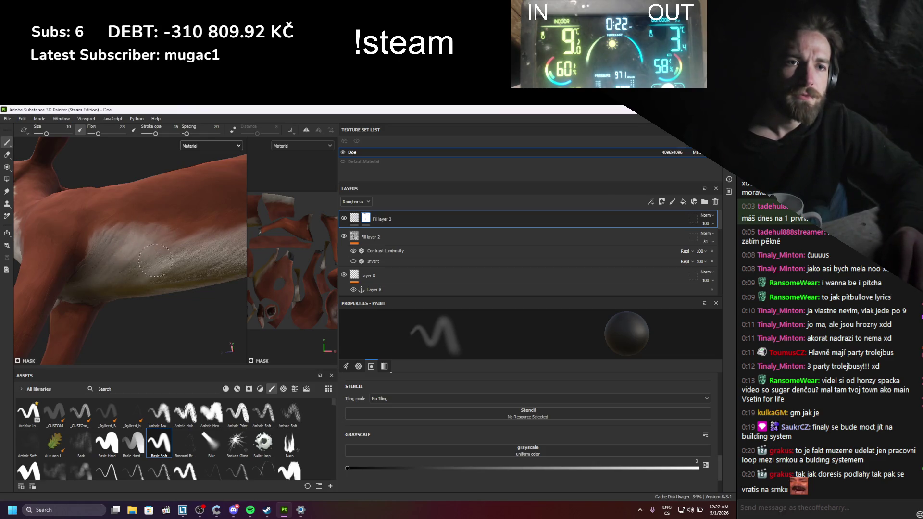
drag(153, 267, 188, 259)
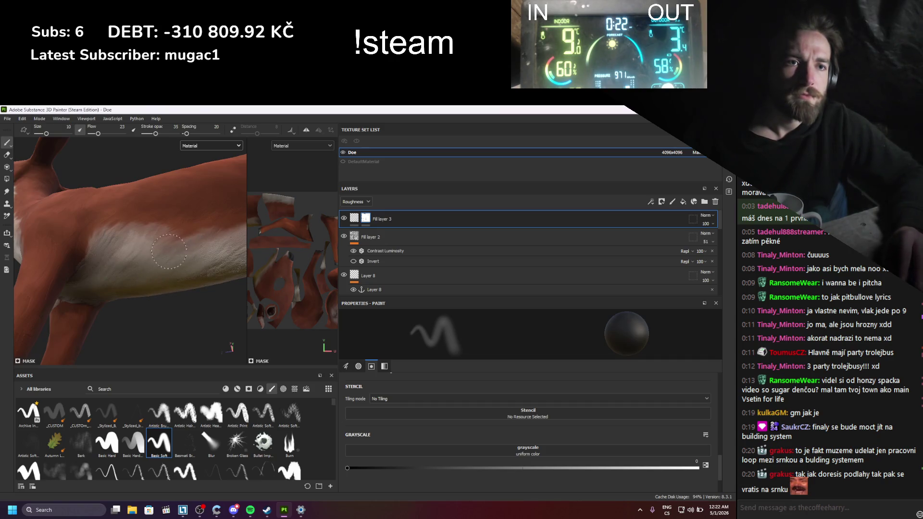
mouse_move(193, 244)
alt+mouse_down()
mouse_move(138, 311)
mouse_move(151, 272)
alt+mouse_up()
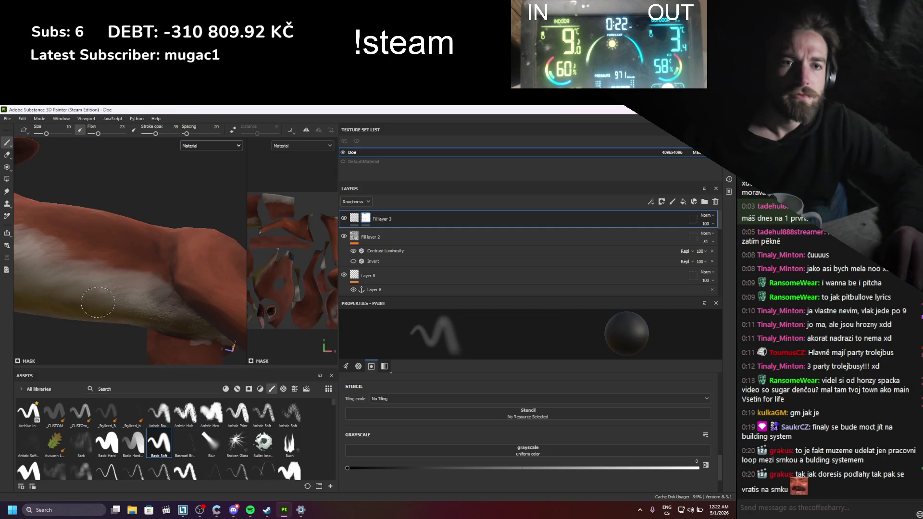
alt+drag(92, 301, 140, 279)
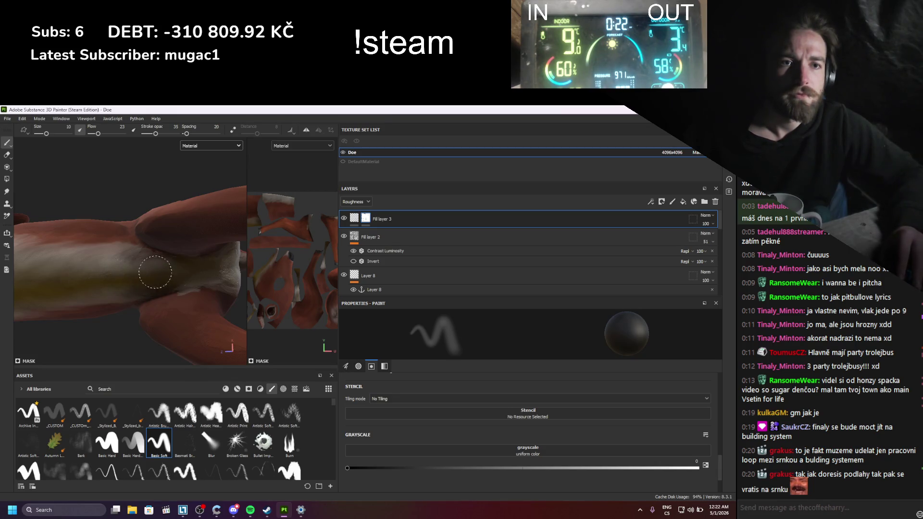
mouse_move(144, 250)
alt+mouse_down()
mouse_move(205, 264)
mouse_move(155, 248)
alt+mouse_up()
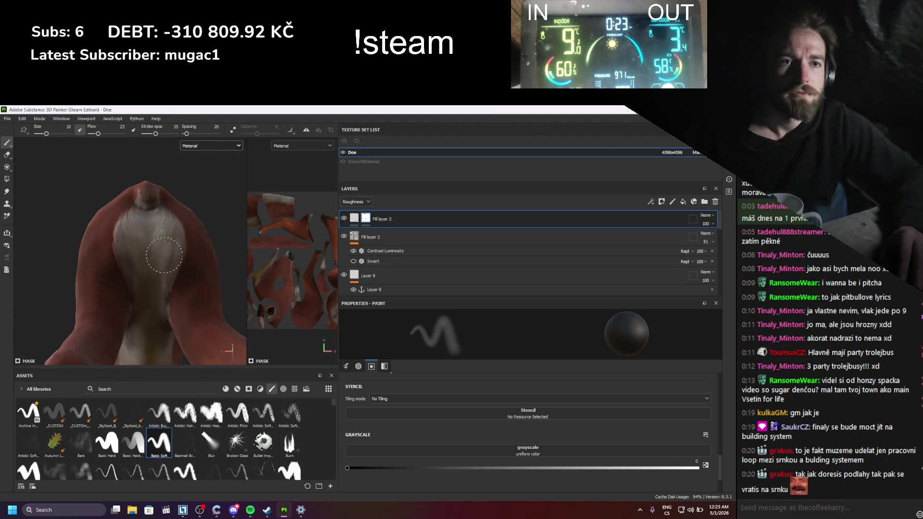
mouse_move(146, 226)
alt+mouse_down()
mouse_move(135, 267)
mouse_move(159, 270)
alt+mouse_up()
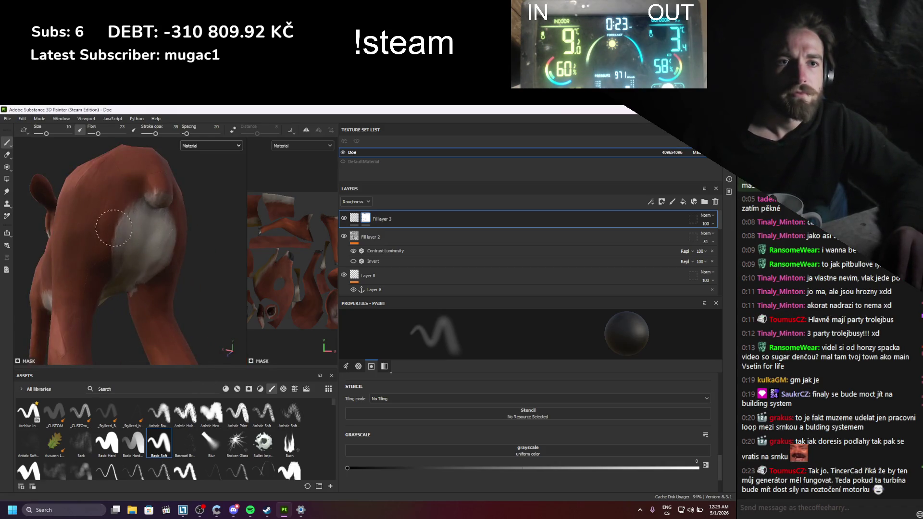
alt+drag(152, 222, 130, 226)
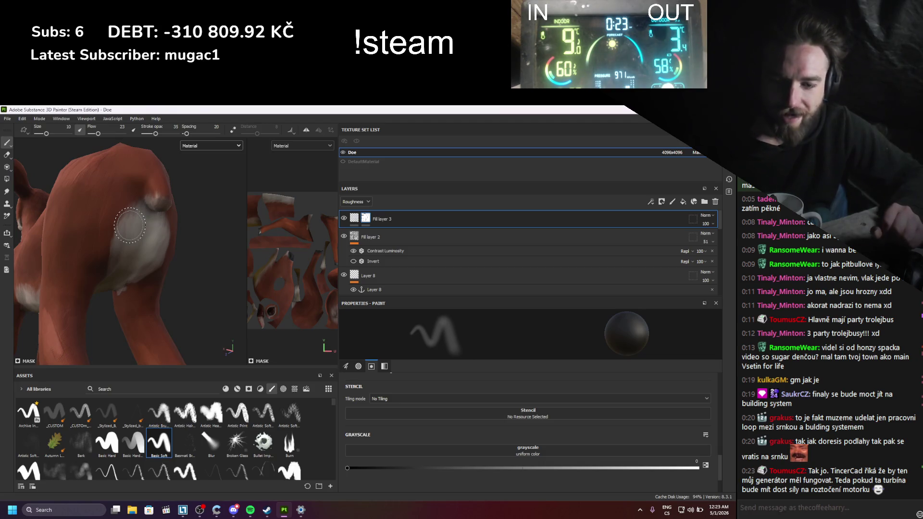
mouse_move(130, 225)
alt+mouse_down()
mouse_move(154, 268)
mouse_move(138, 272)
mouse_move(144, 295)
mouse_move(120, 308)
mouse_move(111, 293)
mouse_move(139, 269)
mouse_move(171, 370)
mouse_move(126, 273)
mouse_move(87, 272)
mouse_move(99, 276)
alt+mouse_up()
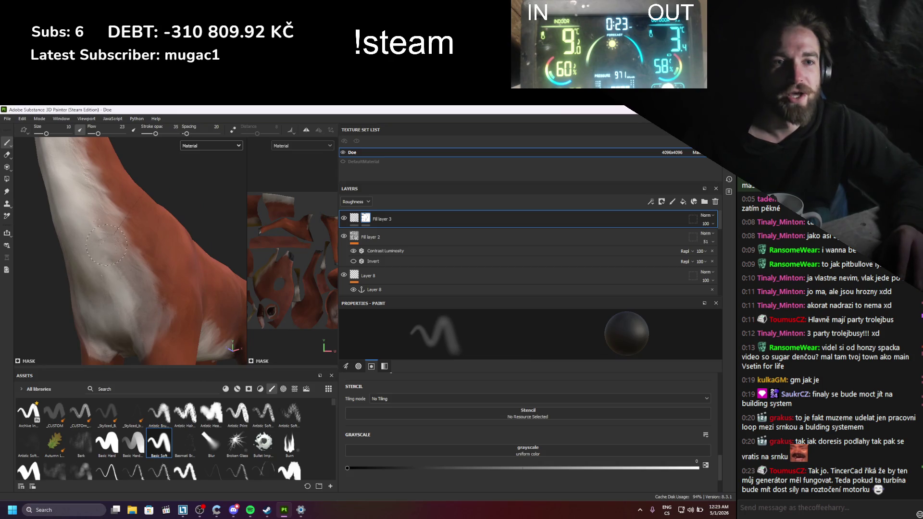
alt+drag(88, 221, 80, 218)
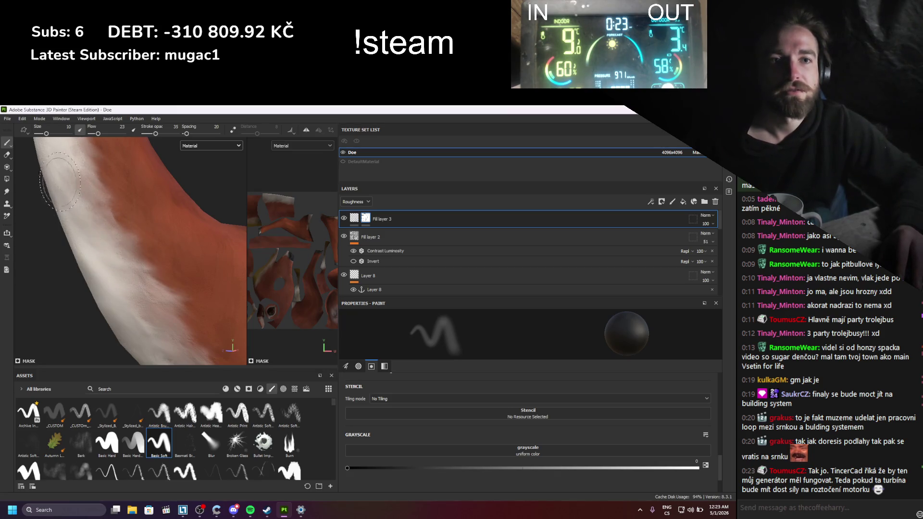
alt+drag(60, 181, 91, 303)
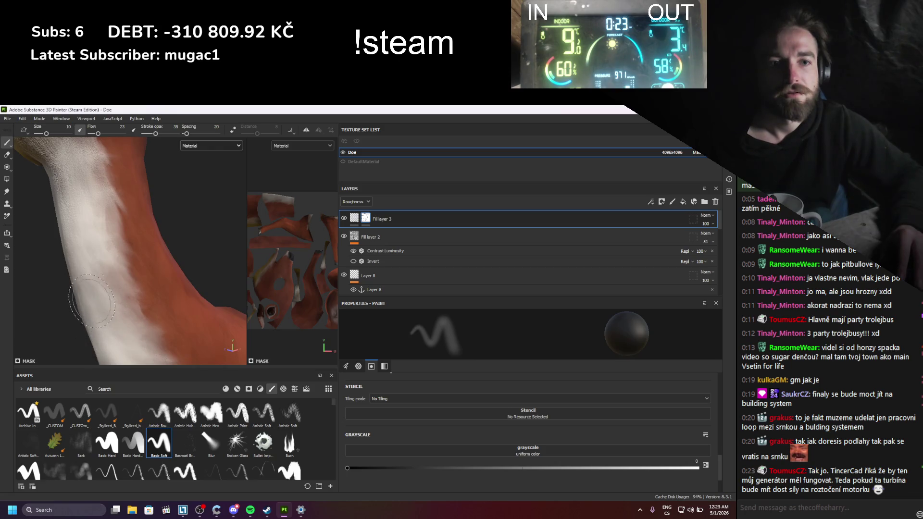
alt+drag(61, 160, 106, 265)
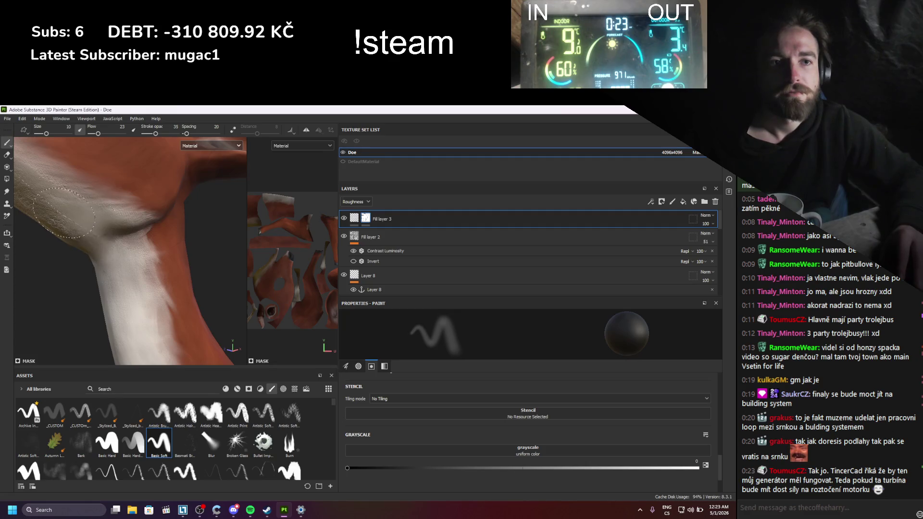
alt+drag(131, 222, 163, 267)
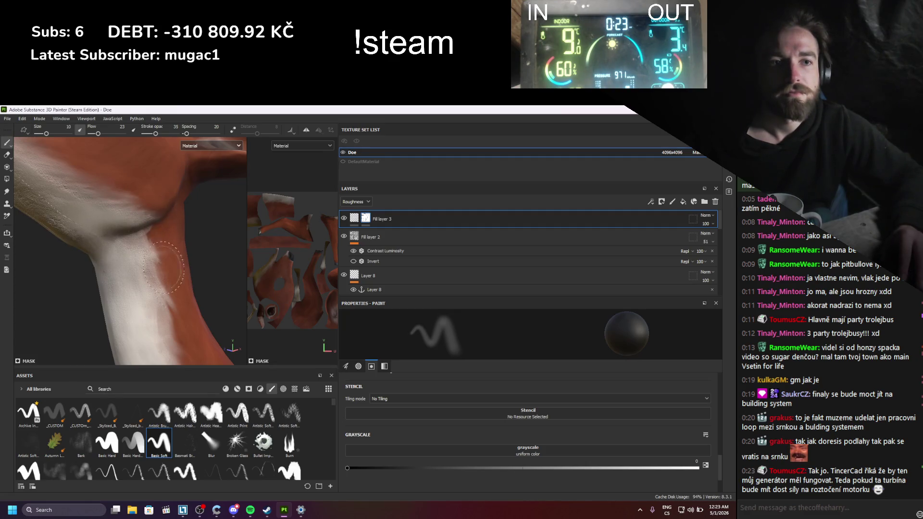
alt+drag(123, 238, 181, 263)
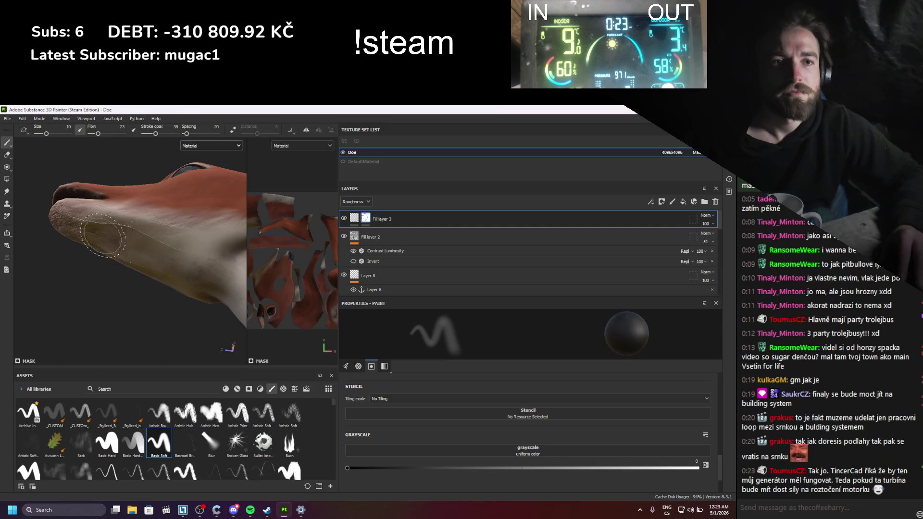
alt+drag(73, 218, 79, 214)
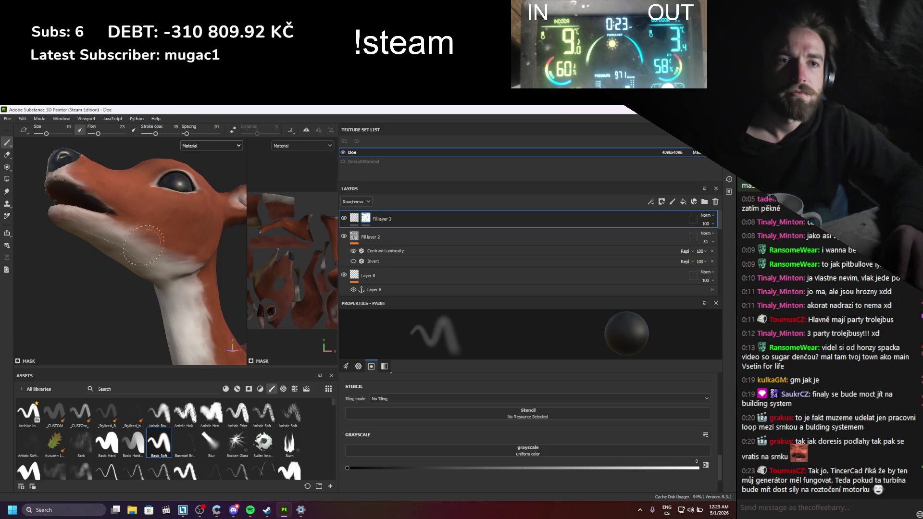
alt+drag(83, 225, 121, 269)
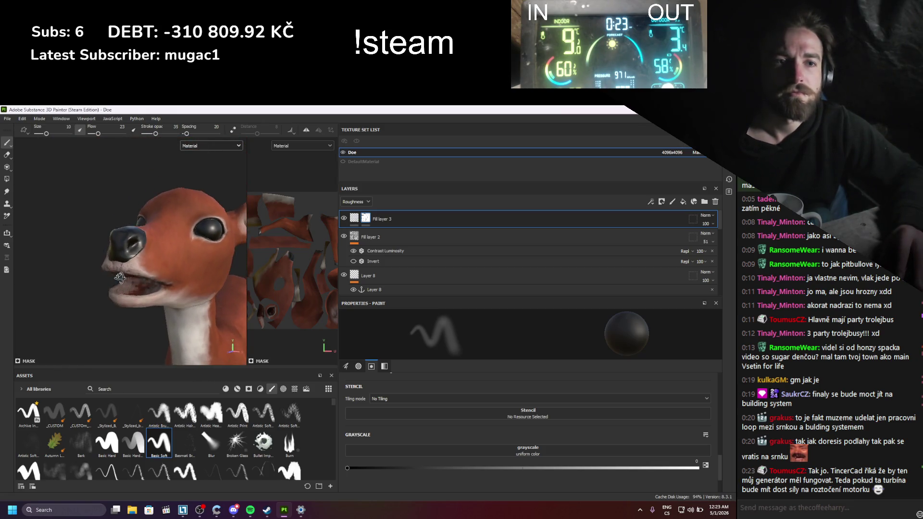
- Set brush size to 4.66 and flow to 54, then paint roughness onto the lower lip
scroll(124, 275, up, 3)
ctrl+right_drag(124, 274, 151, 273)
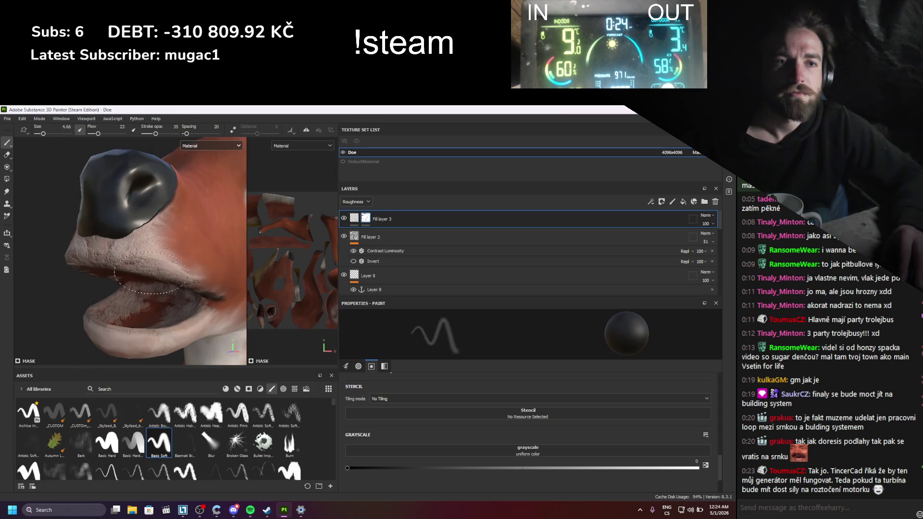
ctrl+drag(159, 265, 177, 265)
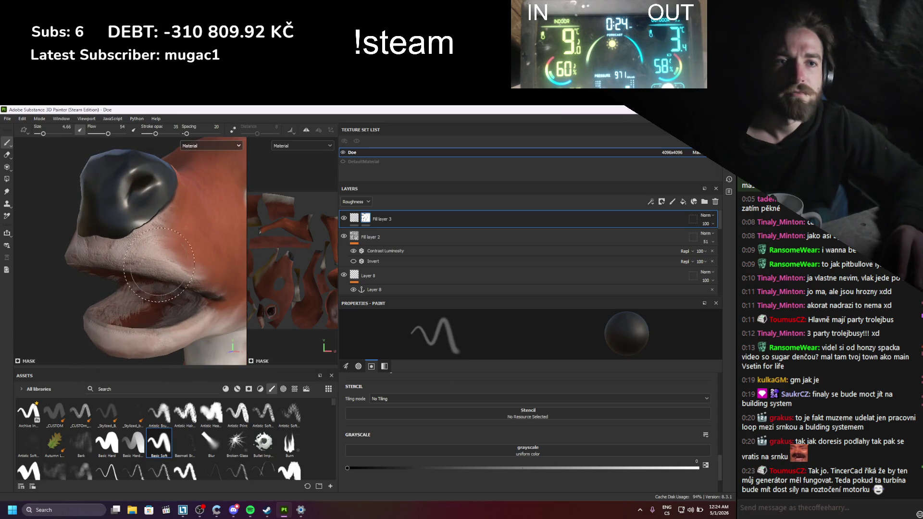
mouse_move(129, 225)
mouse_down()
mouse_move(117, 210)
mouse_move(130, 205)
mouse_up()
- Orbit around the jaw and muzzle to inspect the mouth, ending on the white throat
alt+drag(143, 252, 144, 257)
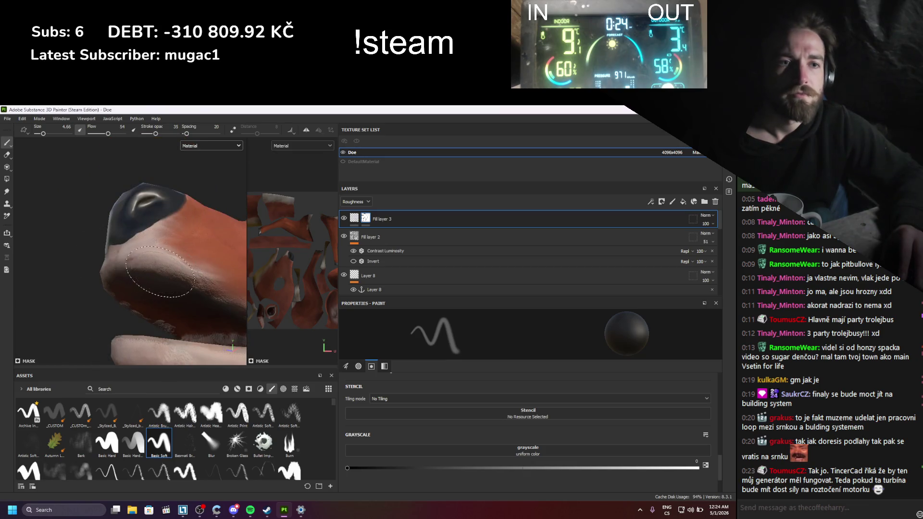
scroll(73, 203, up, 3)
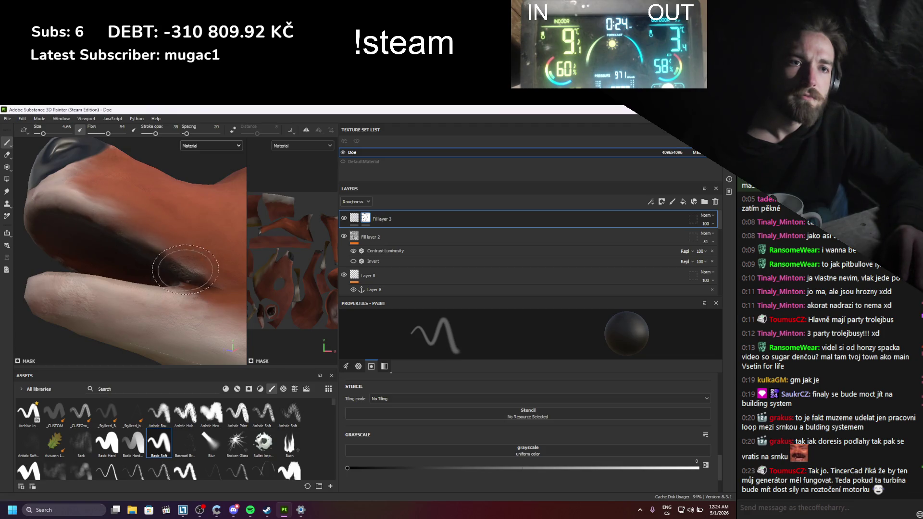
alt+drag(97, 223, 165, 298)
mouse_move(108, 296)
alt+mouse_down()
mouse_move(103, 283)
mouse_move(120, 283)
mouse_move(121, 303)
alt+mouse_up()
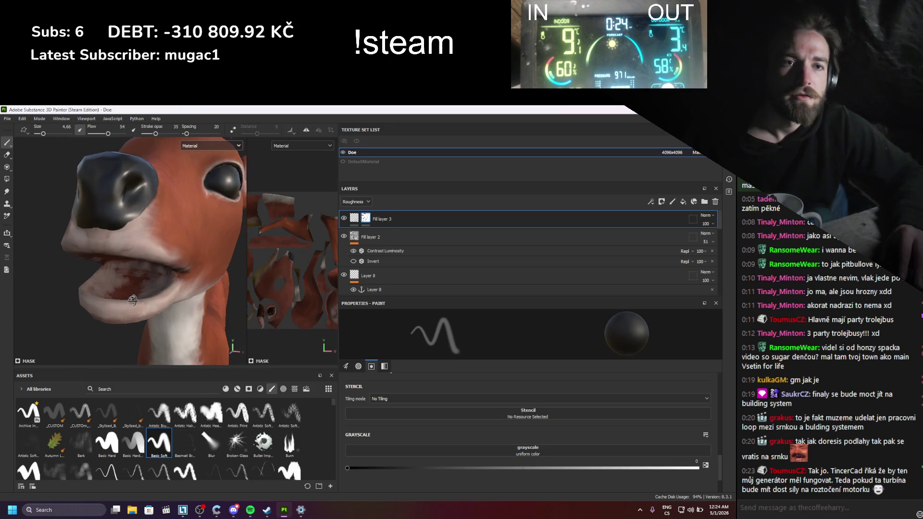
mouse_move(96, 291)
alt+mouse_down()
mouse_move(142, 285)
mouse_move(58, 268)
alt+mouse_up()
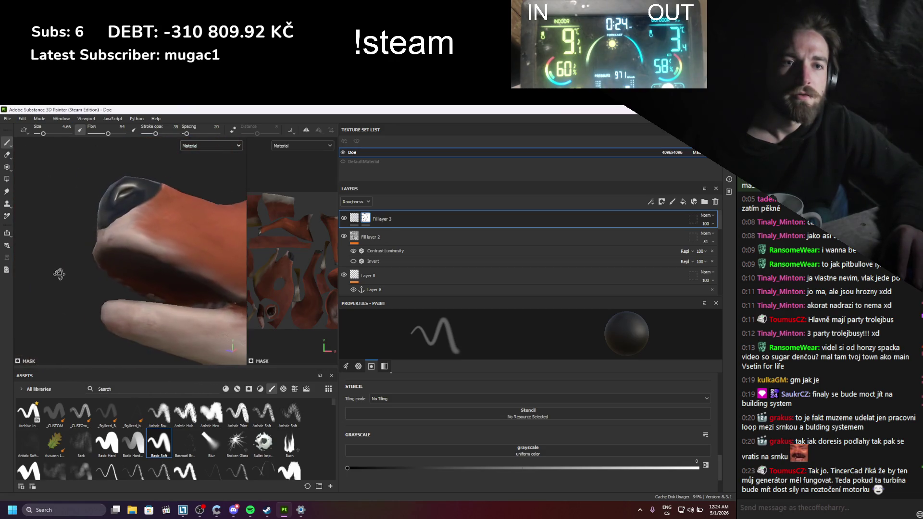
alt+middle_drag(58, 267, 118, 302)
mouse_move(118, 302)
alt+mouse_down()
mouse_move(149, 313)
mouse_move(121, 261)
alt+mouse_up()
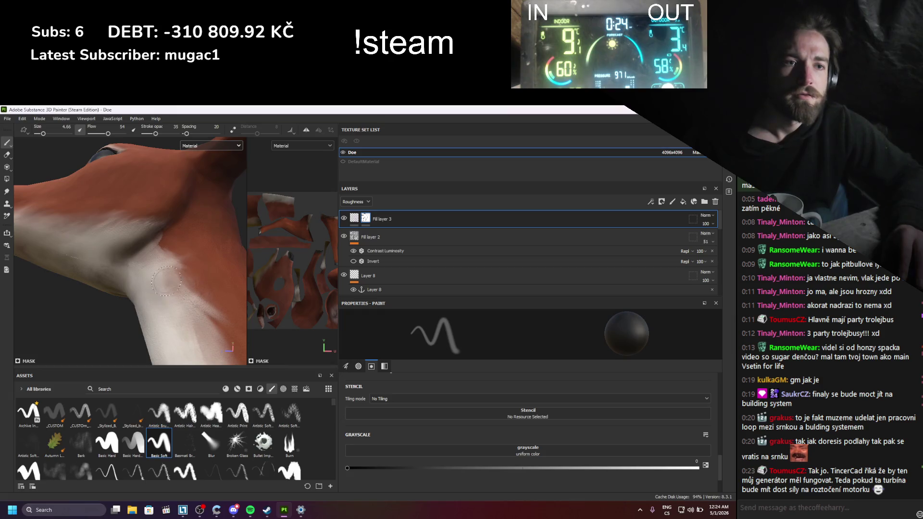
mouse_move(188, 322)
alt+mouse_down()
mouse_move(111, 276)
mouse_move(112, 201)
alt+mouse_up()
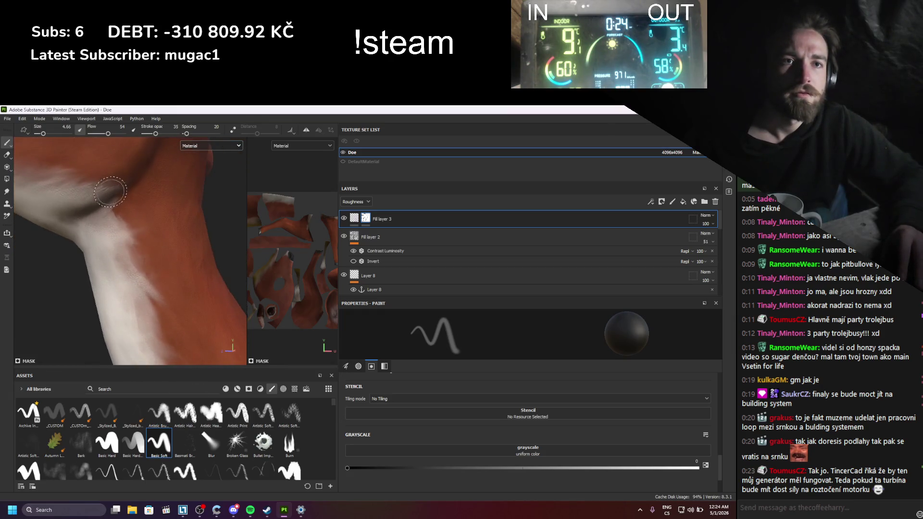
- Enlarge the brush to size 13.7, lower flow to 28 and set hardness to 0
ctrl+right_drag(114, 204, 140, 204)
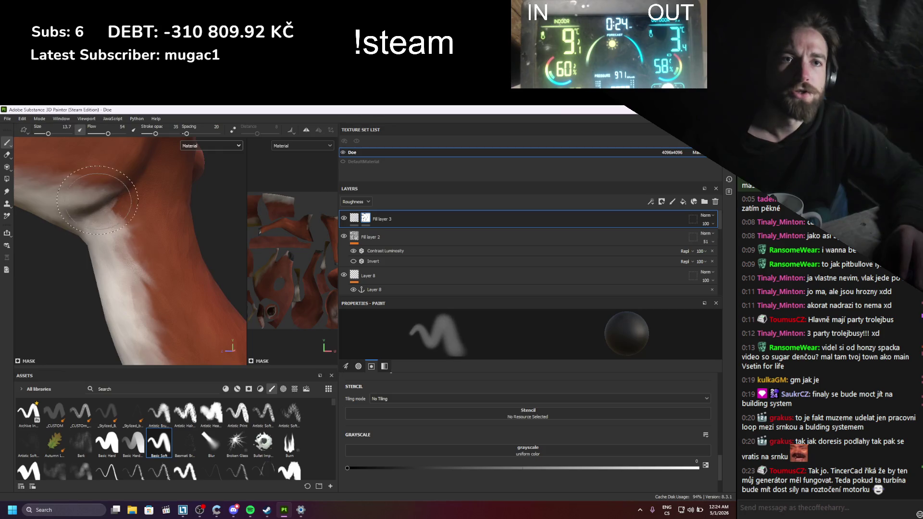
drag(108, 133, 99, 134)
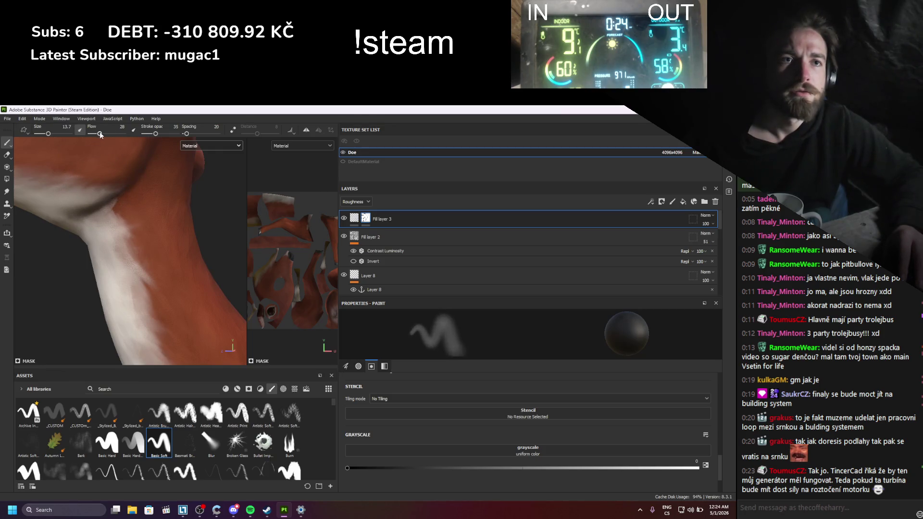
click(358, 366)
scroll(463, 442, up, 5)
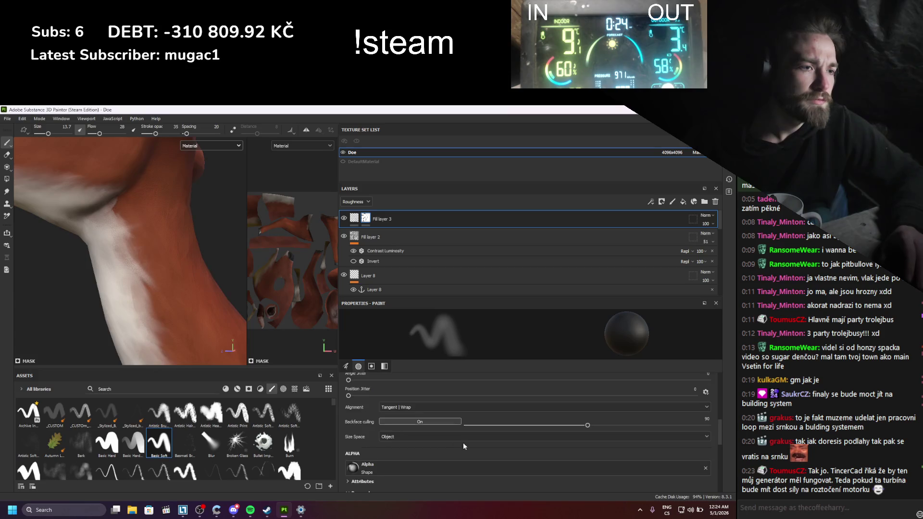
scroll(463, 444, down, 5)
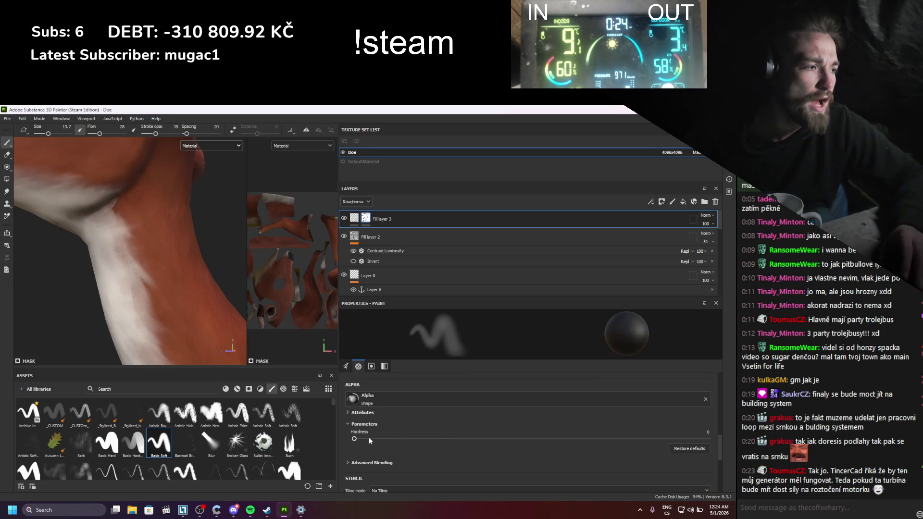
mouse_move(354, 439)
mouse_down()
mouse_move(532, 443)
mouse_move(354, 438)
mouse_up()
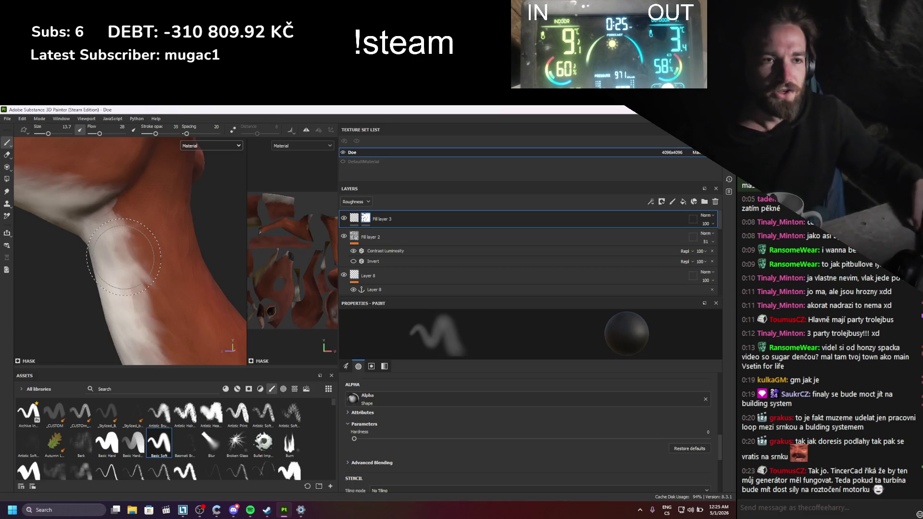
mouse_move(124, 257)
alt+mouse_down()
mouse_move(83, 205)
mouse_move(179, 280)
mouse_move(144, 250)
mouse_move(130, 259)
mouse_move(89, 231)
mouse_move(162, 231)
alt+mouse_up()
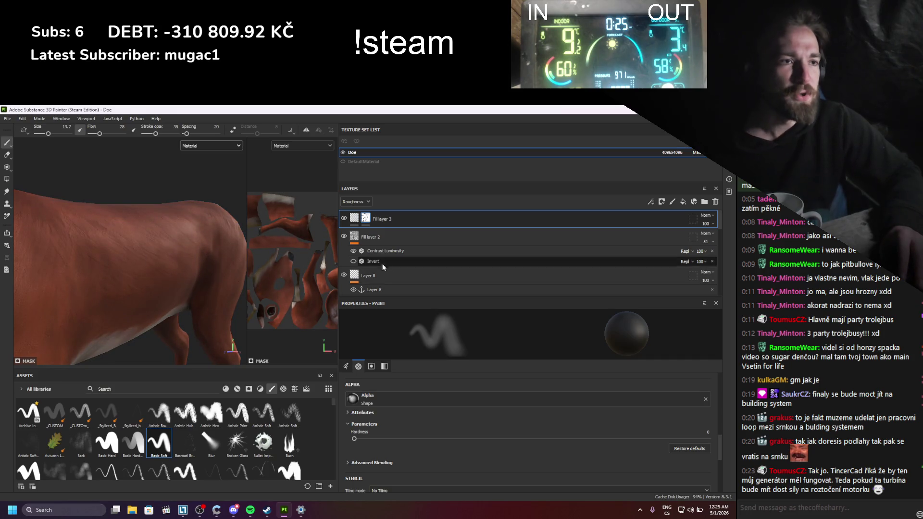
- Raise Fill layer 3's height Levels midtone from 0.845 to 0.925
click(354, 219)
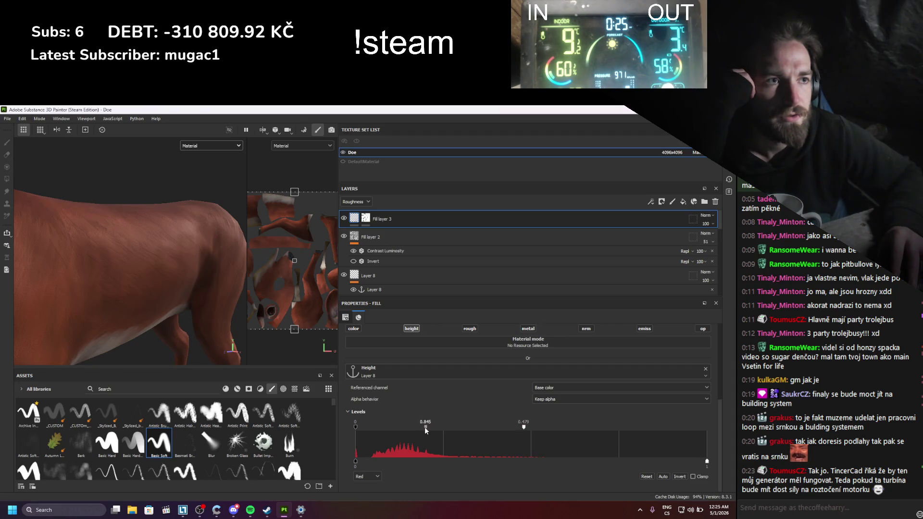
drag(425, 426, 477, 428)
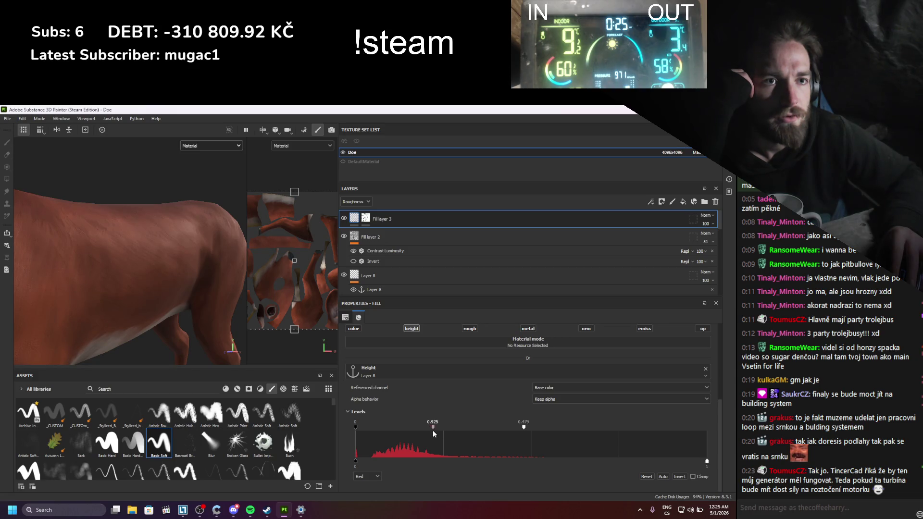
- Add a Blur filter to Fill layer 3 and set Blur Intensity to 0.32
right_click(355, 226)
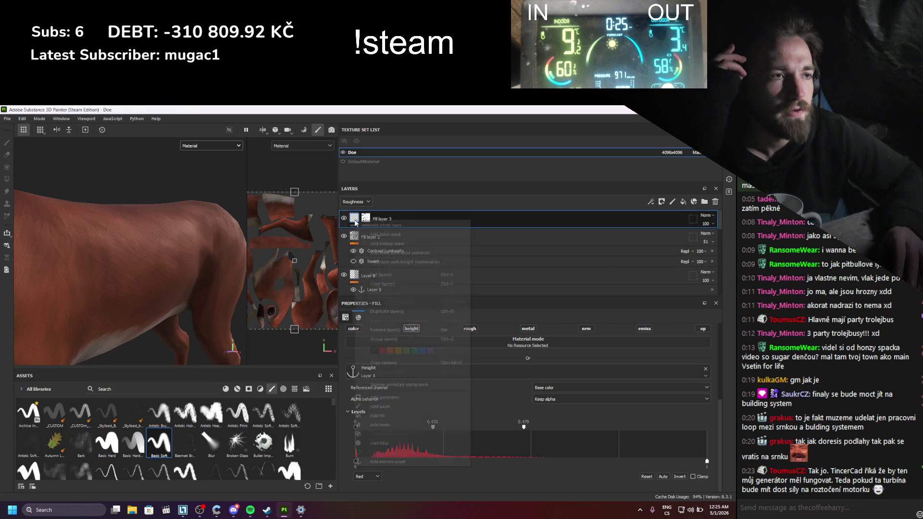
click(387, 442)
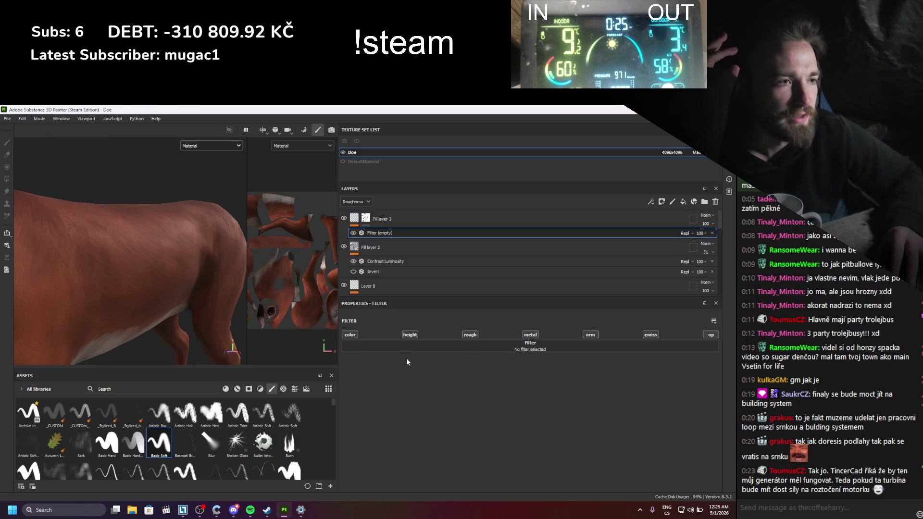
click(417, 348)
click(485, 374)
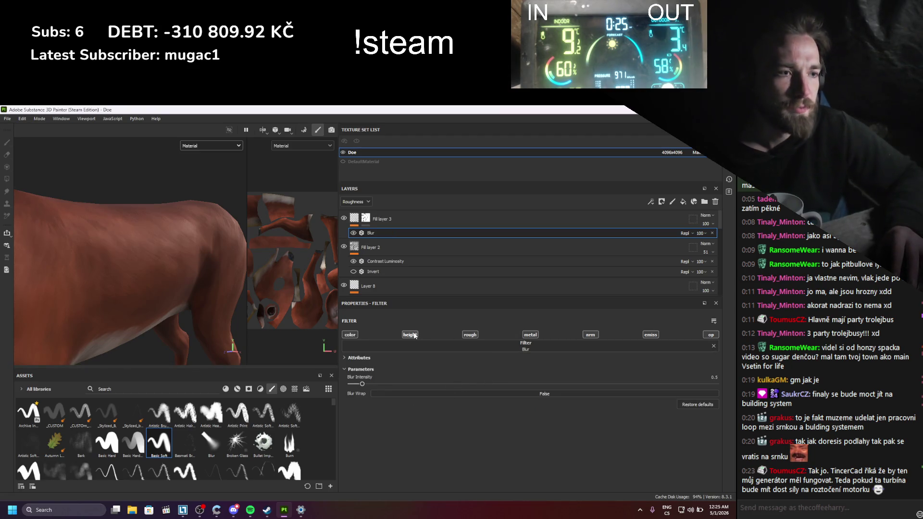
drag(362, 384, 356, 384)
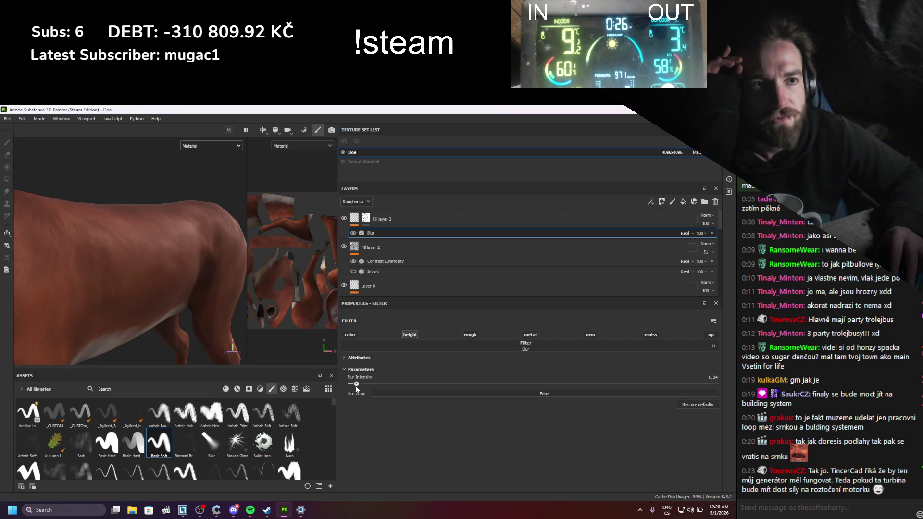
mouse_move(113, 289)
alt+mouse_down()
mouse_move(102, 301)
mouse_move(104, 287)
mouse_move(154, 291)
mouse_move(89, 309)
mouse_move(196, 311)
alt+mouse_up()
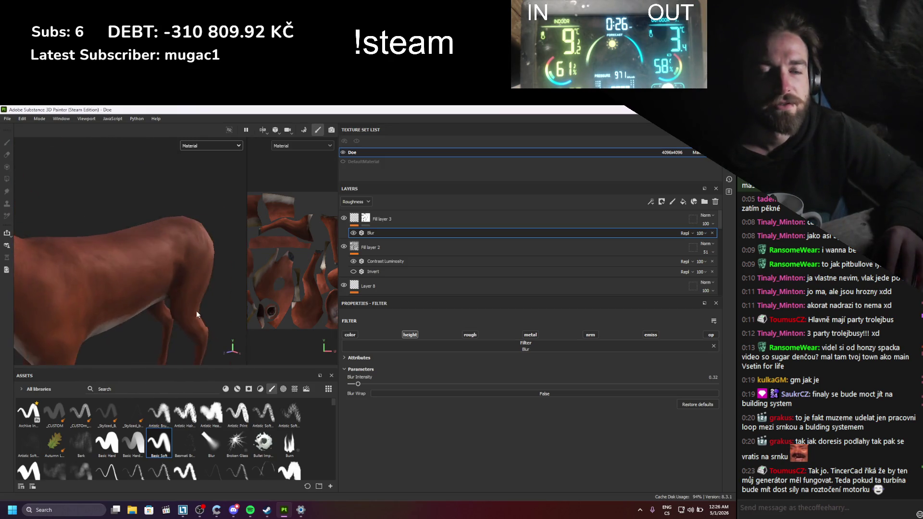
alt+right_drag(208, 301, 180, 287)
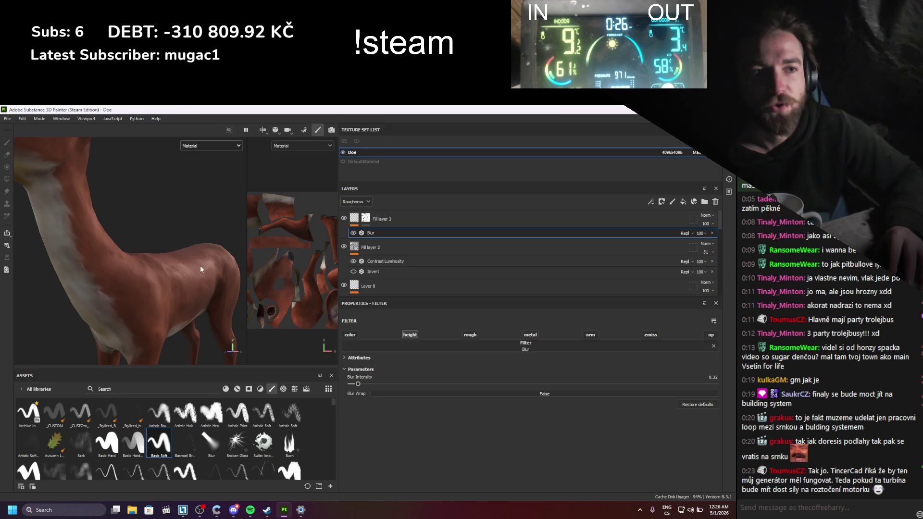
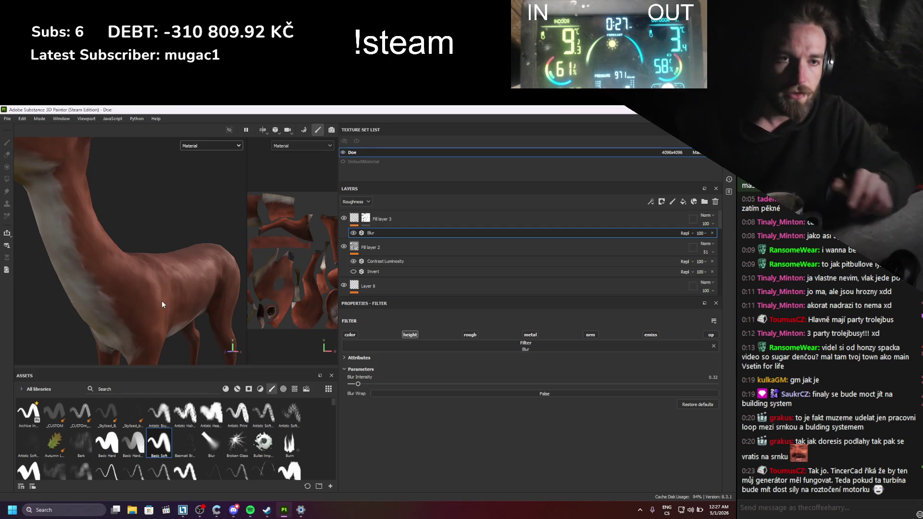
- Drag the Black fill layer above Fill layer 3 to the top of the layer stack
key(f)
scroll(203, 316, up, 5)
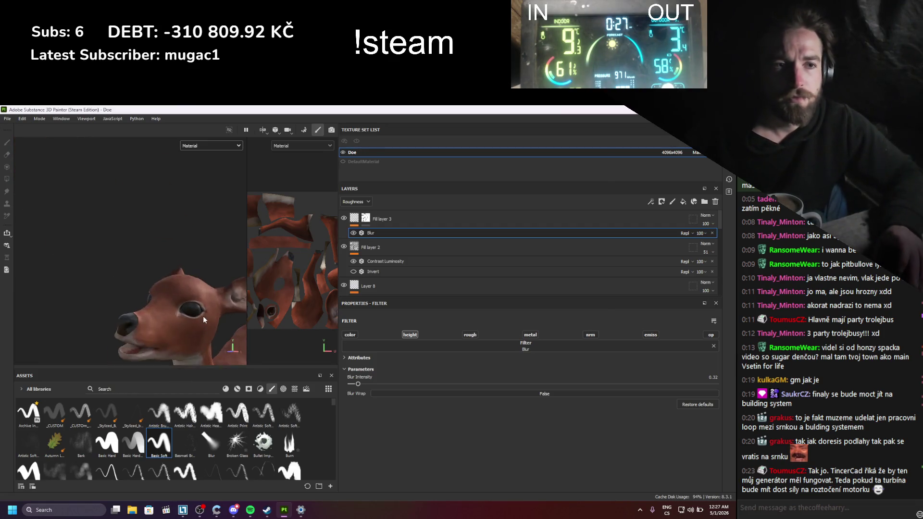
mouse_move(203, 316)
alt+mouse_down()
mouse_move(158, 317)
mouse_move(147, 307)
alt+mouse_up()
scroll(409, 288, down, 2)
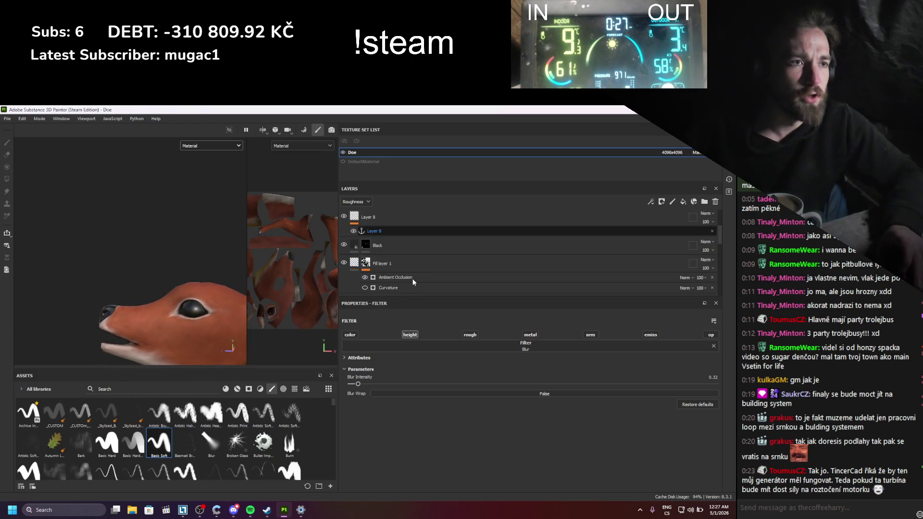
drag(389, 291, 401, 213)
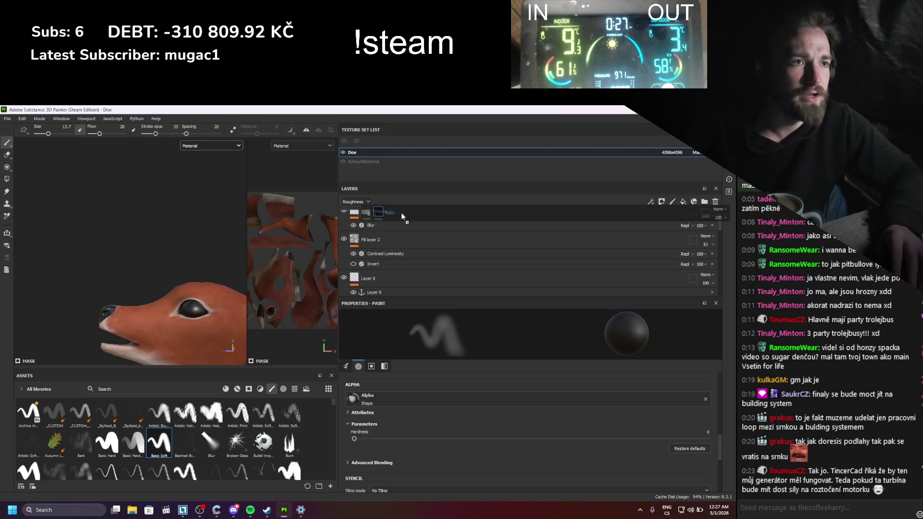
scroll(189, 314, up, 5)
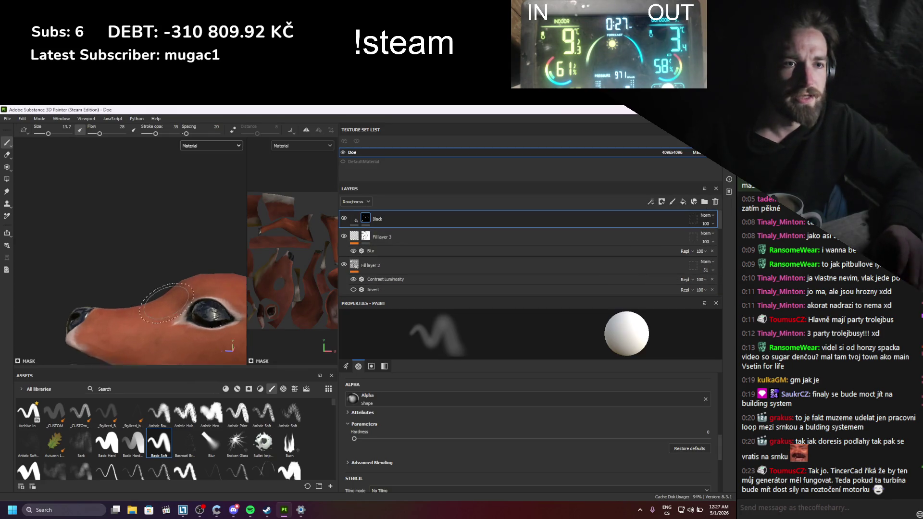
alt+drag(190, 315, 159, 303)
- Enable height on the Black fill at 0 and set its Height channel blending to Normal
click(354, 219)
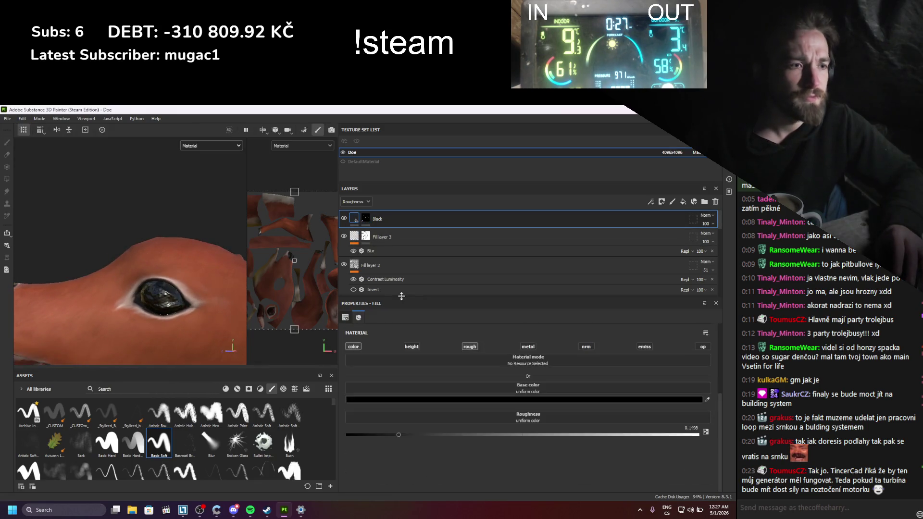
click(411, 347)
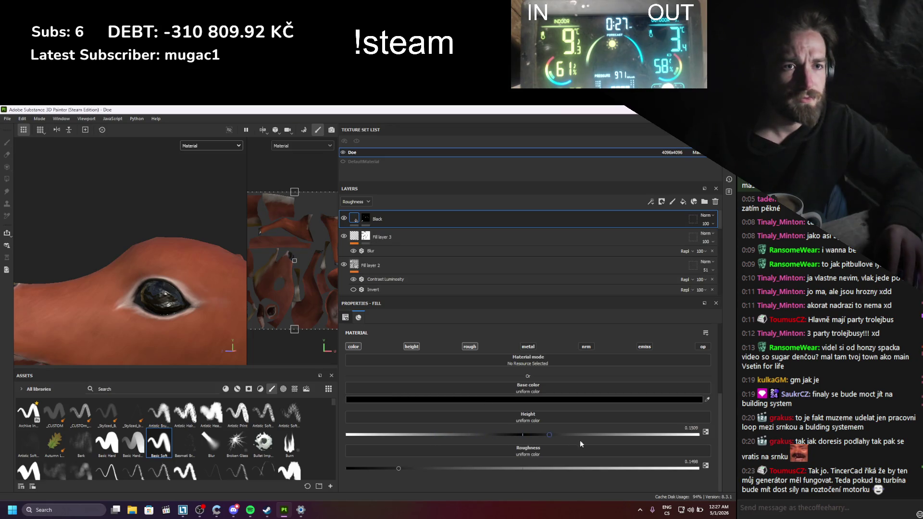
key(ctrl+z)
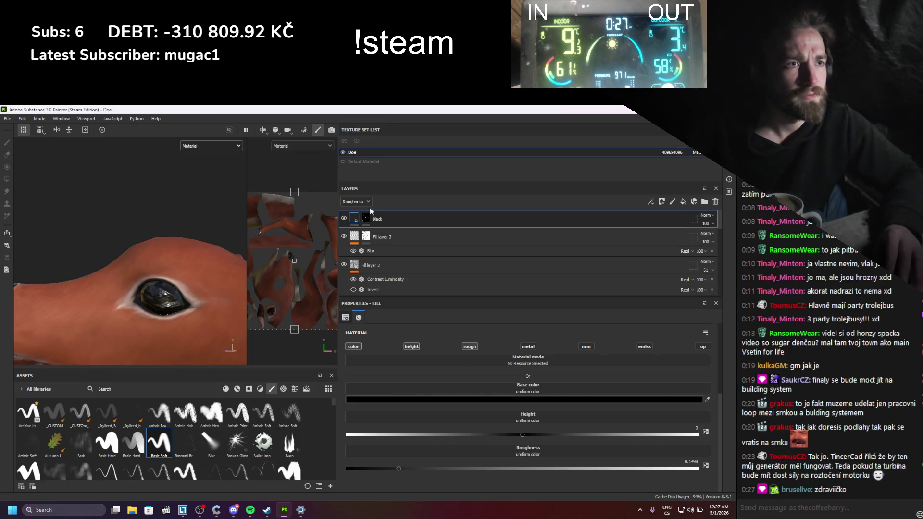
click(356, 202)
click(348, 219)
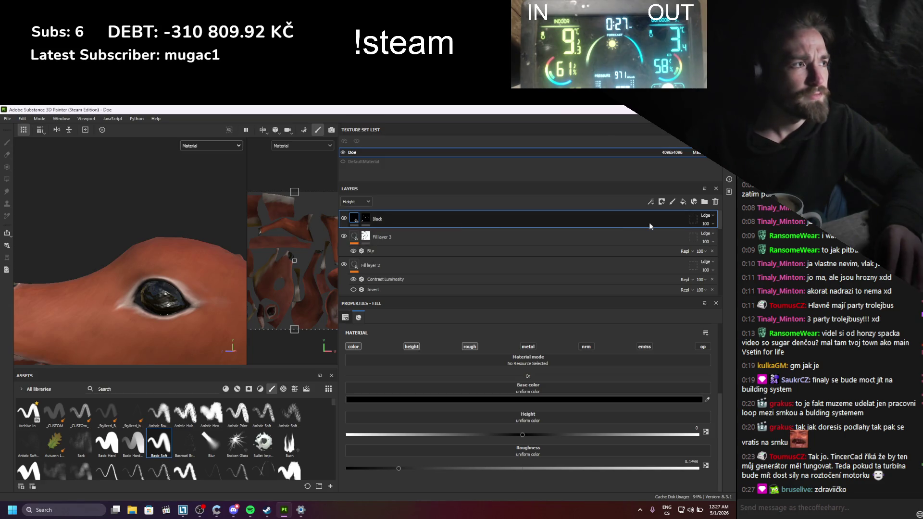
click(705, 216)
click(701, 223)
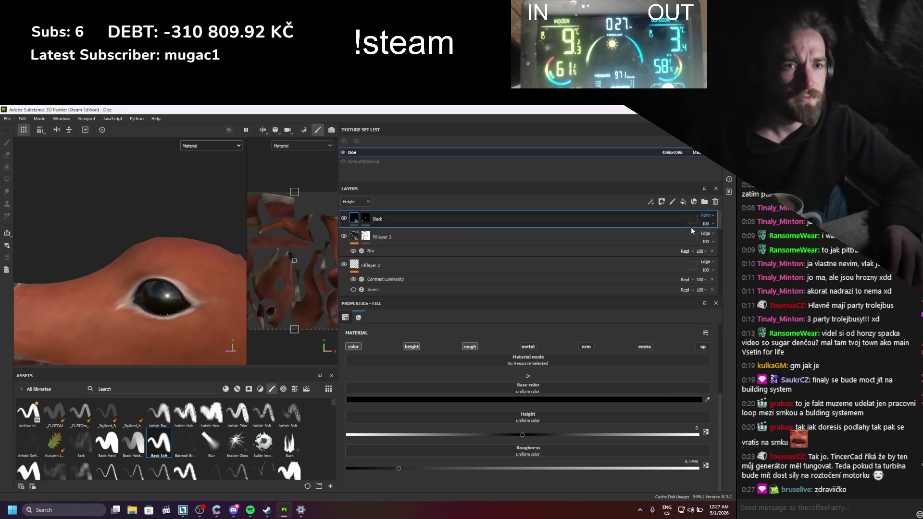
- Return layer blending to Base color and view the glossy black eye from the front
click(356, 201)
click(356, 210)
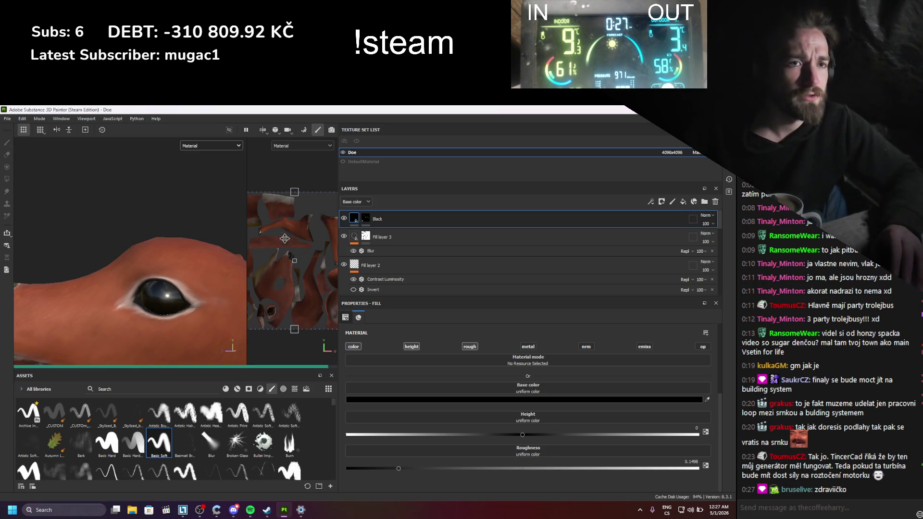
mouse_move(202, 289)
alt+mouse_down()
mouse_move(228, 294)
mouse_move(105, 207)
mouse_move(157, 232)
mouse_move(156, 274)
mouse_move(127, 241)
mouse_move(167, 212)
mouse_move(167, 276)
mouse_move(105, 274)
mouse_move(120, 234)
alt+mouse_up()
scroll(167, 279, up, 3)
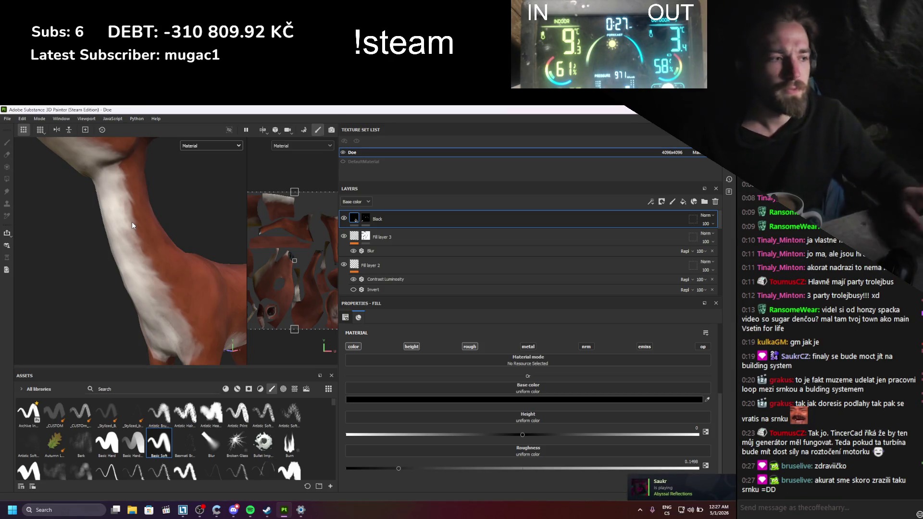
scroll(111, 255, down, 3)
mouse_move(119, 259)
alt+mouse_down()
mouse_move(102, 235)
mouse_move(99, 243)
mouse_move(125, 261)
mouse_move(110, 263)
mouse_move(160, 244)
mouse_move(168, 260)
alt+mouse_up()
scroll(97, 247, up, 5)
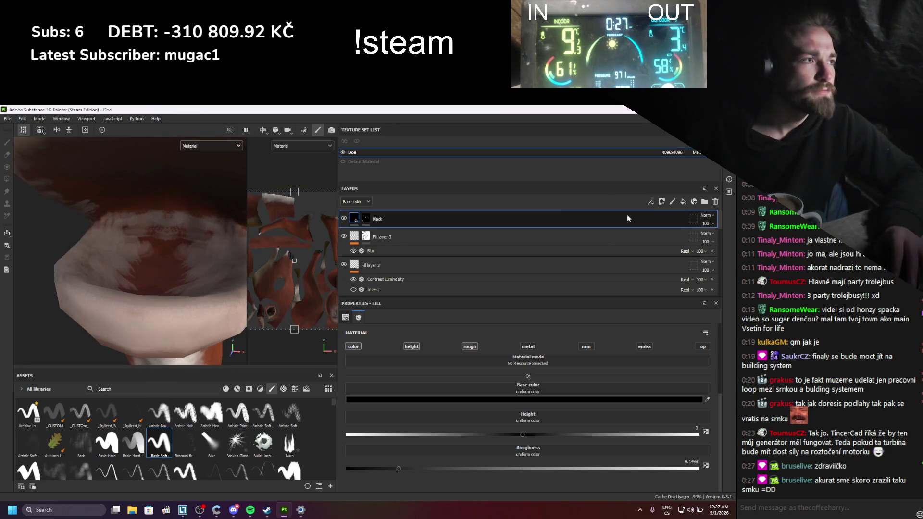
- Add a new paint layer, Layer 9, on top and switch to the Paint brush
click(668, 203)
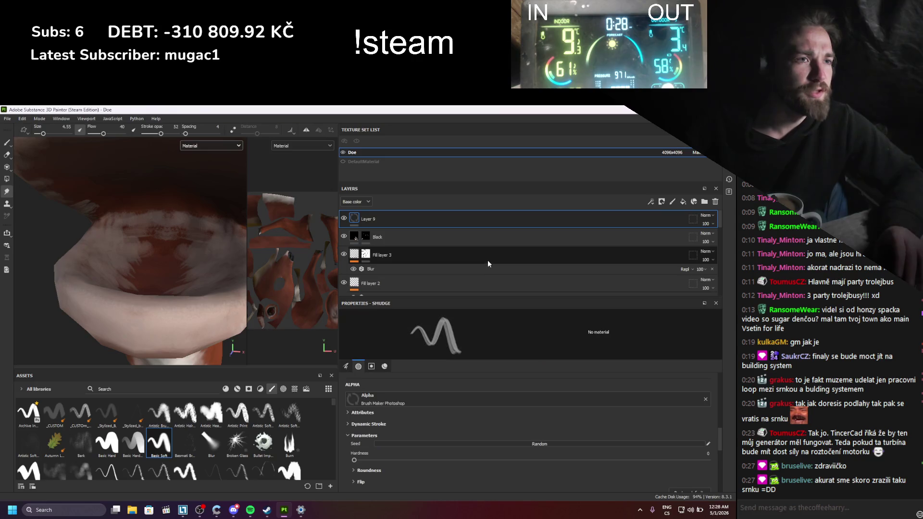
scroll(408, 430, down, 3)
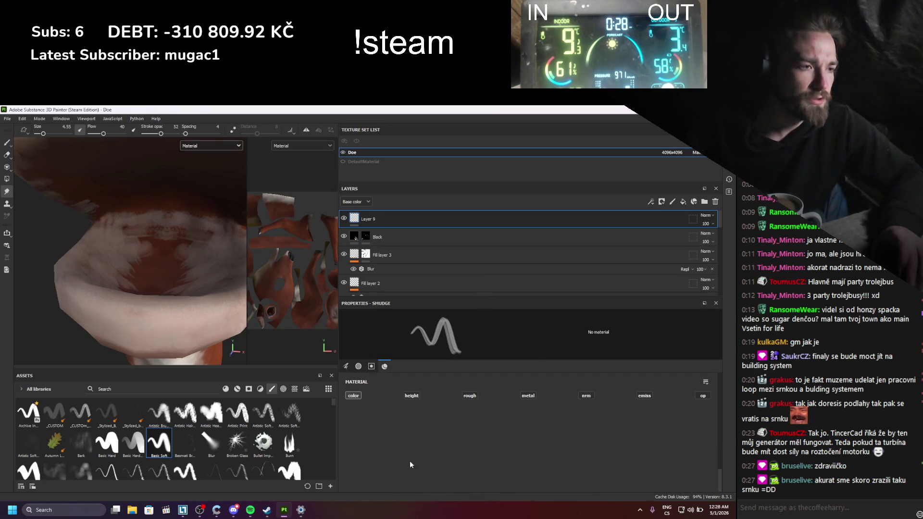
alt+drag(207, 275, 207, 313)
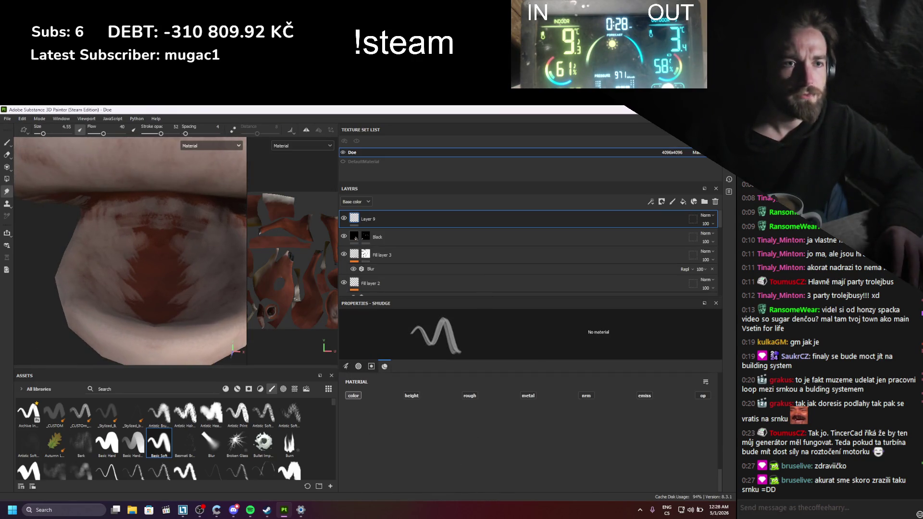
click(347, 366)
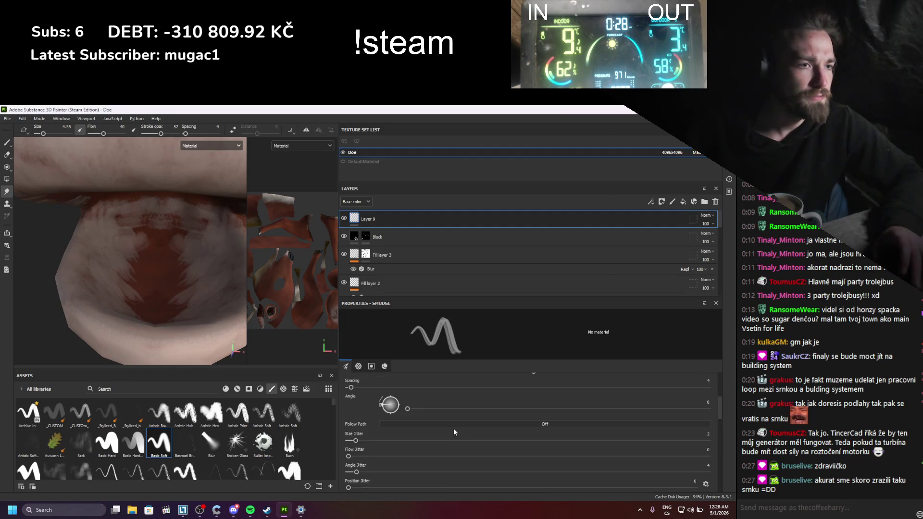
click(7, 143)
scroll(408, 429, down, 3)
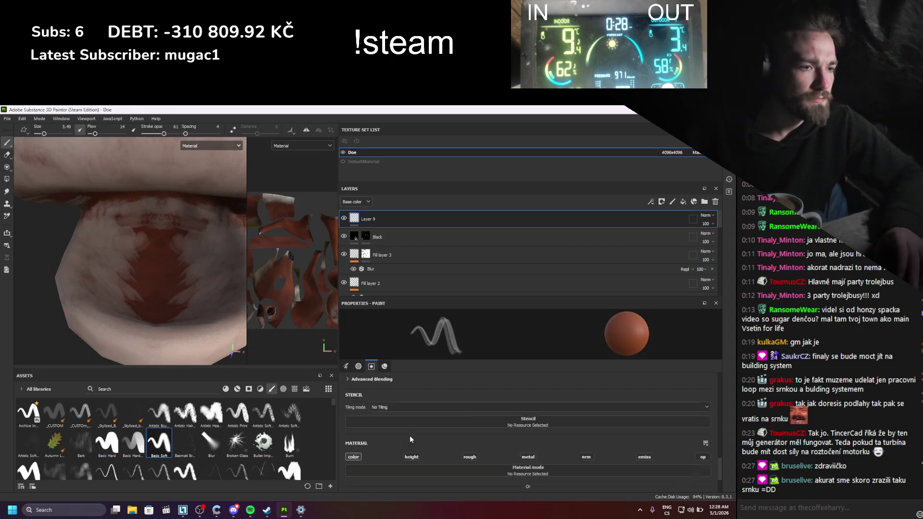
scroll(409, 436, down, 2)
- Set the paint colour to deep red 731313 and brush it inside the mouth and throat
click(418, 448)
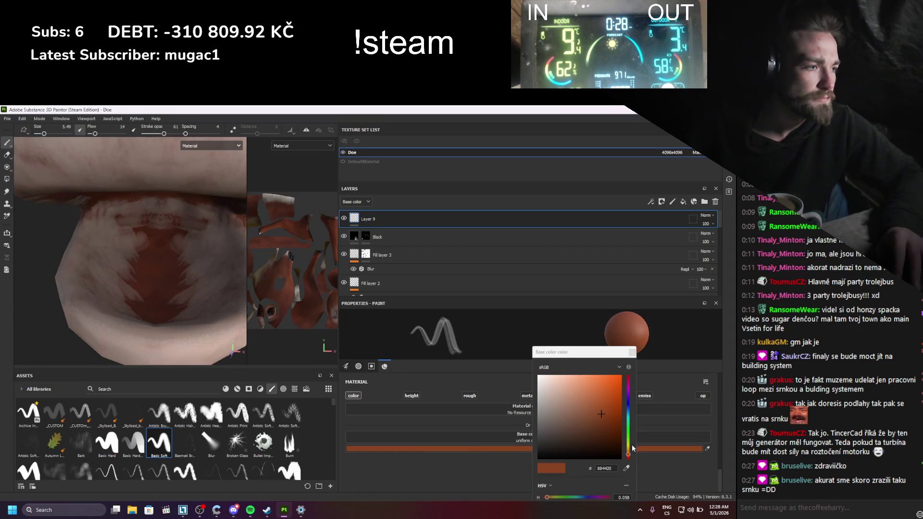
drag(628, 454, 630, 382)
click(612, 396)
click(598, 387)
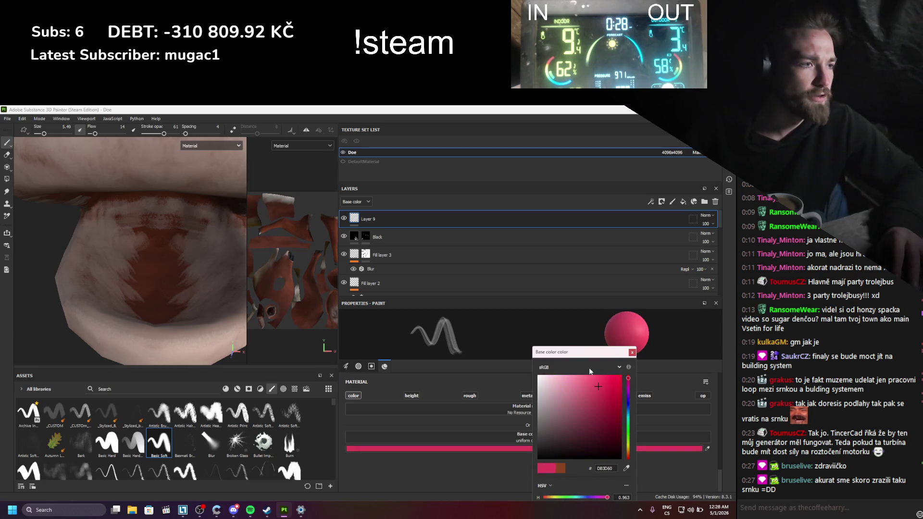
click(610, 409)
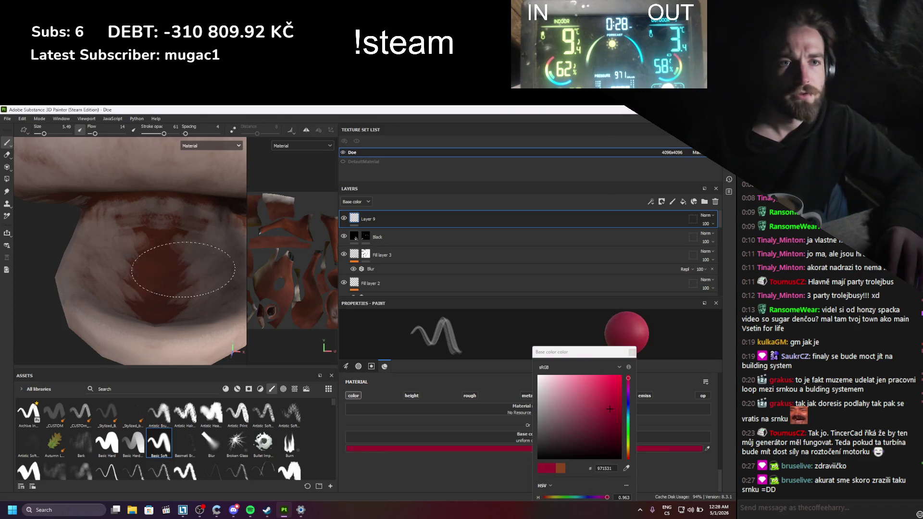
mouse_move(159, 261)
mouse_down()
mouse_move(129, 245)
mouse_move(144, 242)
mouse_move(149, 263)
mouse_move(158, 241)
mouse_up()
key(bracketleft)
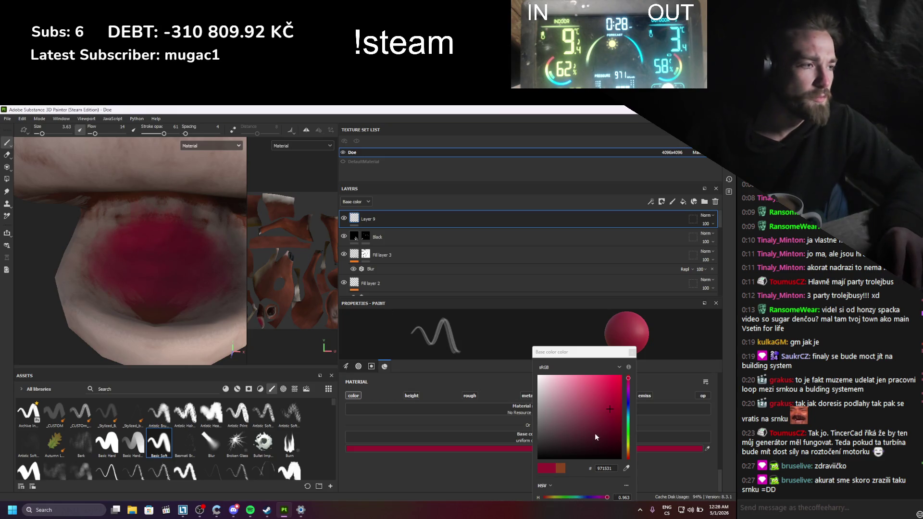
click(607, 420)
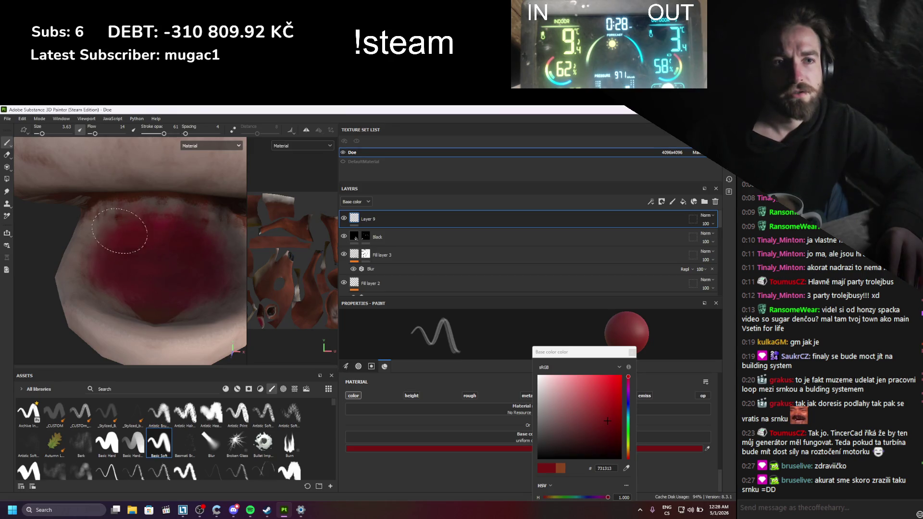
mouse_move(110, 273)
alt+mouse_down()
mouse_move(144, 247)
mouse_move(160, 252)
alt+mouse_up()
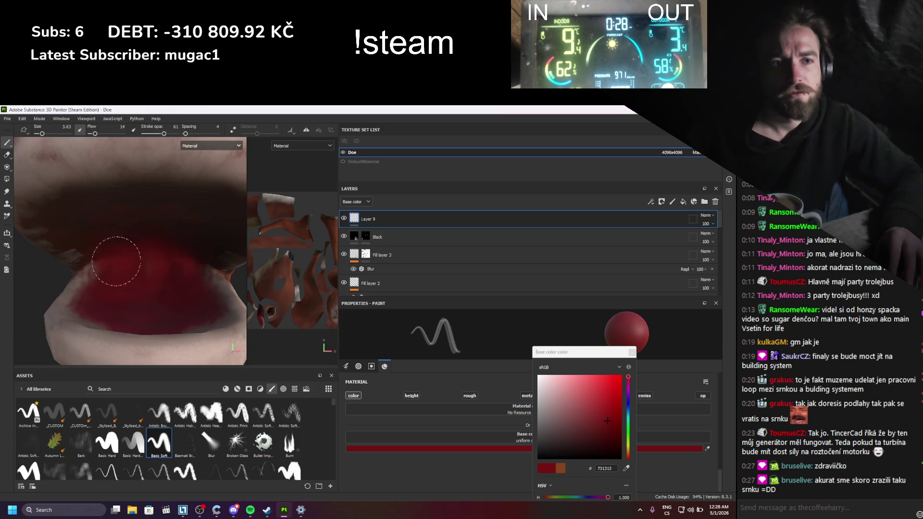
mouse_move(117, 261)
alt+mouse_down()
mouse_move(72, 253)
mouse_move(59, 237)
mouse_move(79, 282)
alt+mouse_up()
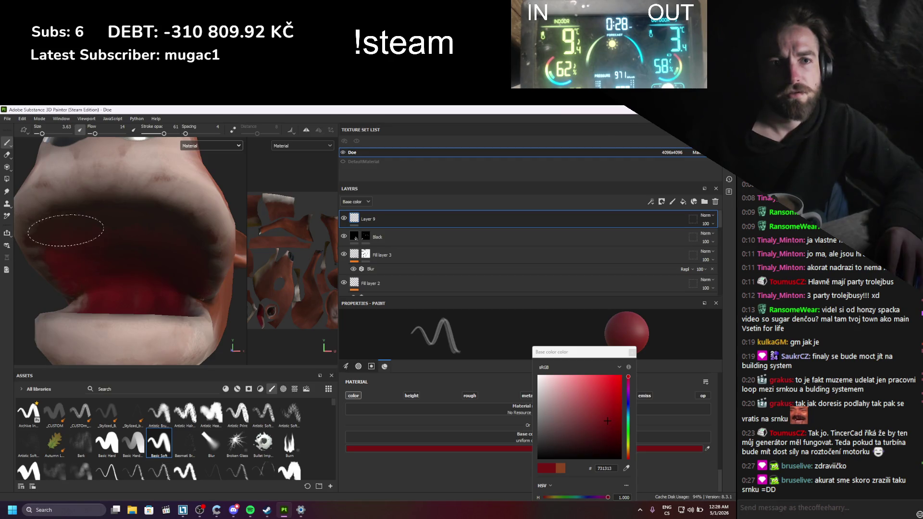
click(609, 435)
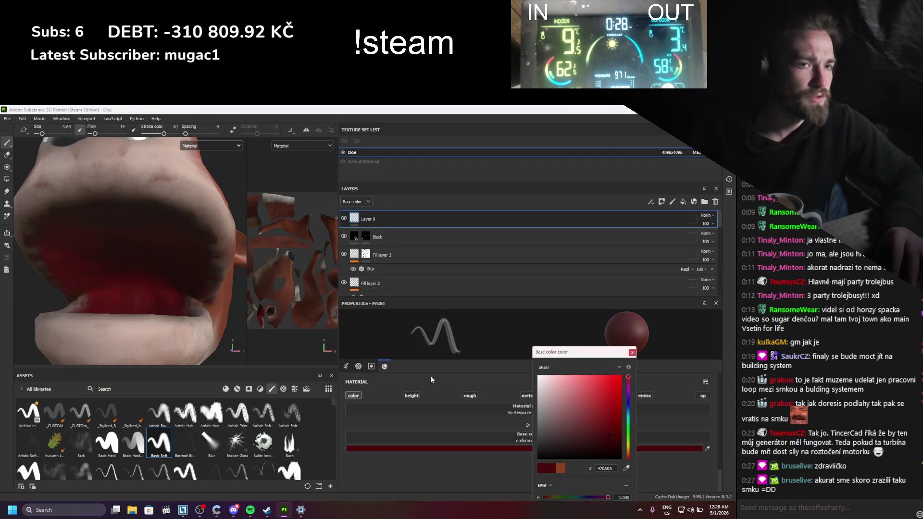
mouse_move(105, 265)
mouse_down()
mouse_move(82, 255)
mouse_move(80, 241)
mouse_move(119, 211)
mouse_move(120, 226)
mouse_move(140, 217)
mouse_up()
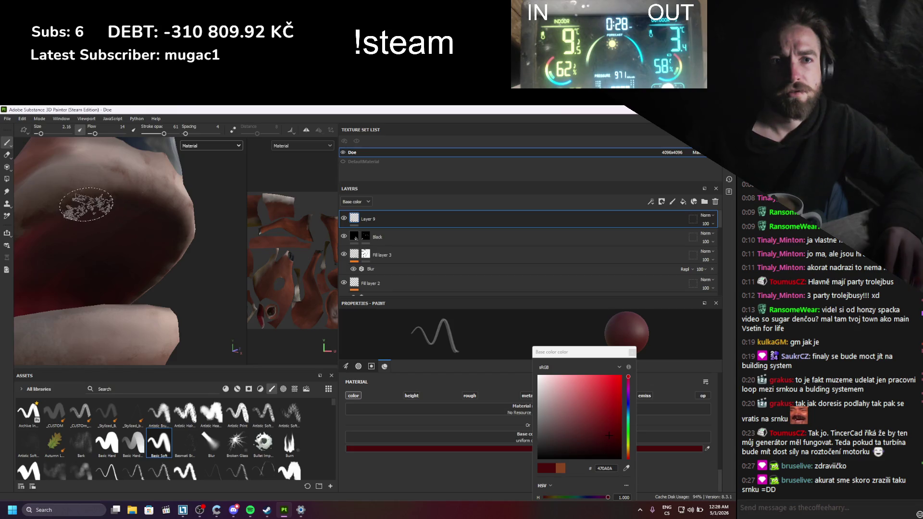
alt+drag(74, 221, 91, 241)
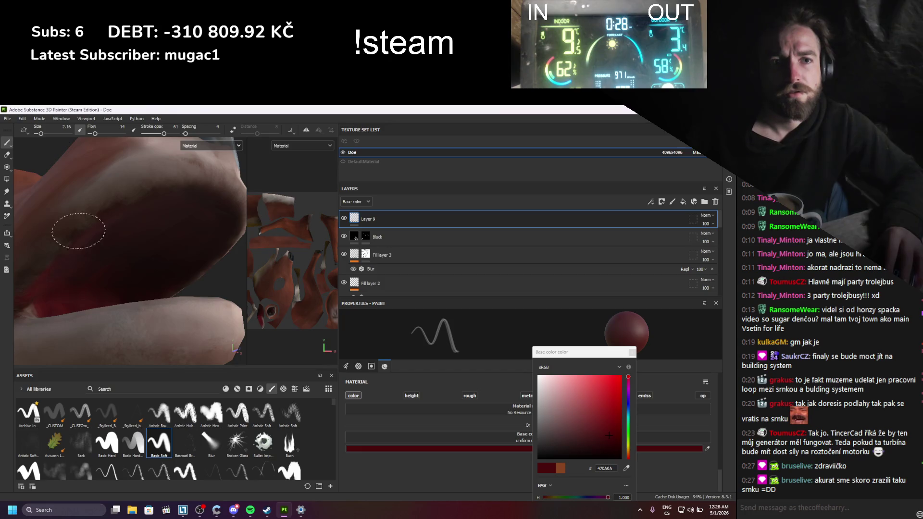
alt+drag(160, 163, 188, 205)
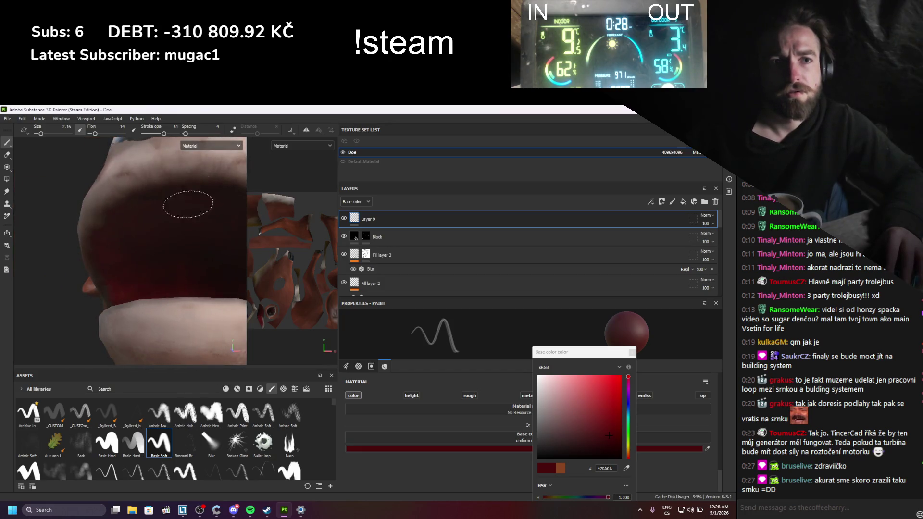
mouse_move(111, 224)
alt+mouse_down()
mouse_move(145, 200)
mouse_move(103, 205)
mouse_move(163, 233)
mouse_move(144, 231)
mouse_move(152, 259)
mouse_move(180, 221)
mouse_move(157, 221)
alt+mouse_up()
alt+middle_drag(157, 220, 152, 220)
alt+drag(153, 220, 126, 309)
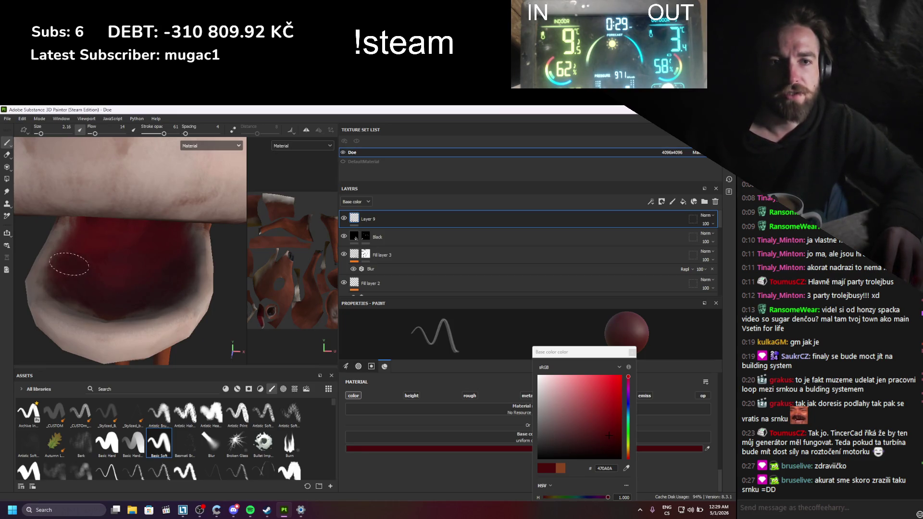
alt+drag(77, 244, 121, 270)
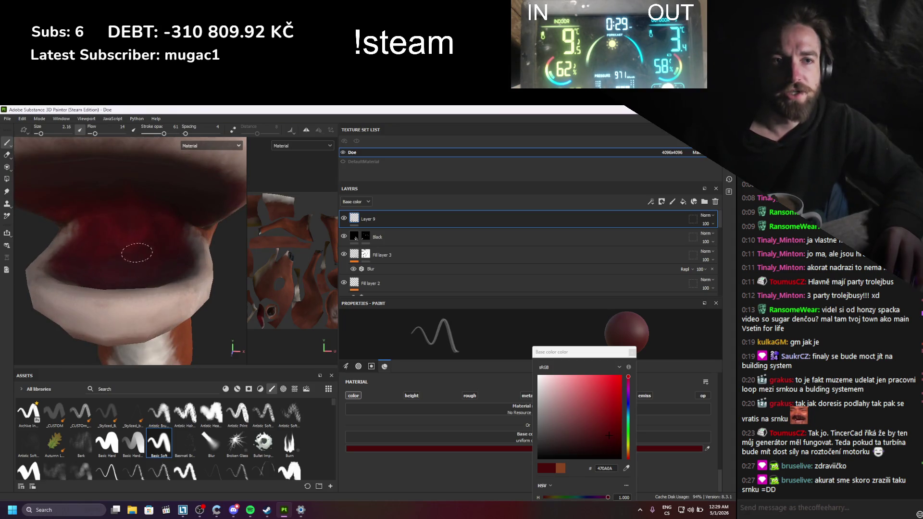
mouse_move(119, 209)
alt+mouse_down()
mouse_move(130, 244)
mouse_move(103, 226)
alt+mouse_up()
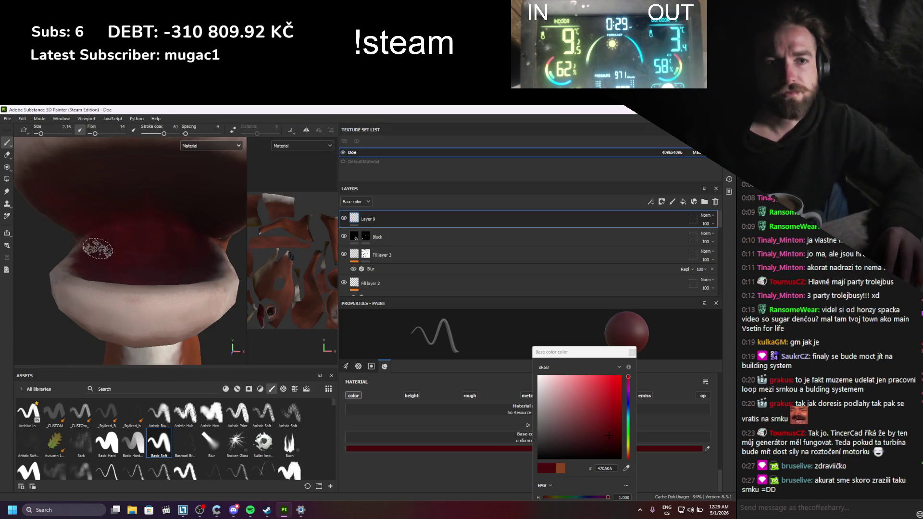
mouse_move(98, 248)
alt+mouse_down()
mouse_move(138, 269)
mouse_move(181, 258)
mouse_move(207, 264)
mouse_move(101, 267)
mouse_move(140, 264)
alt+mouse_up()
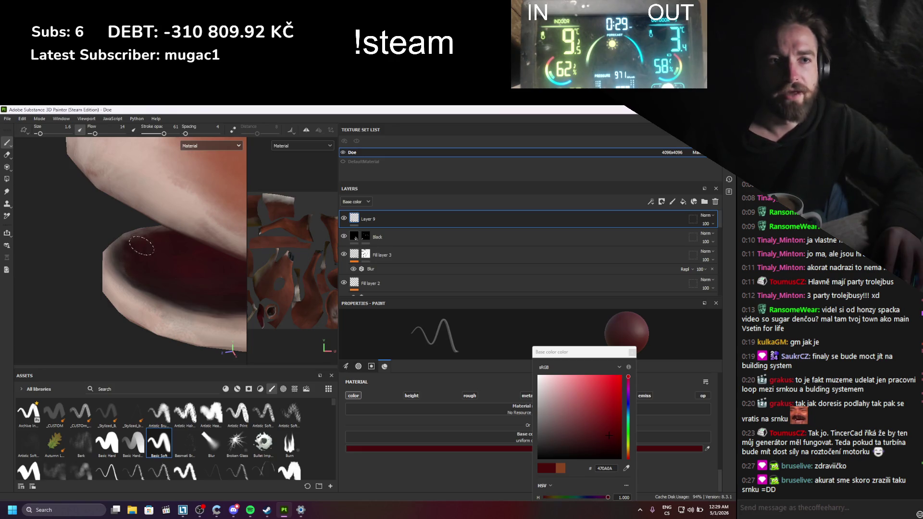
mouse_move(142, 246)
alt+mouse_down()
mouse_move(124, 260)
mouse_move(107, 255)
alt+mouse_up()
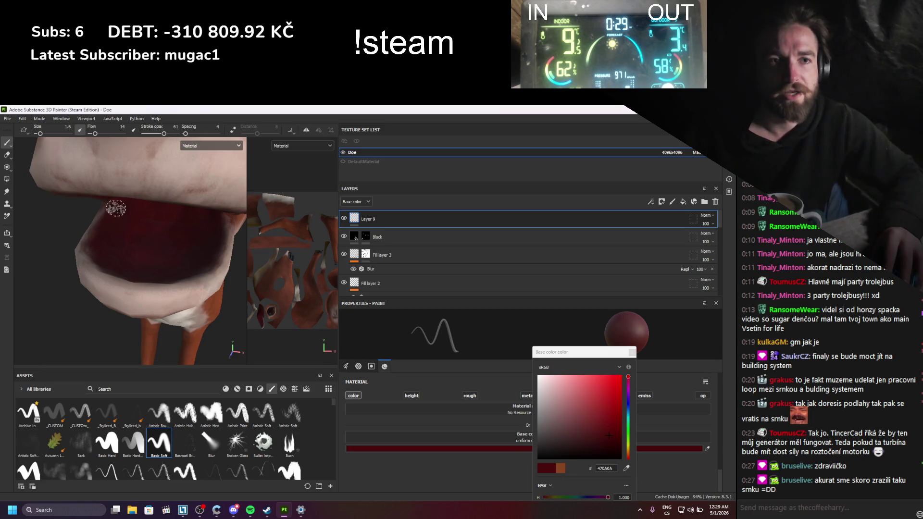
mouse_move(115, 208)
alt+mouse_down()
mouse_move(79, 217)
mouse_move(120, 221)
mouse_move(97, 225)
mouse_move(157, 263)
mouse_move(134, 250)
mouse_move(161, 238)
mouse_move(209, 238)
mouse_move(170, 259)
mouse_move(114, 233)
mouse_move(127, 268)
mouse_move(123, 258)
mouse_move(83, 259)
mouse_move(98, 257)
mouse_move(90, 293)
alt+mouse_up()
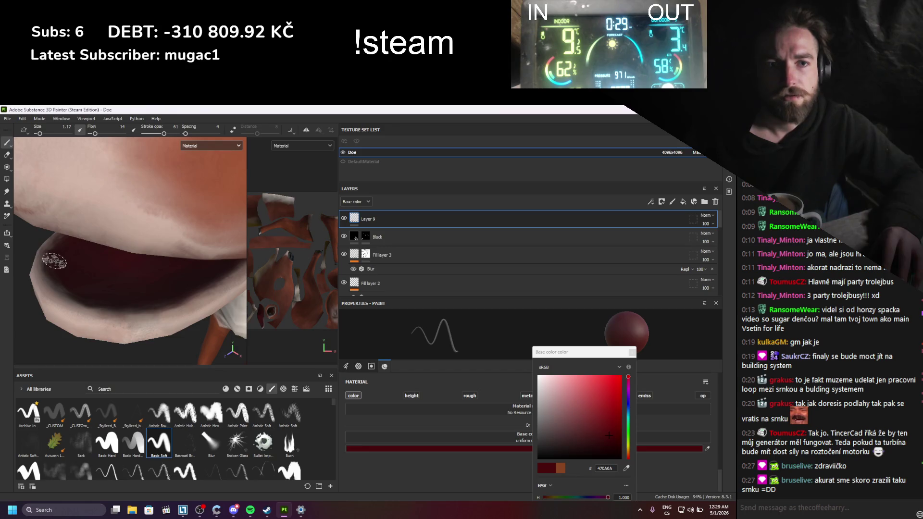
mouse_move(57, 261)
alt+mouse_down()
mouse_move(67, 239)
mouse_move(82, 242)
alt+mouse_up()
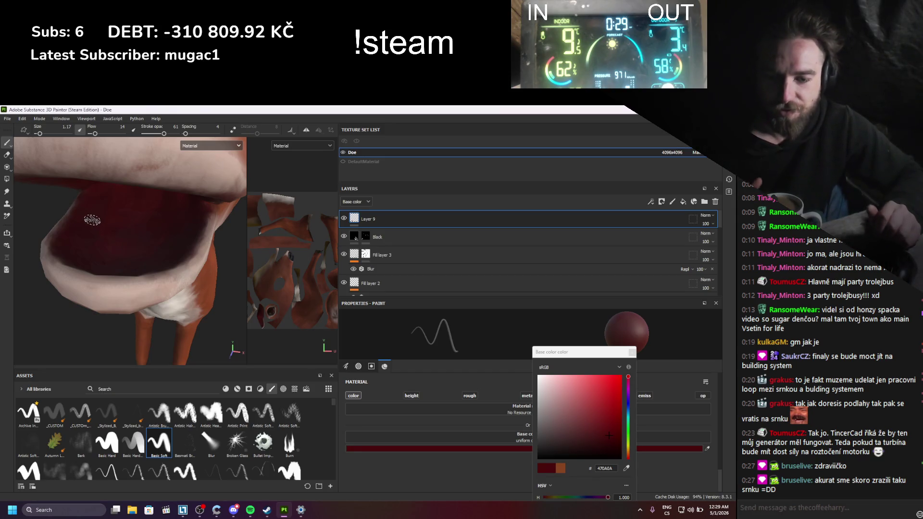
scroll(92, 220, down, 4)
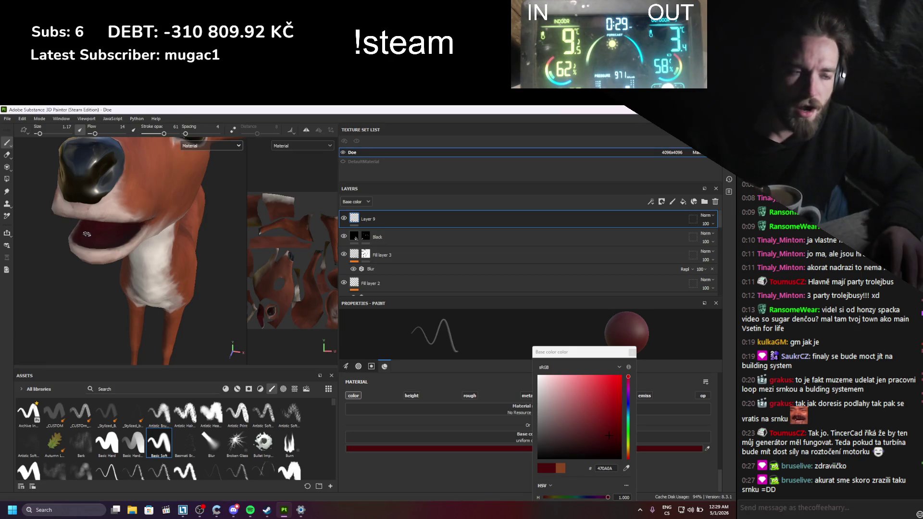
mouse_move(114, 244)
alt+mouse_down()
mouse_move(102, 224)
mouse_move(140, 241)
alt+mouse_up()
scroll(102, 224, down, 5)
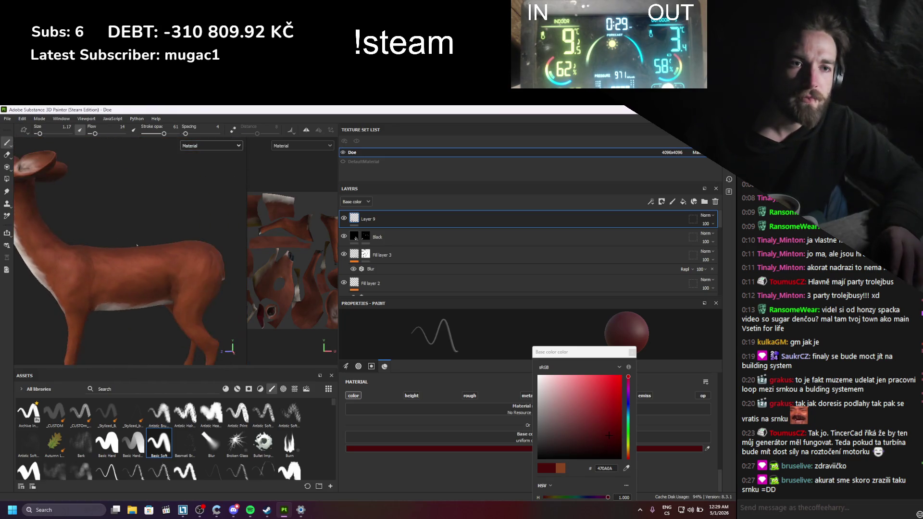
alt+middle_drag(139, 240, 155, 248)
alt+right_drag(155, 248, 181, 248)
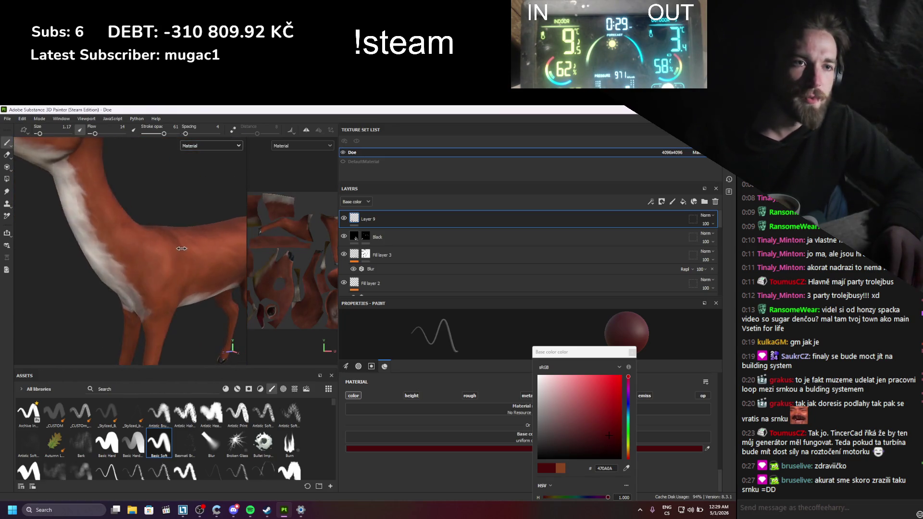
alt+drag(181, 249, 181, 248)
scroll(180, 247, down, 5)
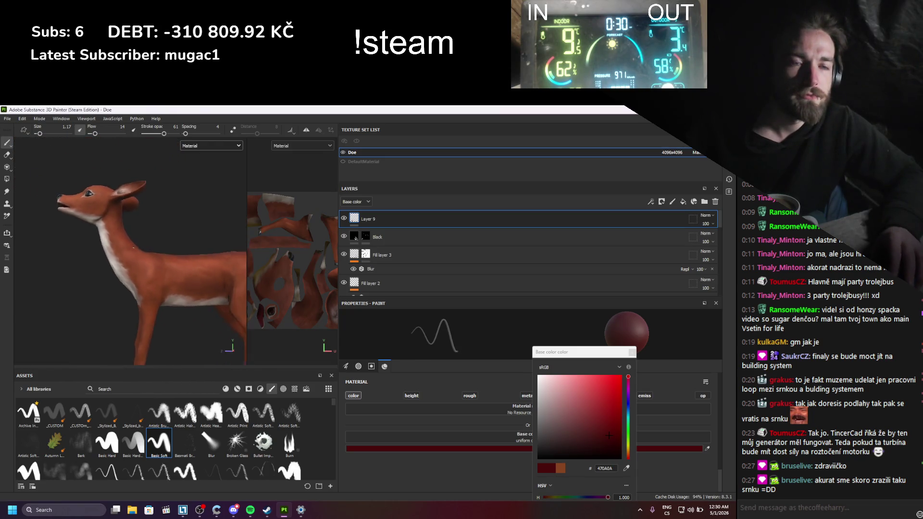
scroll(100, 207, up, 5)
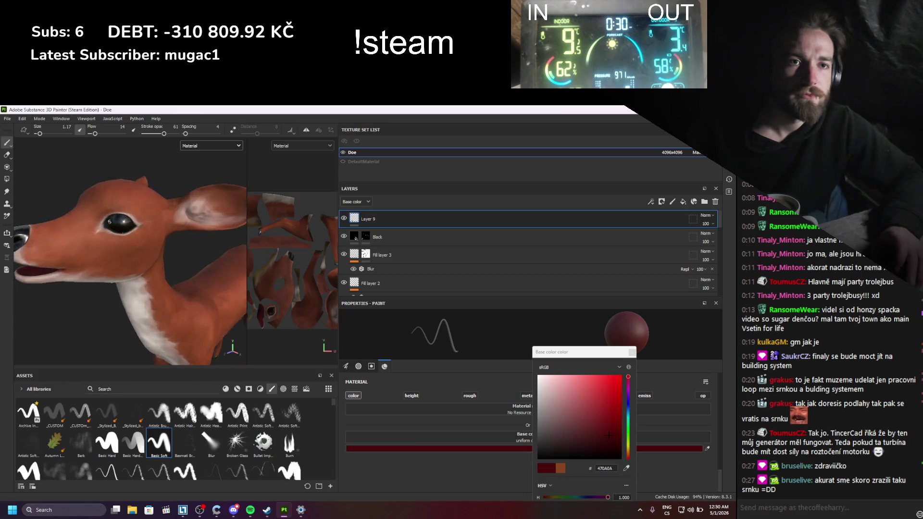
scroll(104, 236, up, 3)
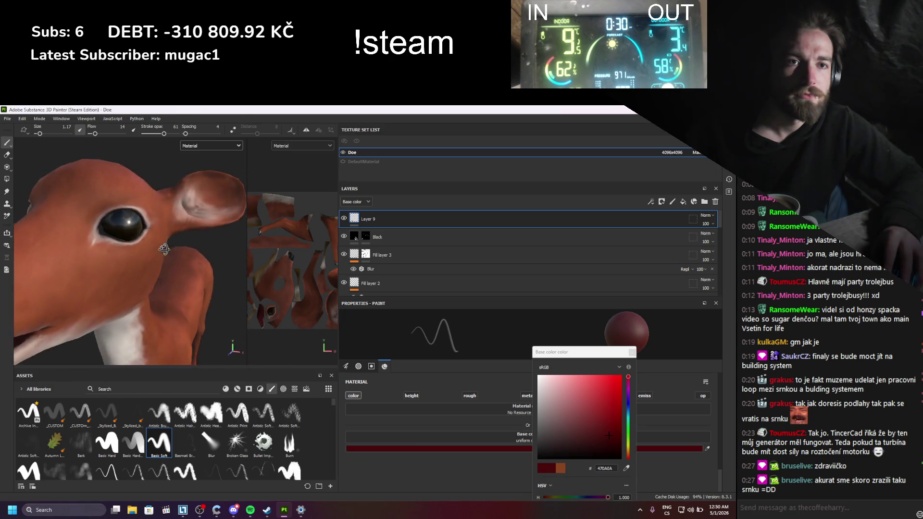
scroll(105, 236, down, 3)
scroll(95, 225, down, 3)
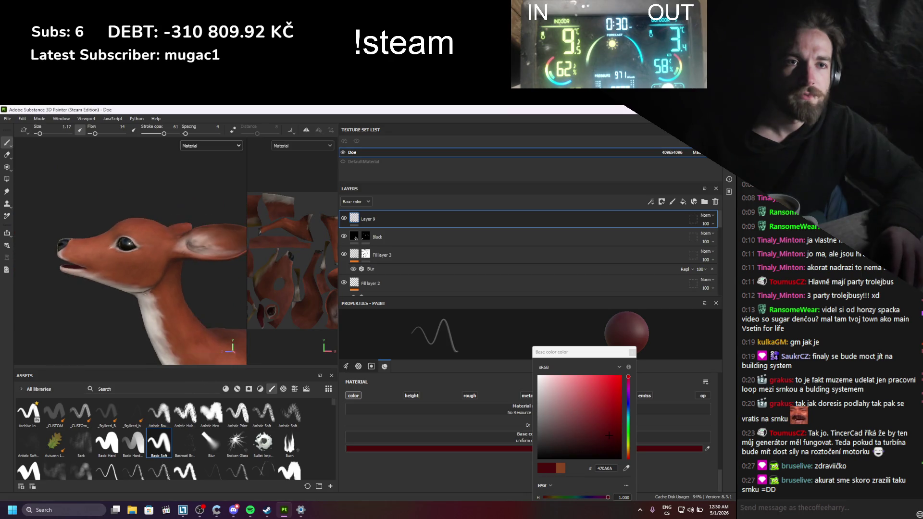
scroll(177, 291, down, 3)
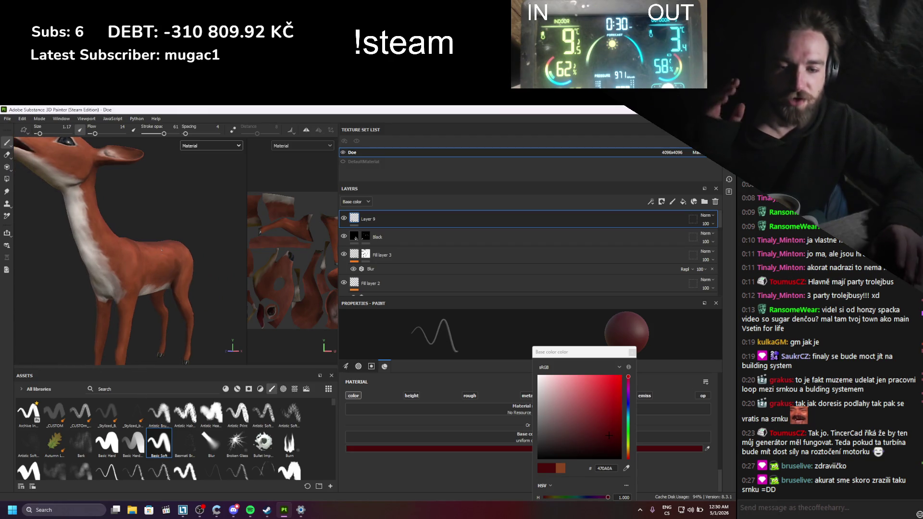
scroll(162, 250, down, 2)
mouse_move(124, 275)
alt+mouse_down()
mouse_move(145, 276)
mouse_move(105, 282)
mouse_move(166, 218)
mouse_move(130, 284)
mouse_move(100, 243)
alt+mouse_up()
scroll(91, 305, up, 3)
scroll(130, 284, up, 2)
scroll(100, 242, up, 2)
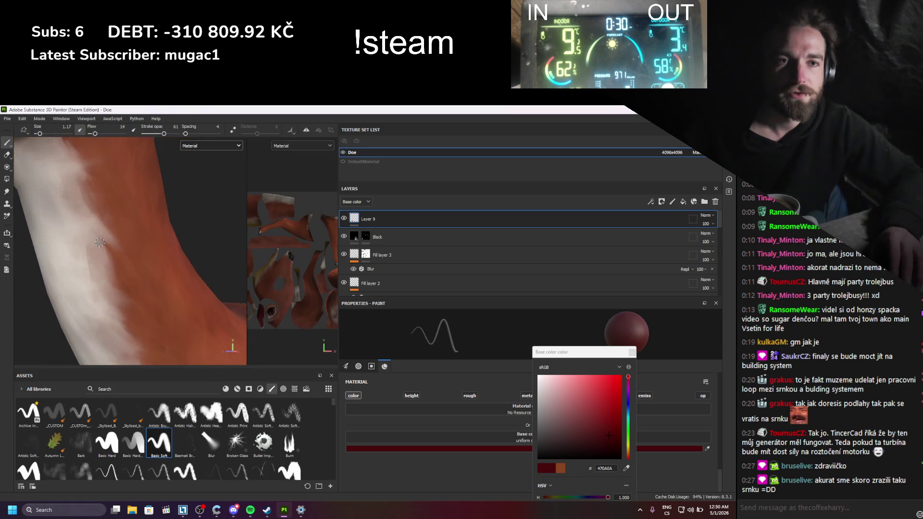
scroll(100, 242, down, 5)
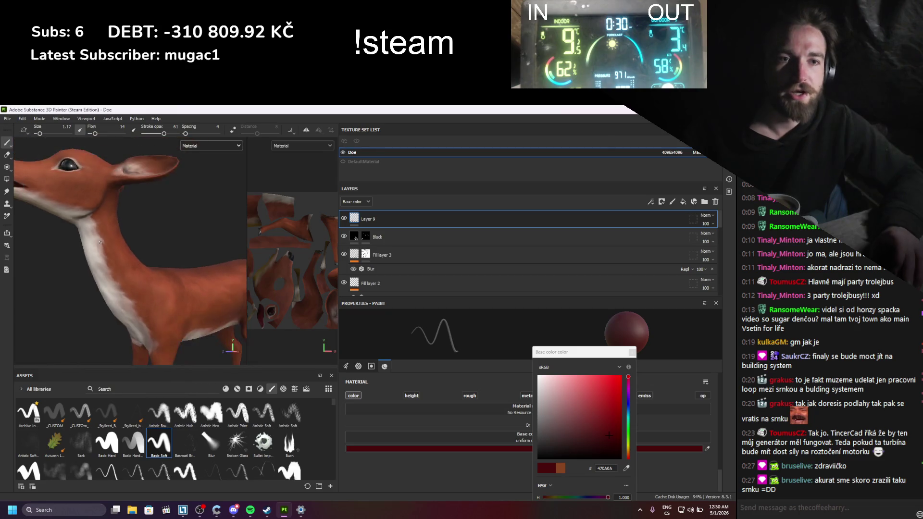
mouse_move(100, 243)
alt+mouse_down()
mouse_move(85, 241)
mouse_move(97, 273)
mouse_move(121, 265)
mouse_move(126, 287)
mouse_move(144, 296)
alt+mouse_up()
scroll(95, 246, down, 2)
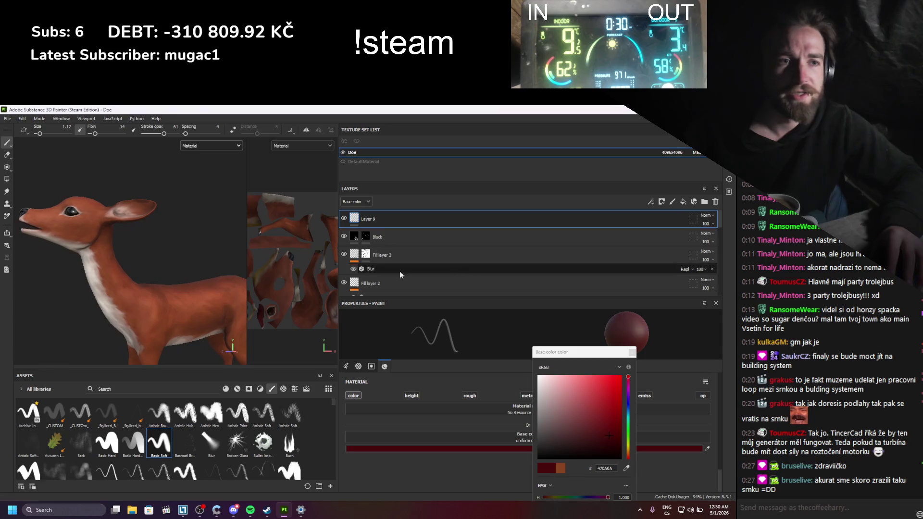
- Select Fill layer 1 in the Layers panel
scroll(429, 248, down, 3)
scroll(365, 238, down, 2)
click(365, 238)
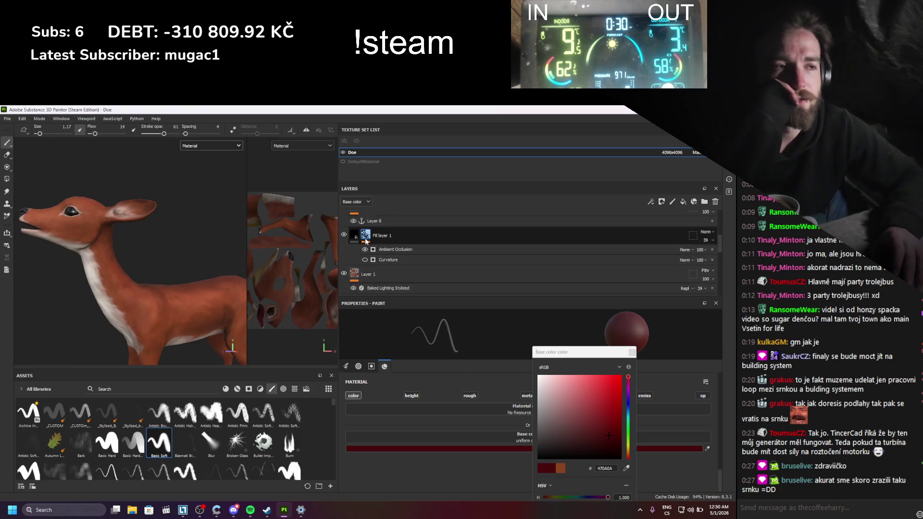
scroll(364, 238, up, 2)
scroll(365, 238, up, 5)
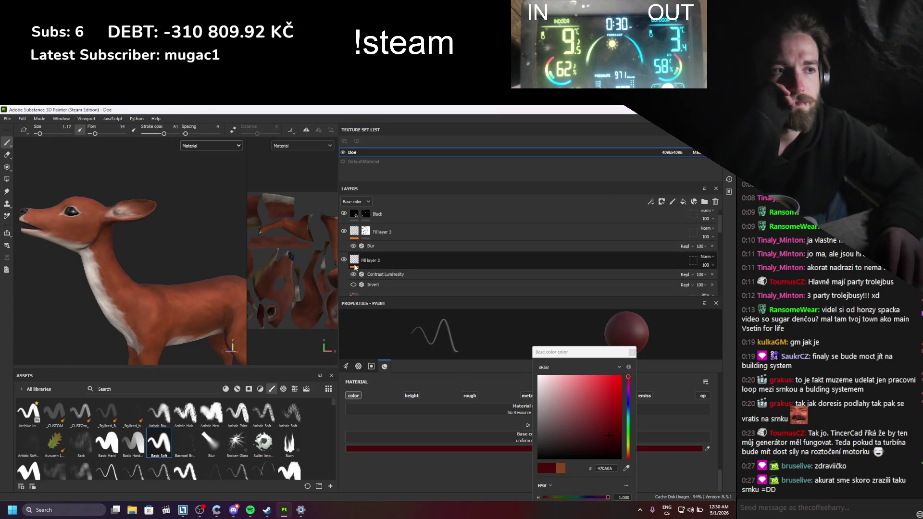
scroll(354, 267, down, 4)
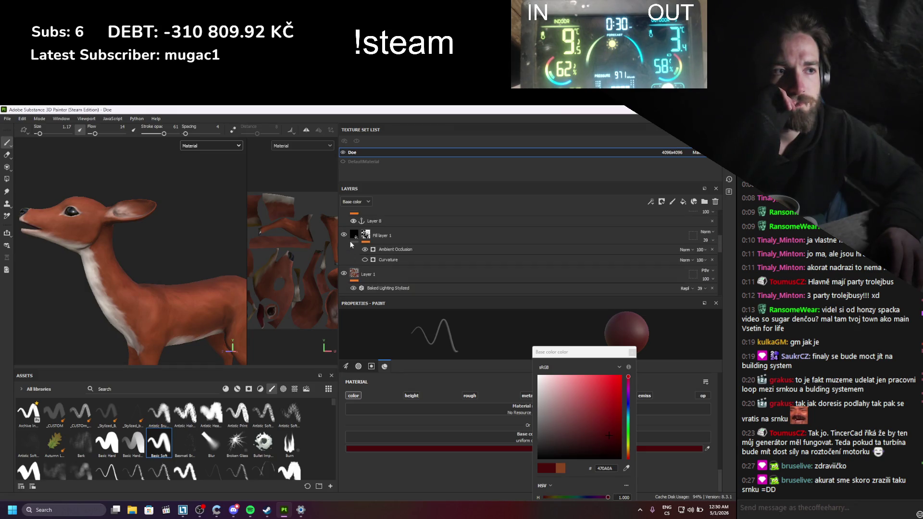
scroll(350, 244, down, 2)
- Toggle Layer 1's visibility to compare the baked lighting, leaving it hidden
click(344, 227)
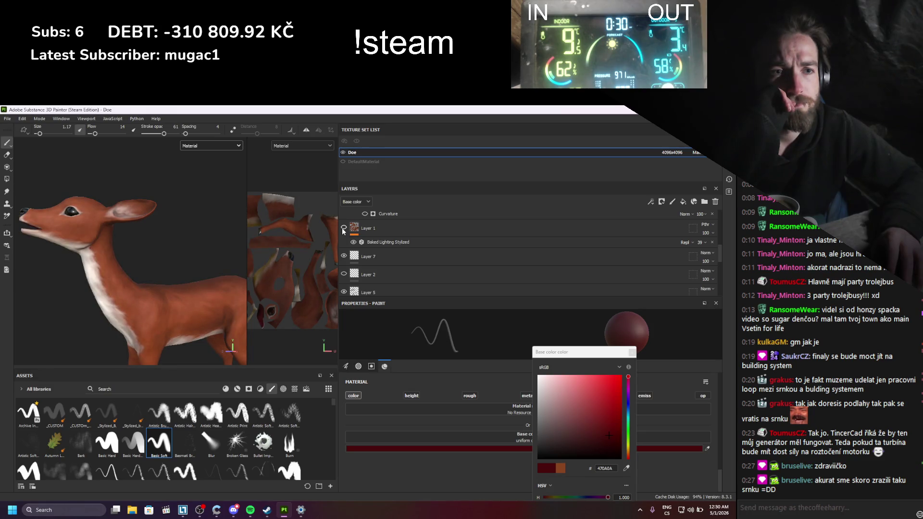
click(344, 228)
click(344, 228)
click(344, 228)
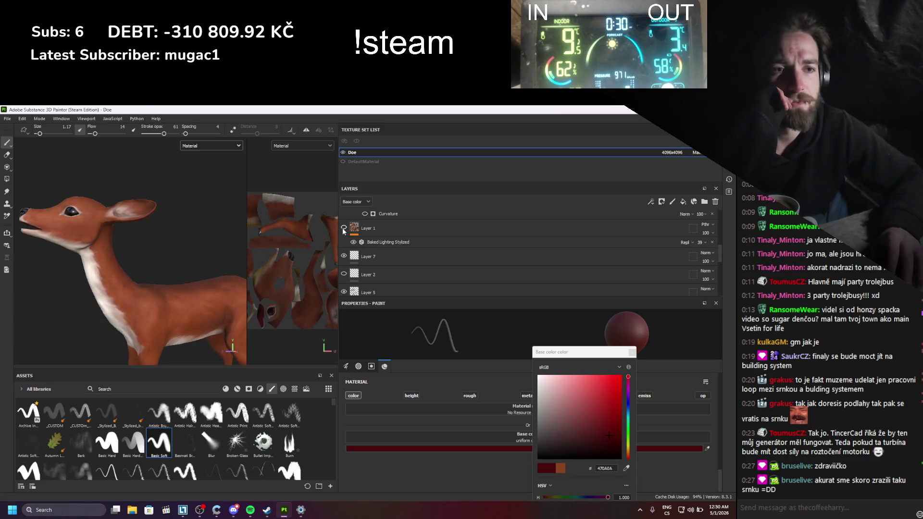
click(343, 228)
click(343, 228)
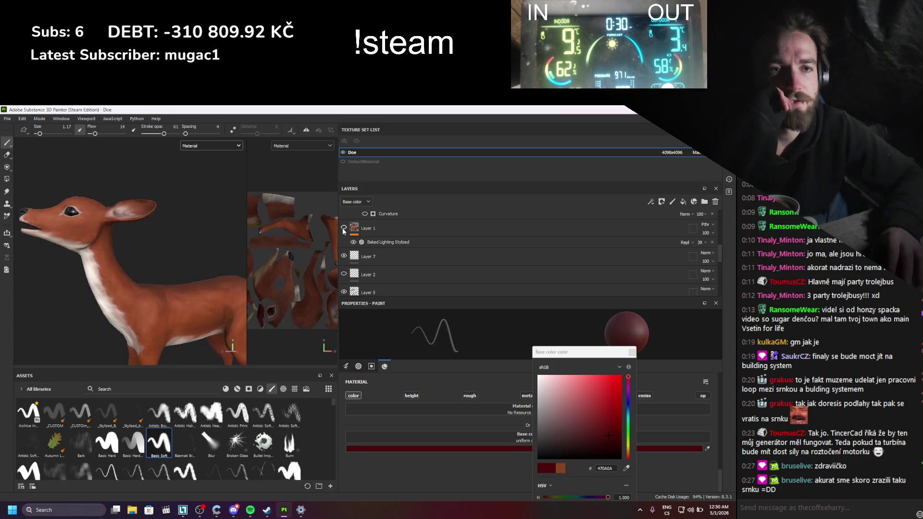
click(344, 228)
click(343, 228)
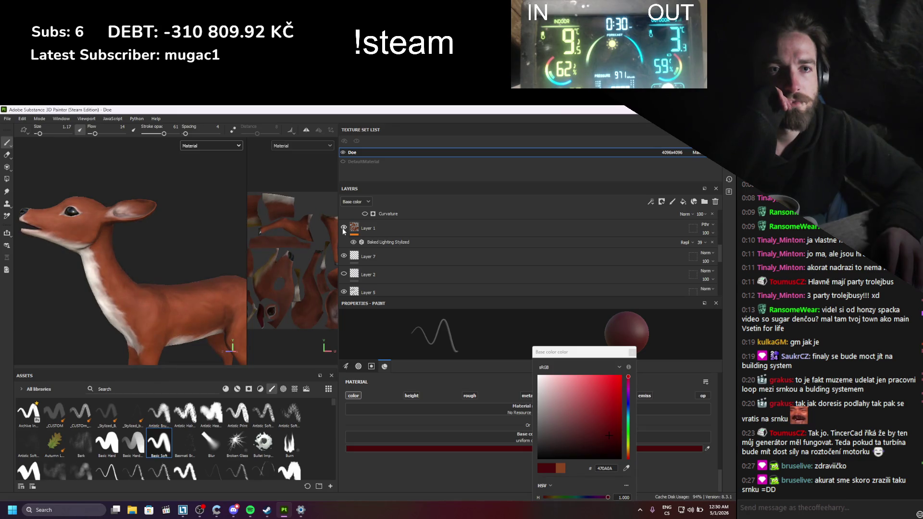
click(343, 229)
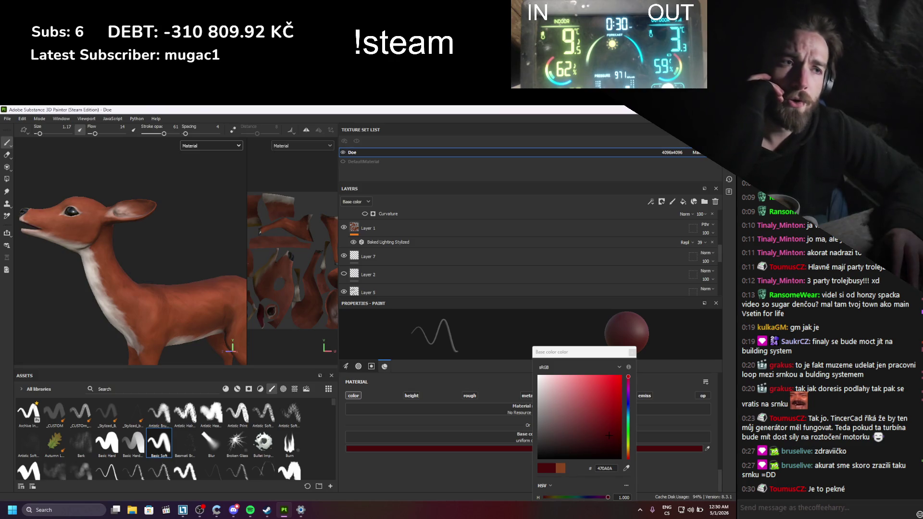
scroll(401, 273, down, 5)
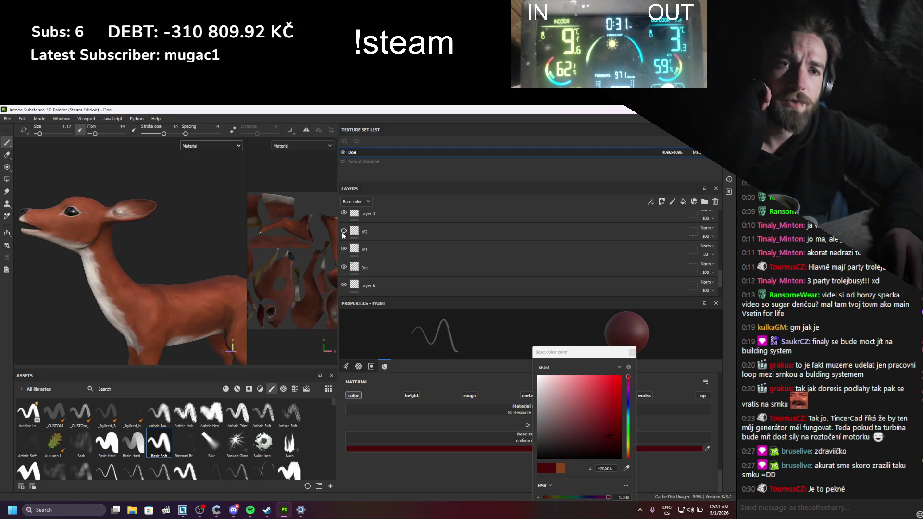
scroll(156, 289, up, 5)
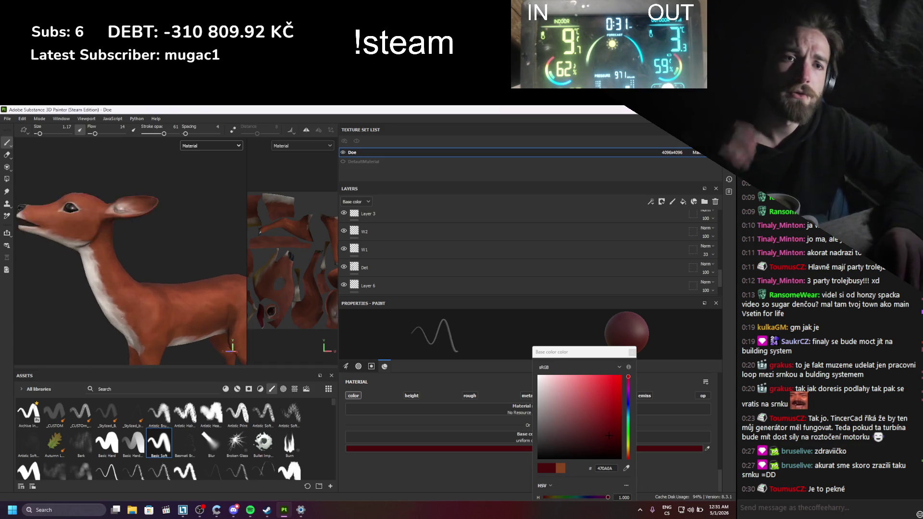
alt+drag(157, 289, 127, 293)
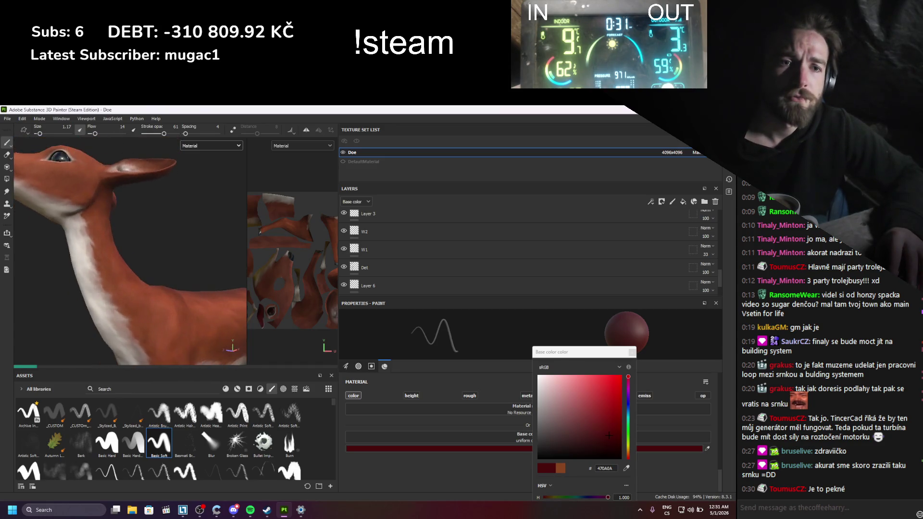
alt+middle_drag(127, 293, 124, 289)
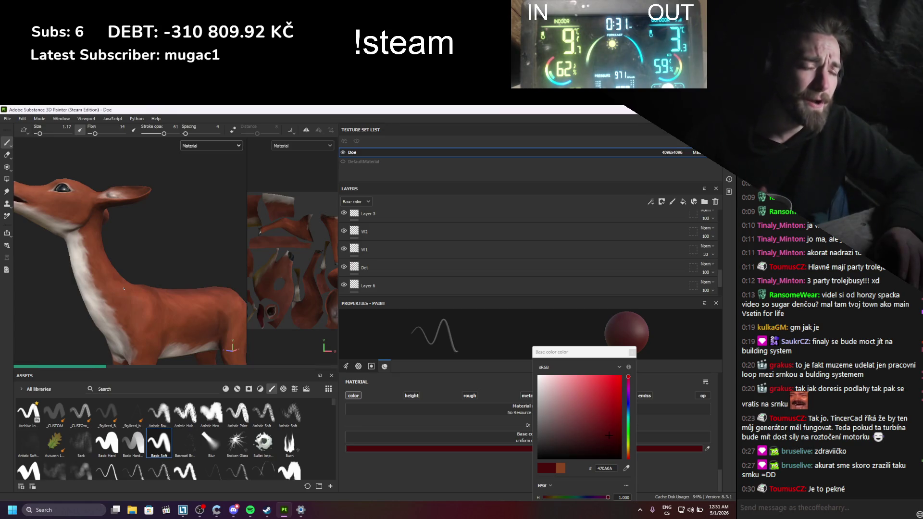
scroll(124, 289, down, 1)
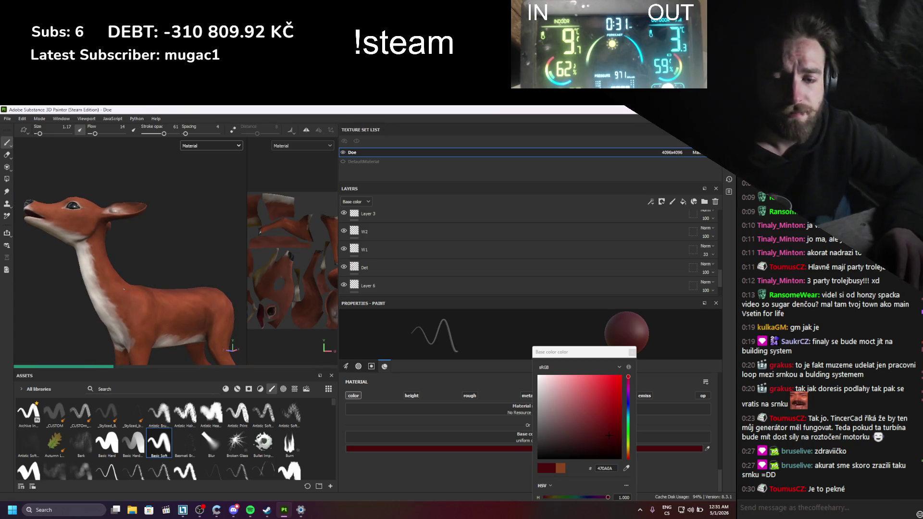
scroll(124, 288, down, 1)
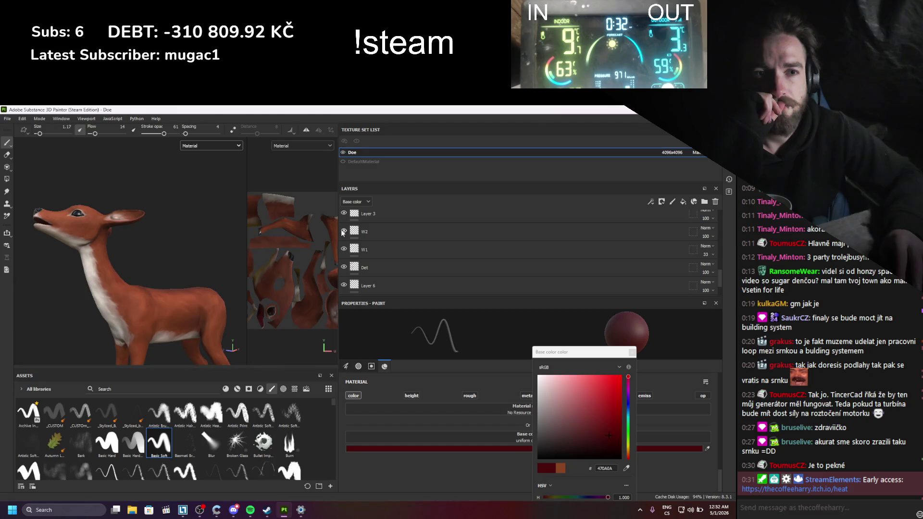
scroll(183, 302, up, 5)
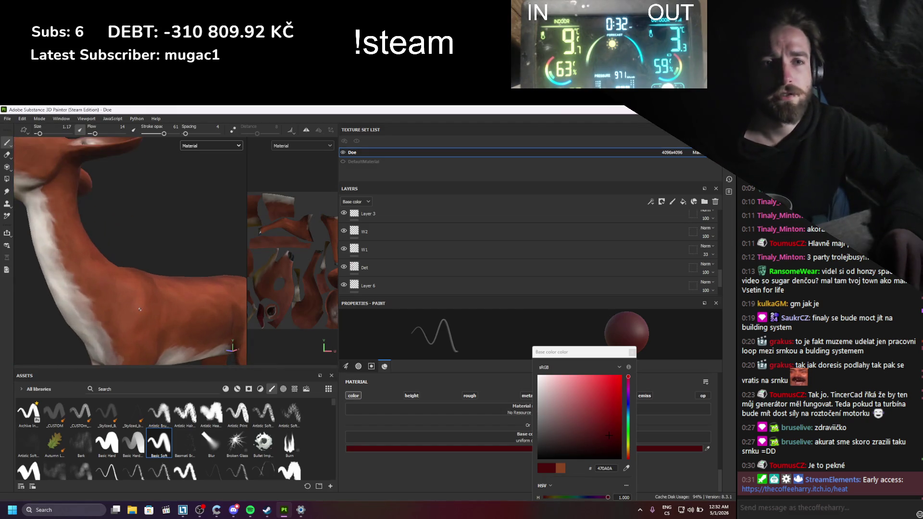
alt+drag(183, 302, 182, 260)
alt+middle_drag(183, 260, 98, 295)
alt+drag(98, 294, 100, 269)
alt+middle_drag(99, 269, 110, 273)
mouse_move(110, 273)
alt+mouse_down()
mouse_move(128, 296)
mouse_move(206, 299)
mouse_move(204, 289)
mouse_move(68, 281)
mouse_move(82, 287)
mouse_move(91, 254)
mouse_move(161, 244)
mouse_move(116, 258)
alt+mouse_up()
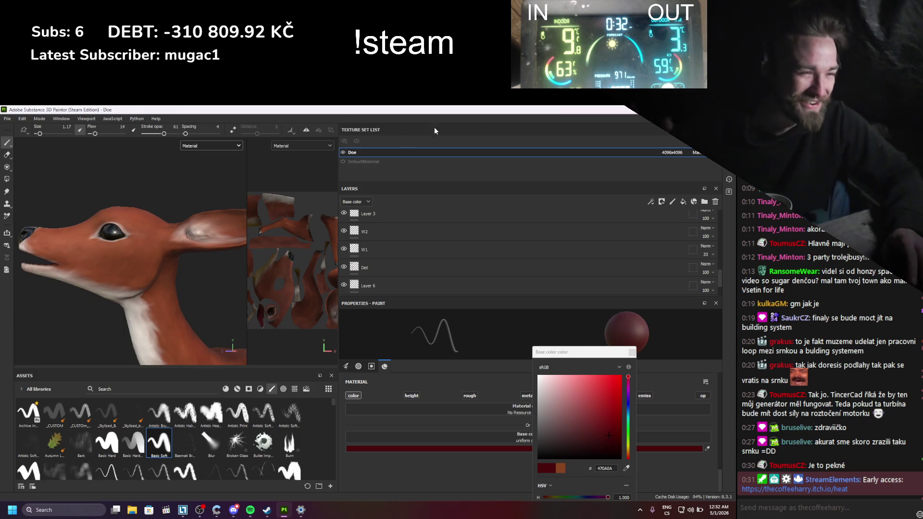
- Export the doe textures with Blender (Principled BSDF) as 8-bit 4096 PNGs
click(585, 340)
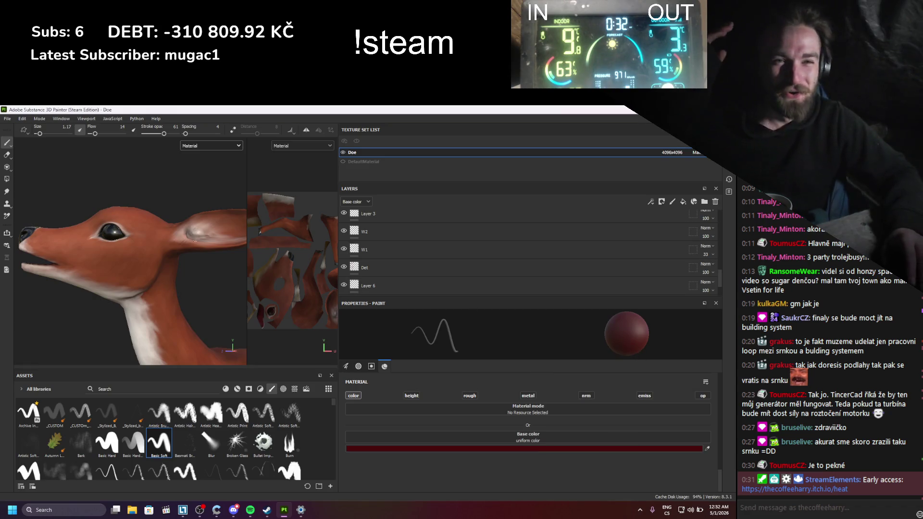
click(8, 119)
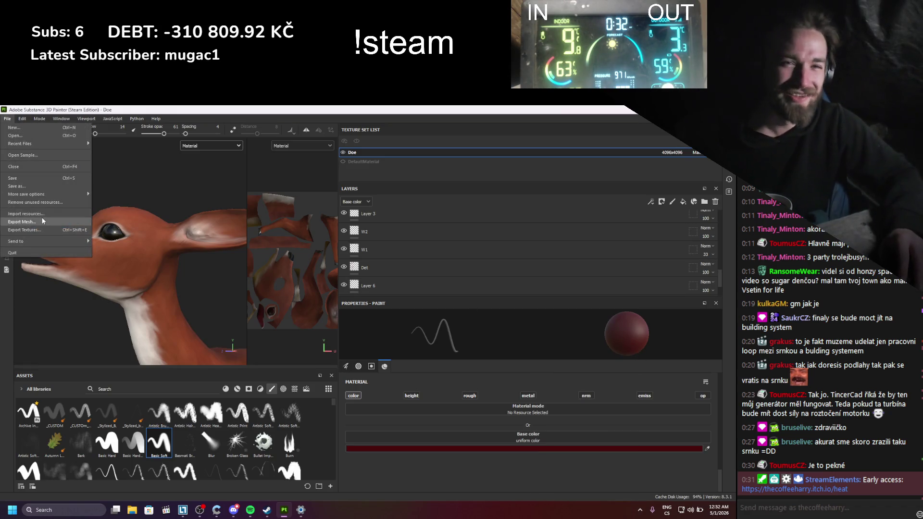
click(40, 226)
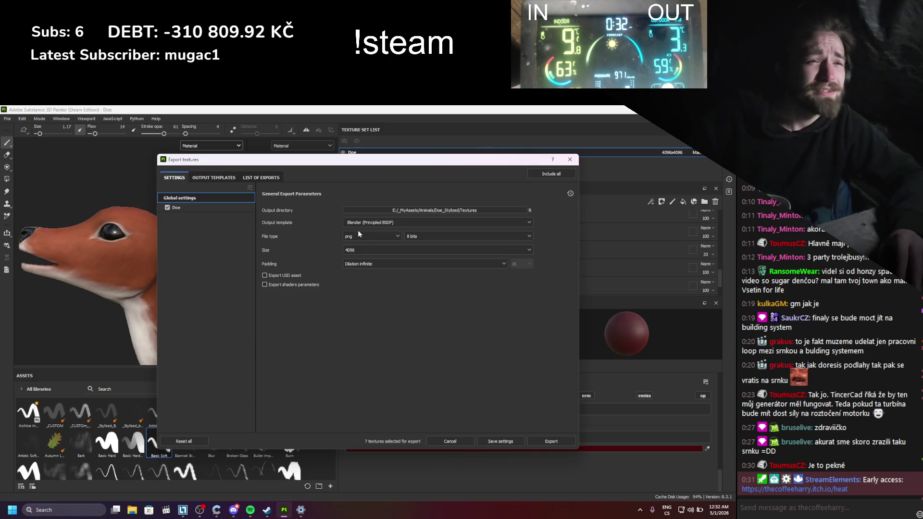
click(534, 443)
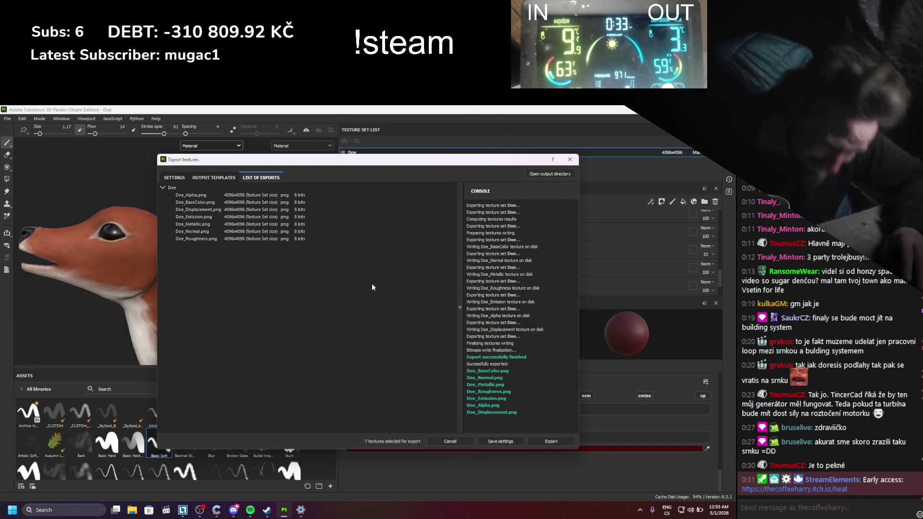
click(570, 160)
- Save the doe project and switch to the recent Deer_Stylized project
mouse_move(158, 269)
alt+mouse_down()
mouse_move(125, 268)
mouse_move(177, 265)
mouse_move(149, 252)
alt+mouse_up()
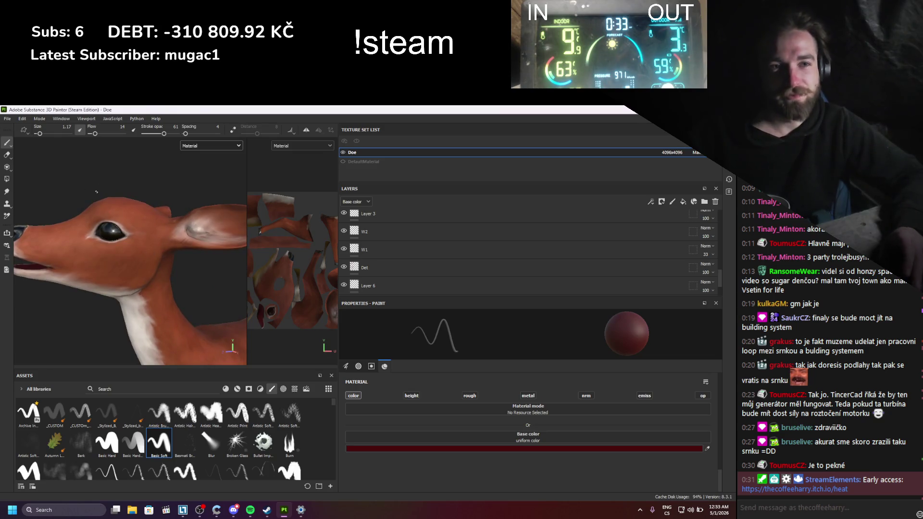
click(11, 120)
mouse_move(25, 145)
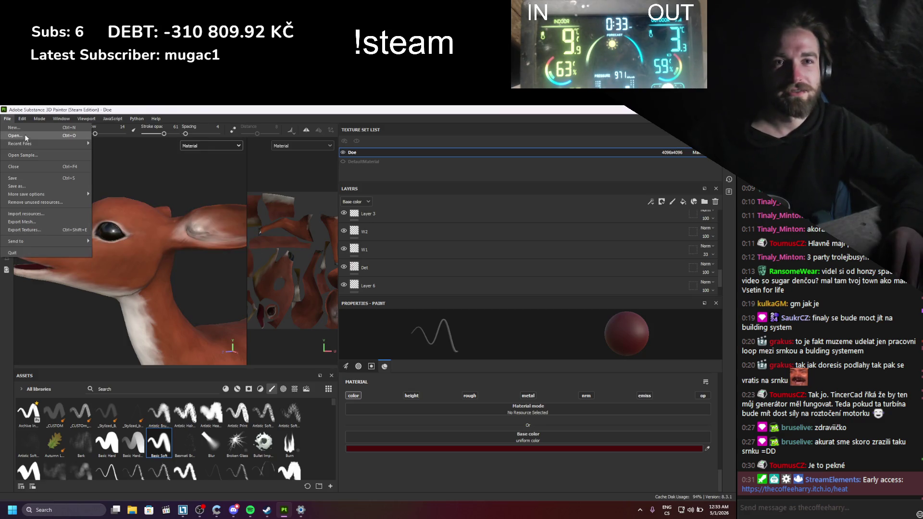
click(173, 248)
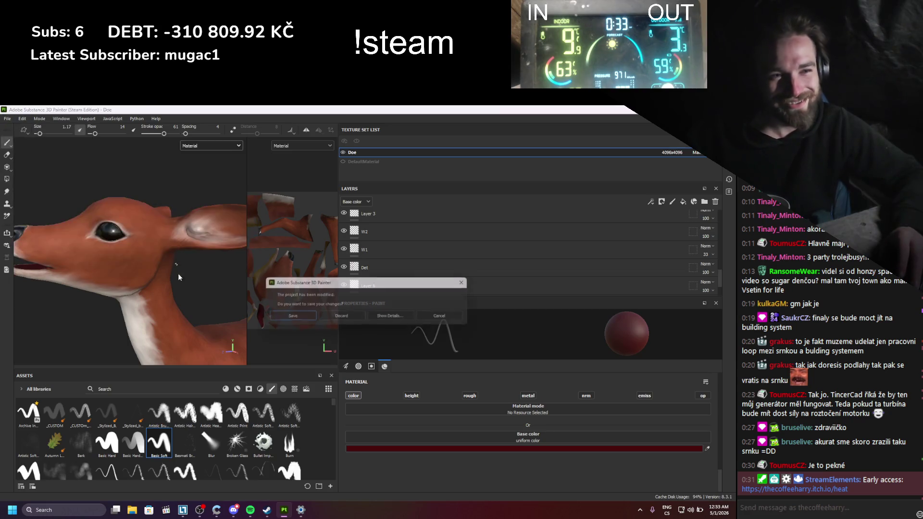
click(290, 320)
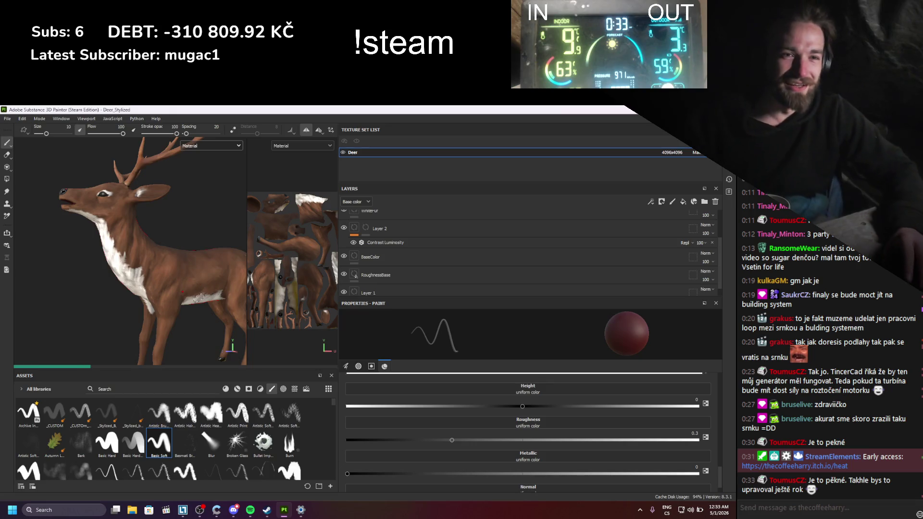
alt+drag(219, 290, 198, 288)
scroll(198, 288, up, 3)
scroll(198, 288, down, 1)
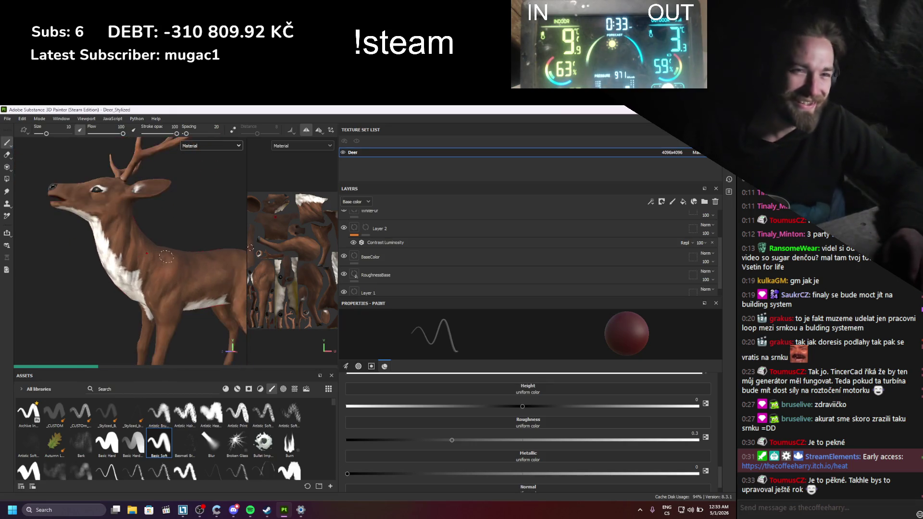
click(343, 315)
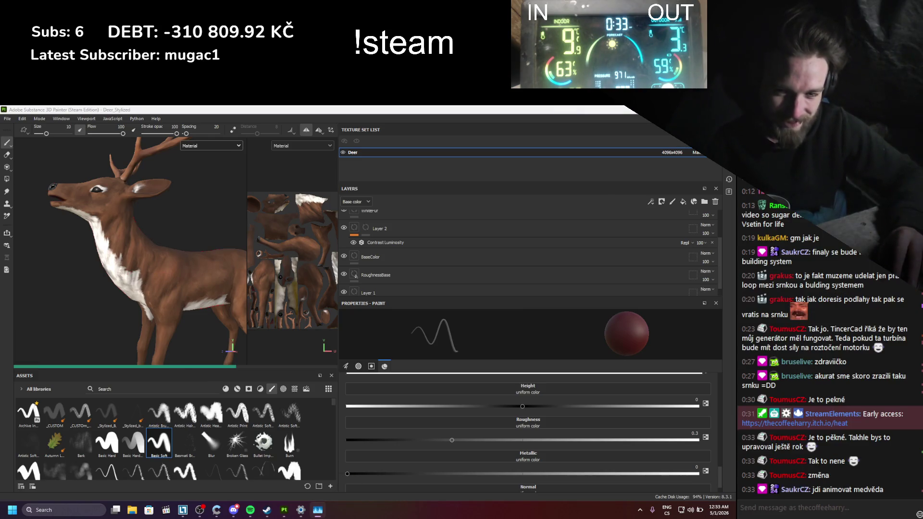
- End the Adobe Substance 3D Painter process from Task Manager
key(ctrl+shift+Escape)
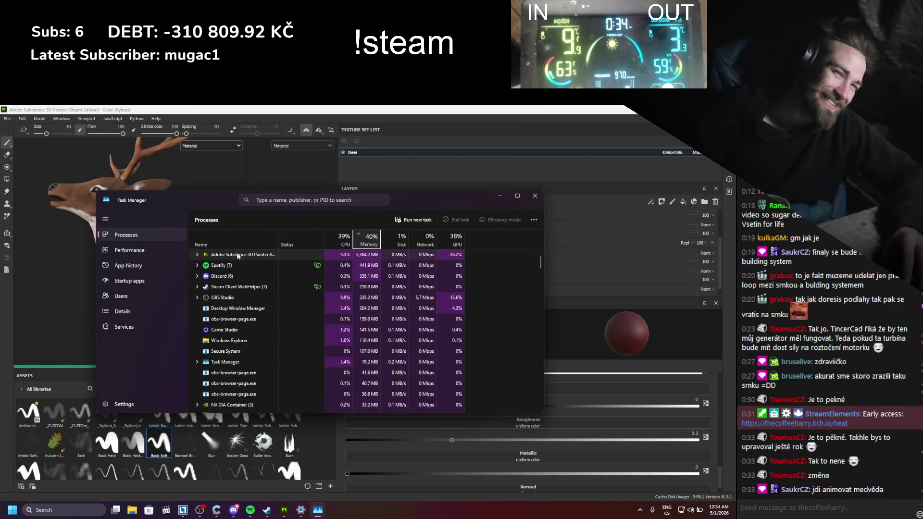
click(237, 255)
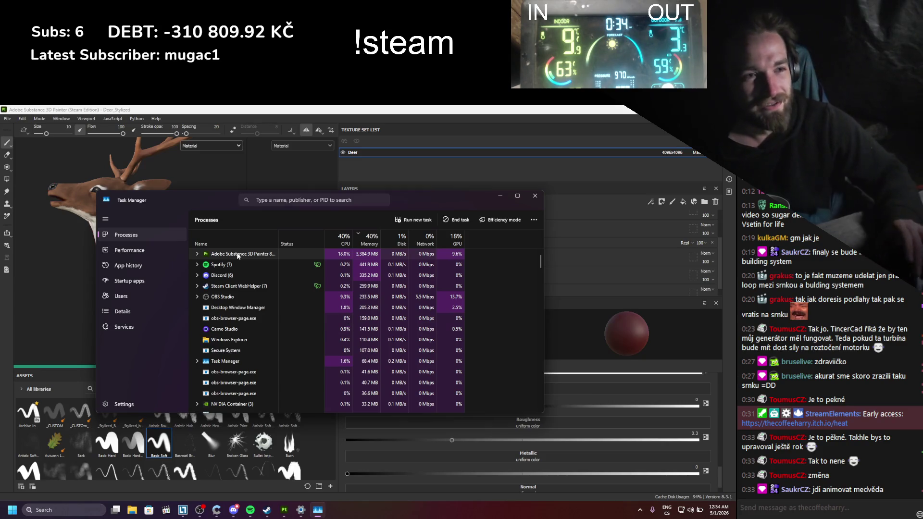
right_click(236, 253)
click(260, 267)
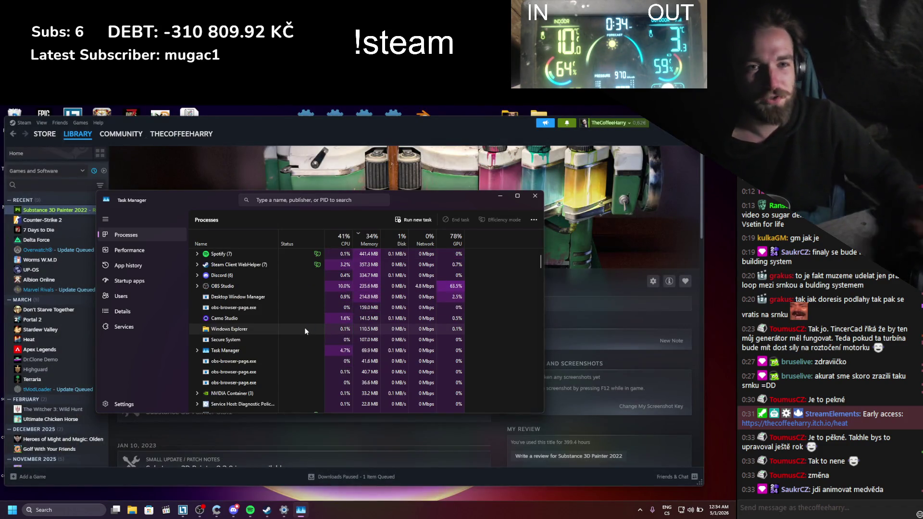
- Minimise Task Manager and Steam, then launch Blender 4.5.2 from the desktop icon
click(501, 195)
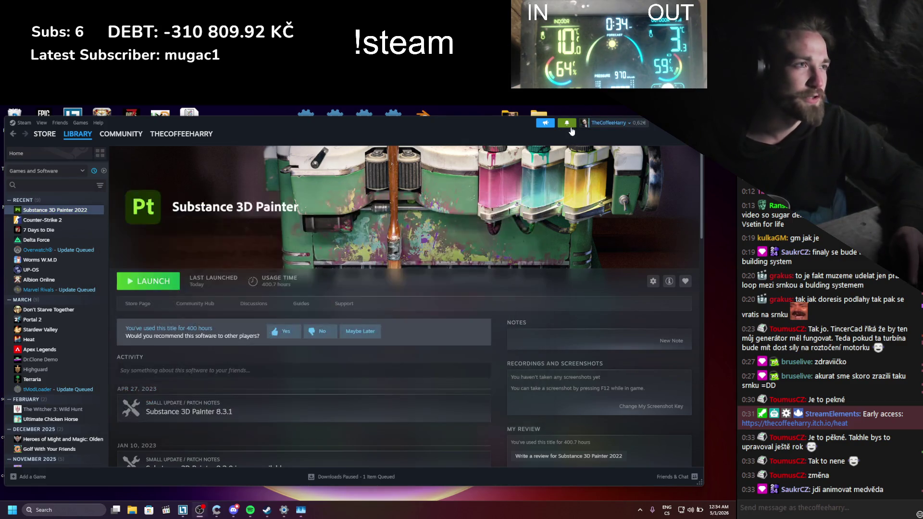
click(569, 124)
click(570, 127)
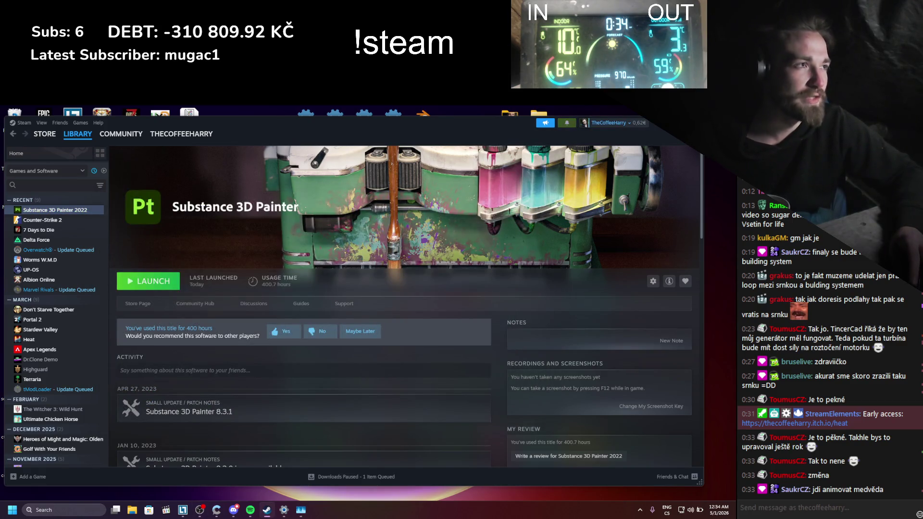
key(super+d)
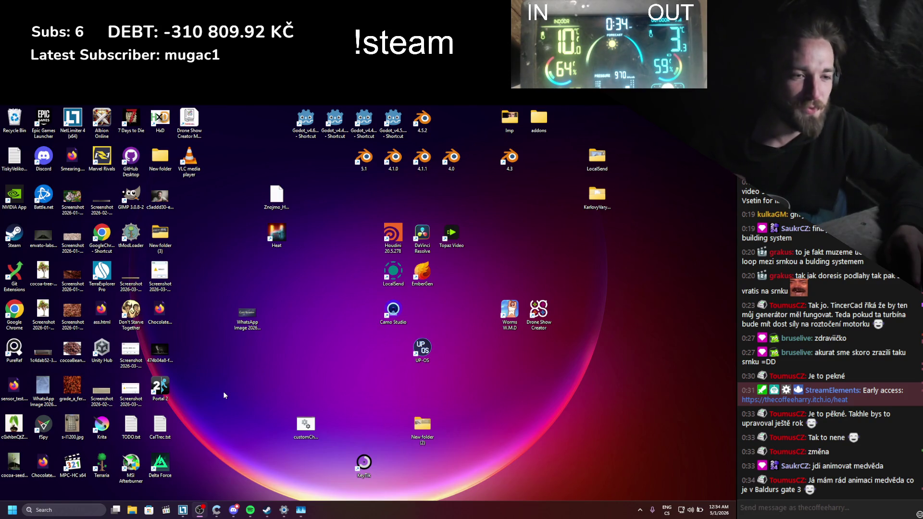
click(266, 511)
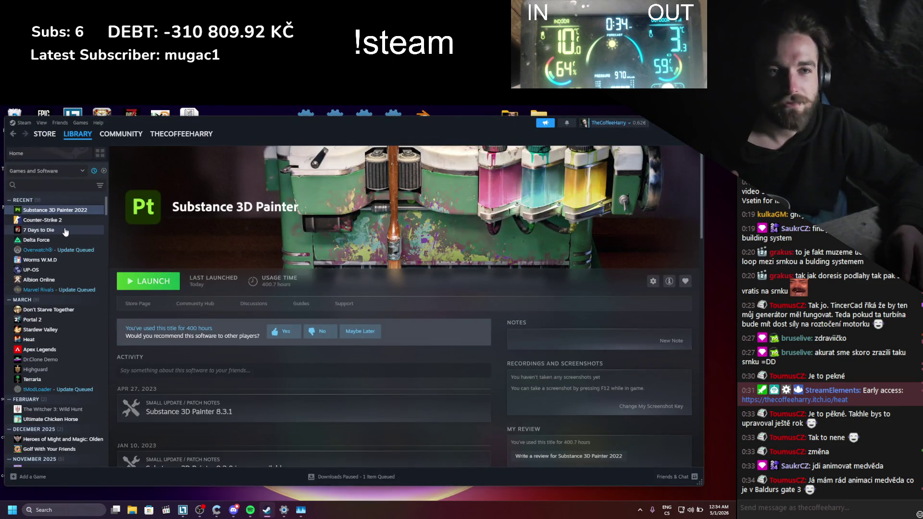
click(672, 123)
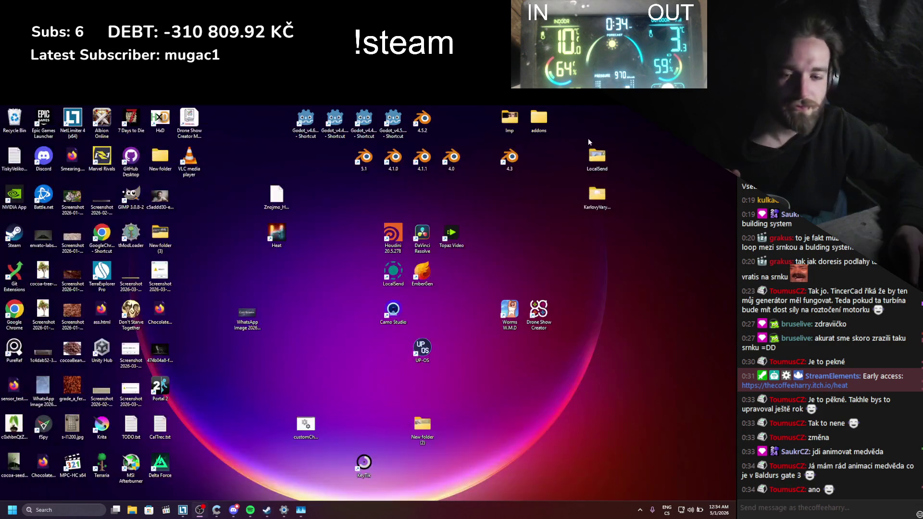
double_click(421, 126)
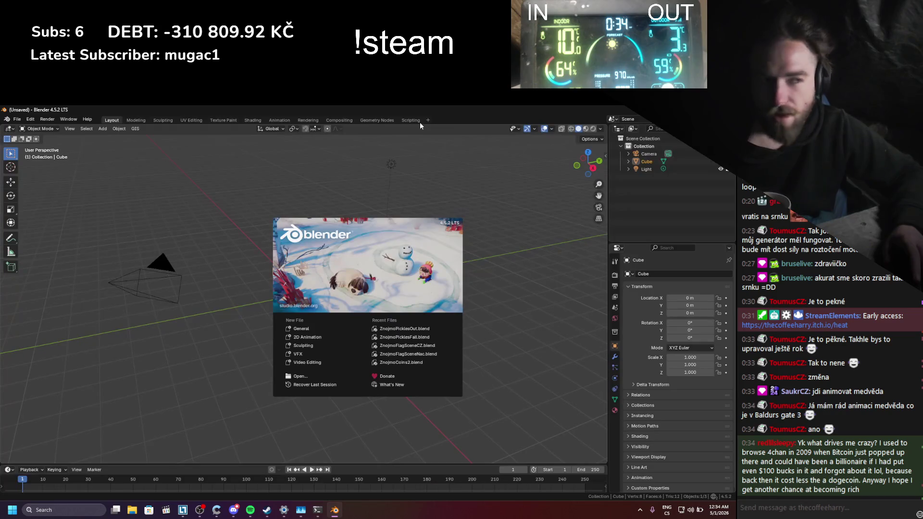
- Dismiss the splash screen and bring up the Open file browser, moving up to the David folder
click(137, 160)
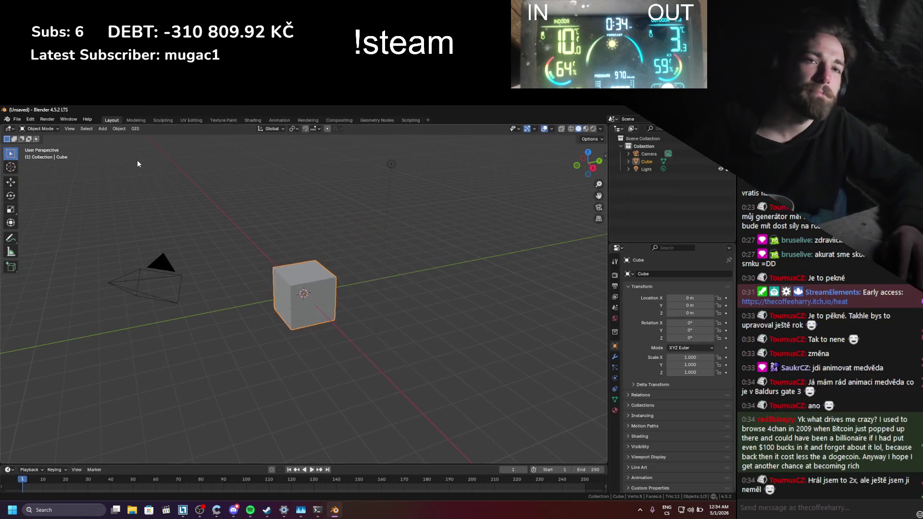
click(20, 119)
mouse_move(35, 143)
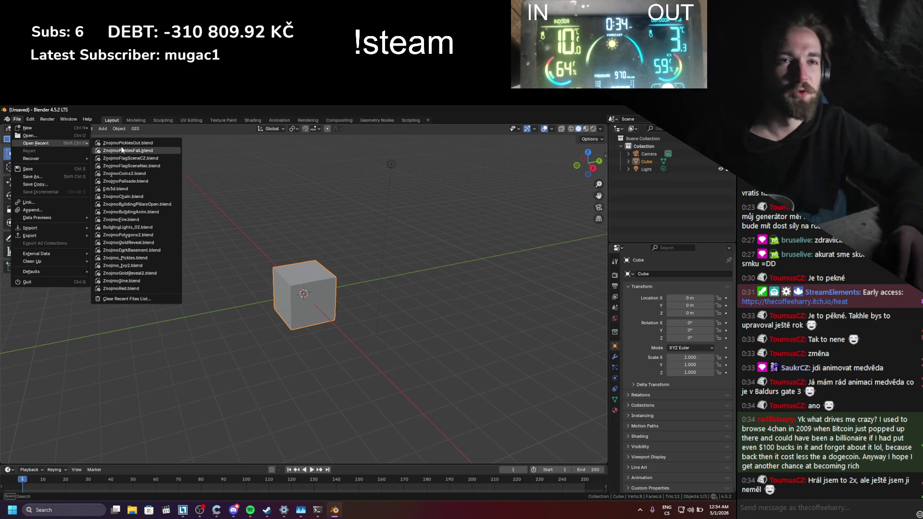
click(30, 136)
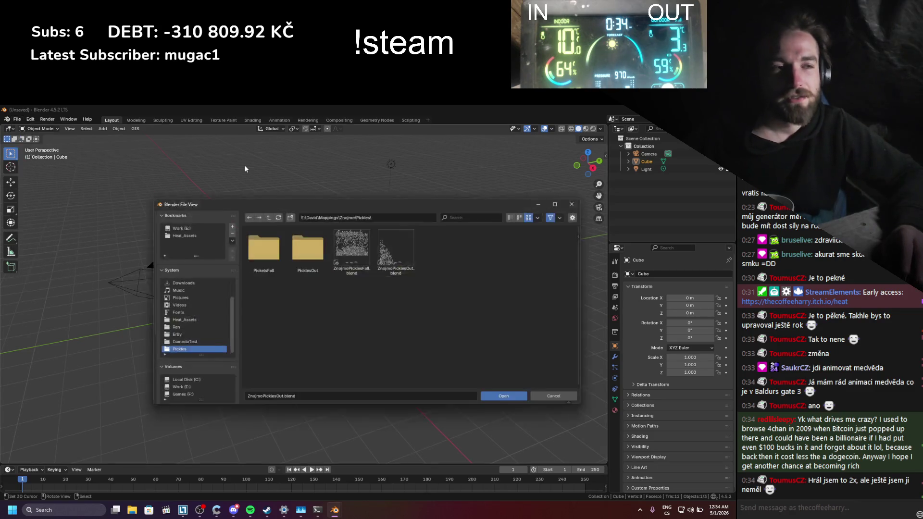
click(582, 200)
click(17, 119)
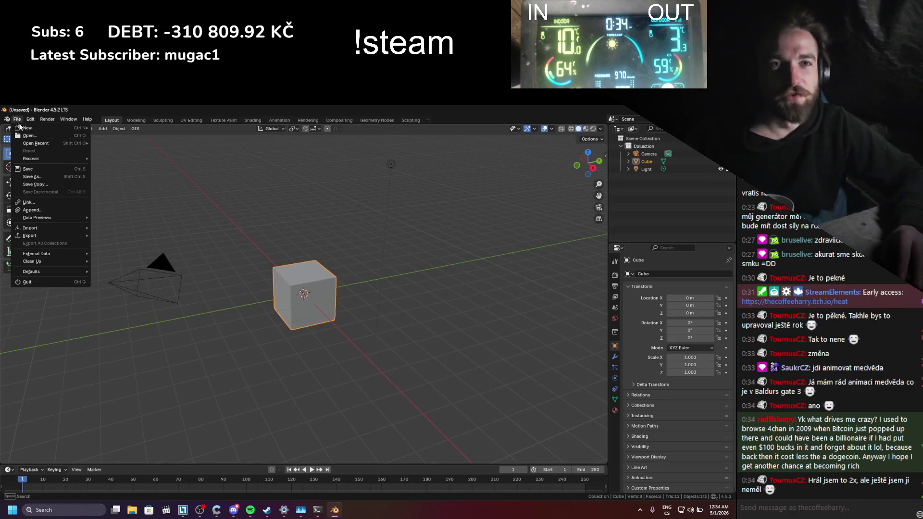
mouse_move(33, 143)
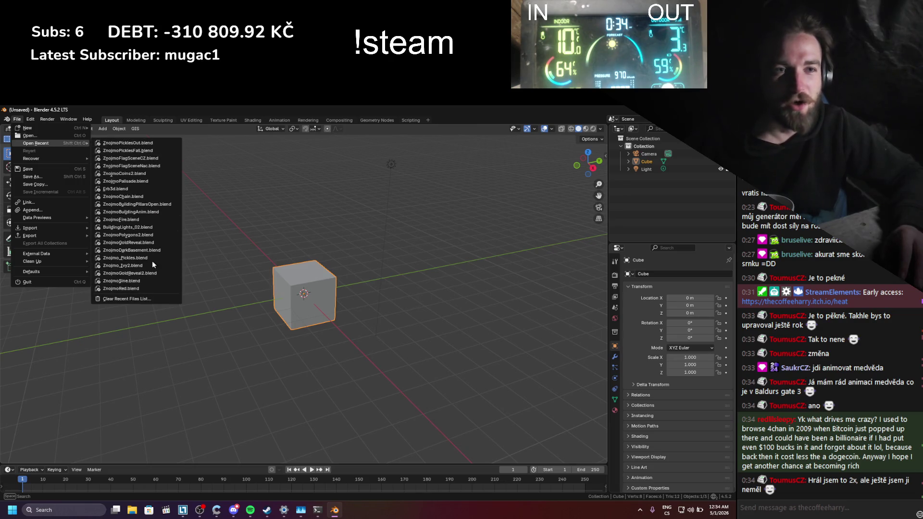
click(30, 136)
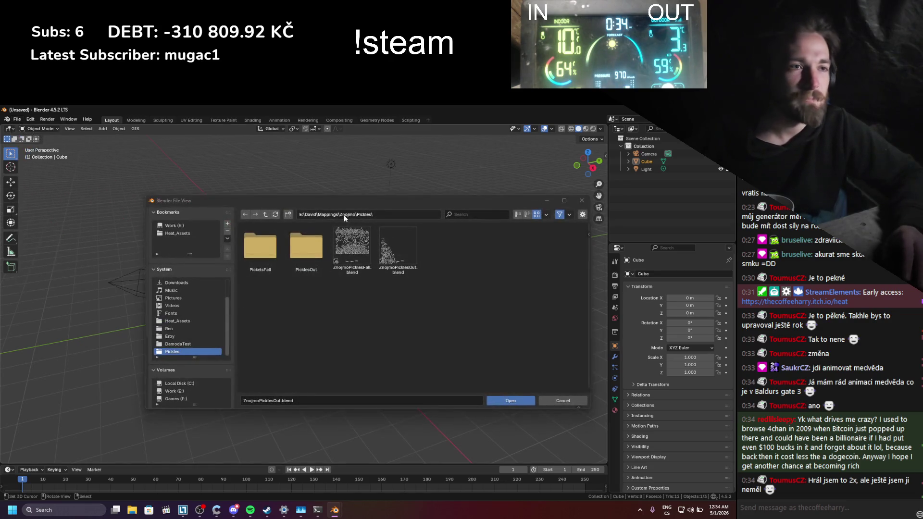
click(265, 215)
click(265, 215)
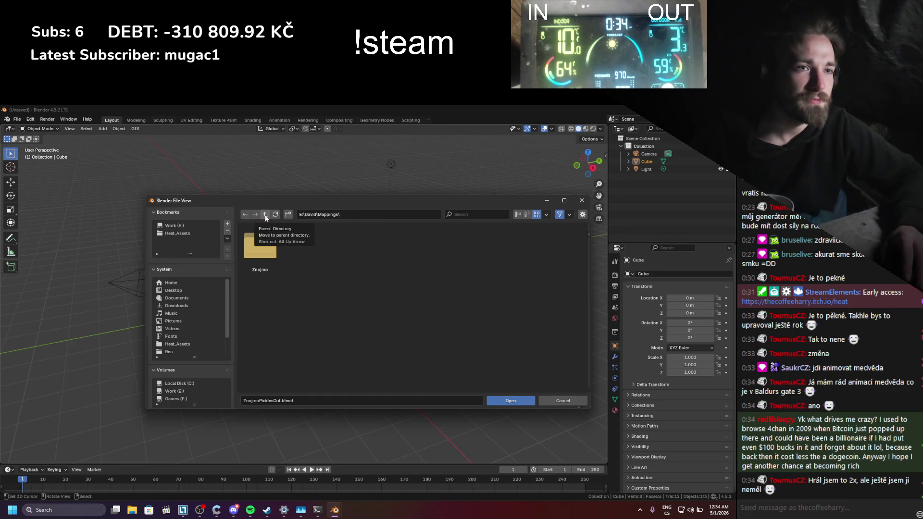
click(265, 214)
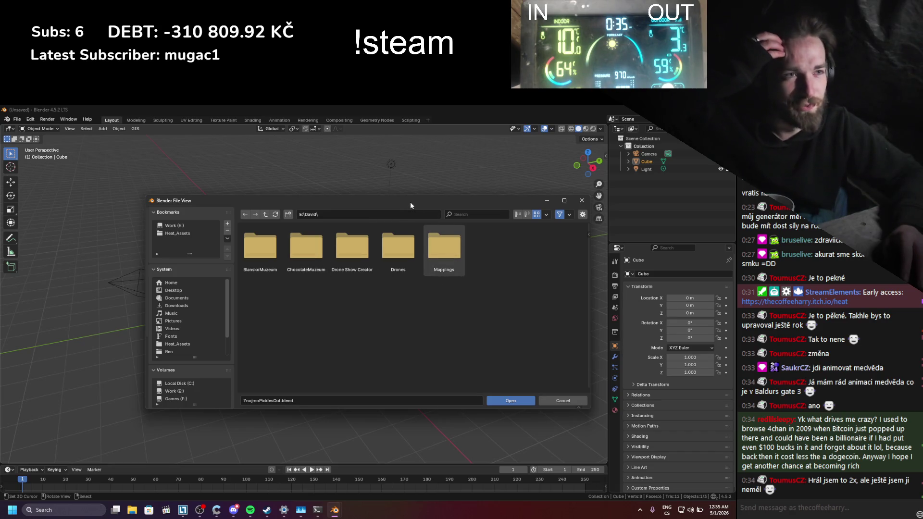
- Open Doe_Stylized.blend from E:\_MyAssets\Animals\Doe_Stylized
drag(410, 202, 374, 176)
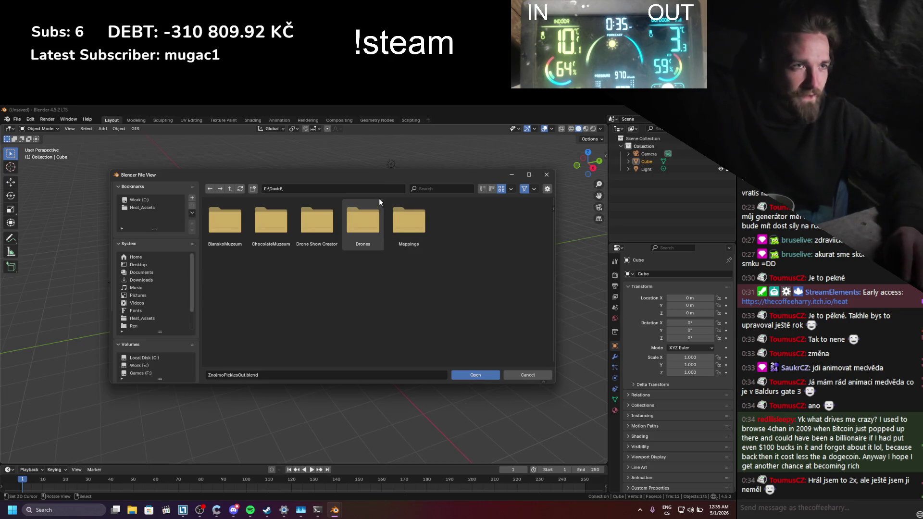
drag(374, 176, 398, 175)
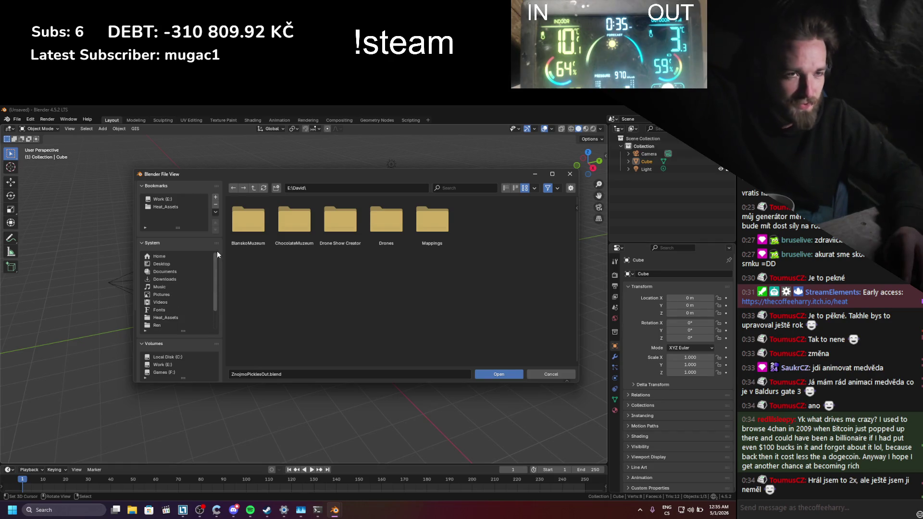
click(254, 189)
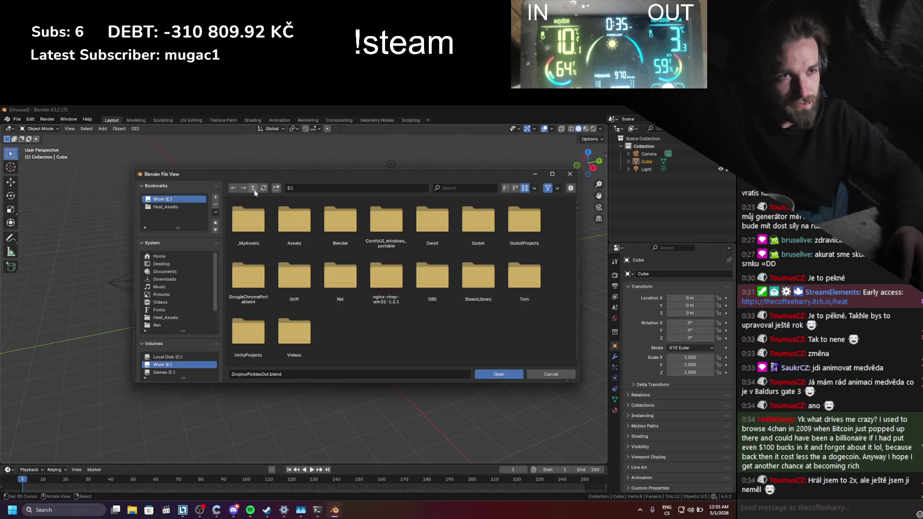
double_click(256, 226)
double_click(256, 228)
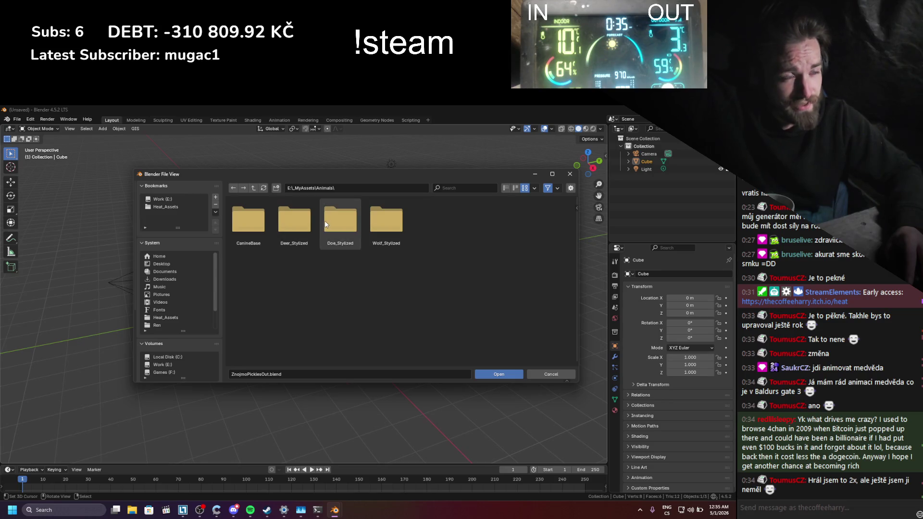
double_click(340, 222)
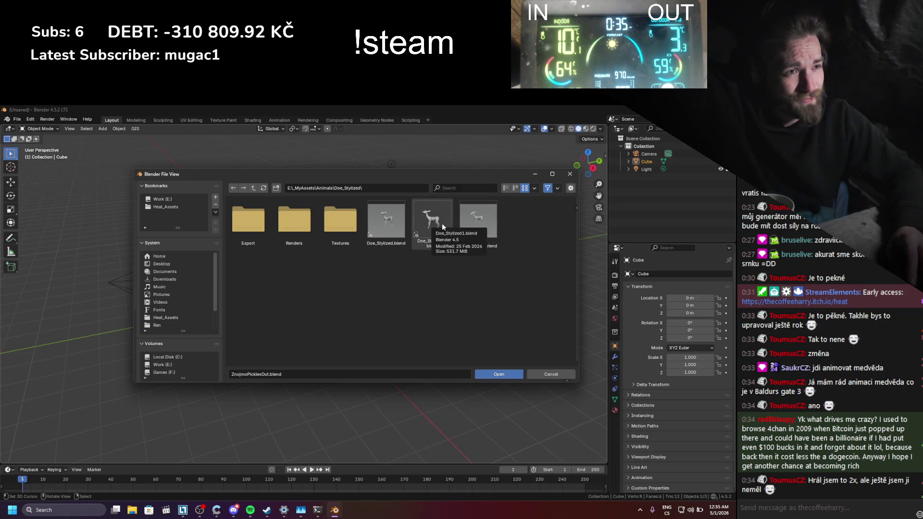
double_click(395, 224)
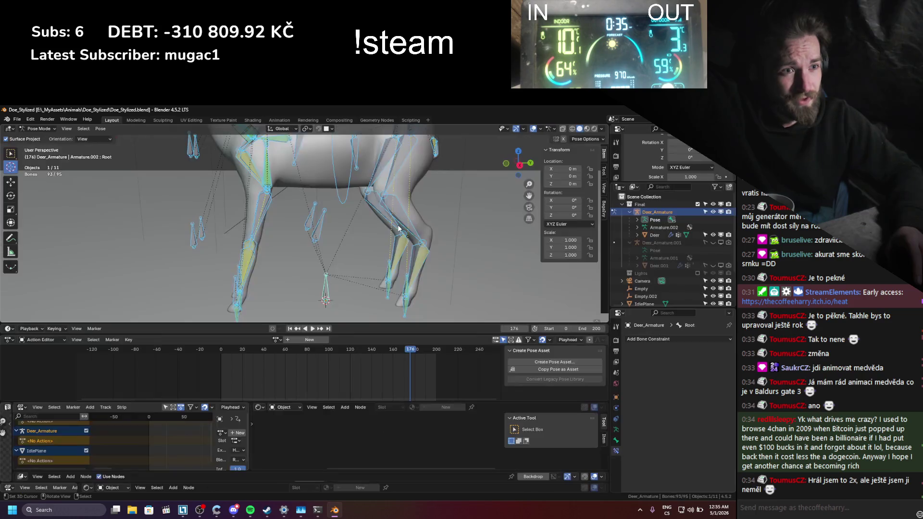
- Switch the doe to Object Mode, save Doe_Stylized.blend, and enable rendered shading
scroll(377, 238, down, 5)
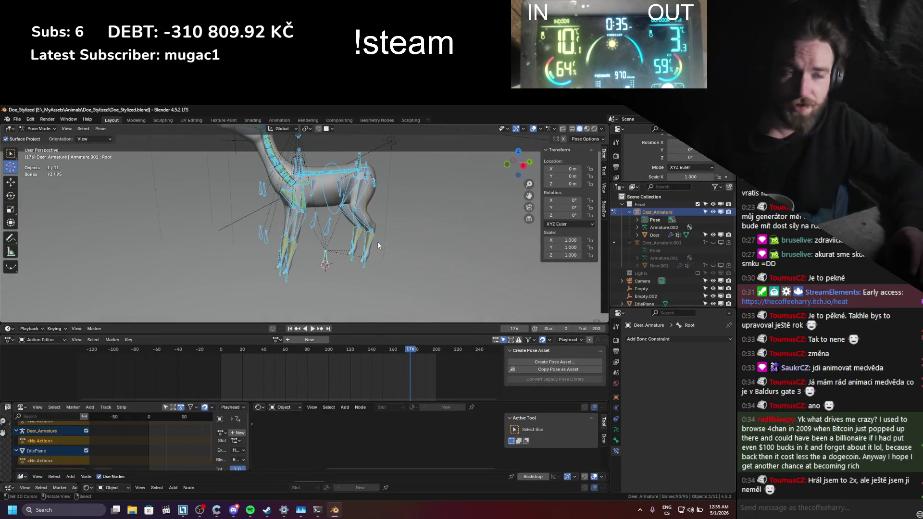
key(ctrl+Tab)
middle_drag(372, 242, 461, 221)
key(ctrl+s)
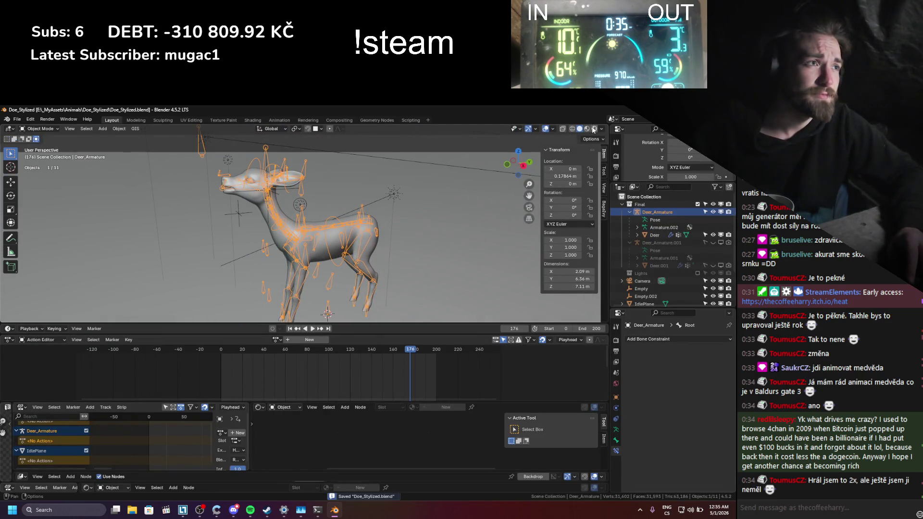
key(z)
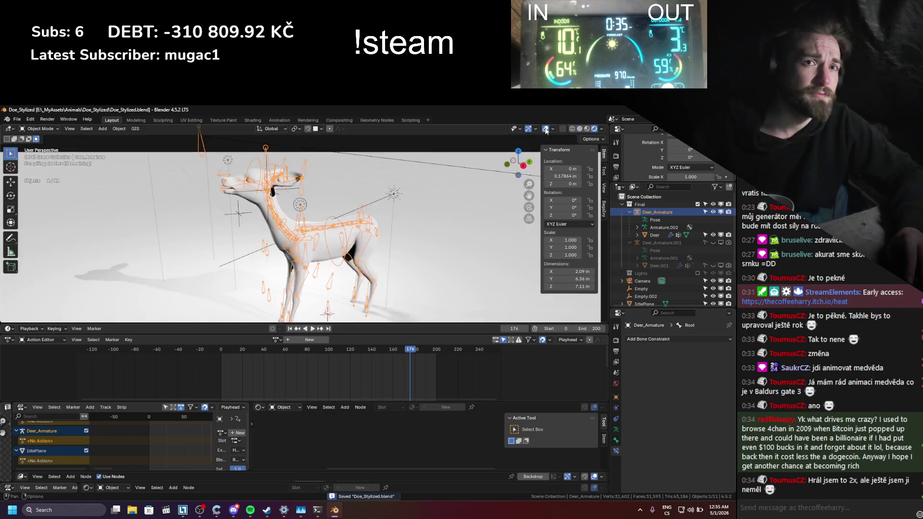
- Browse the Export and Textures folders inside Doe_Stylized in the Open dialog
click(17, 119)
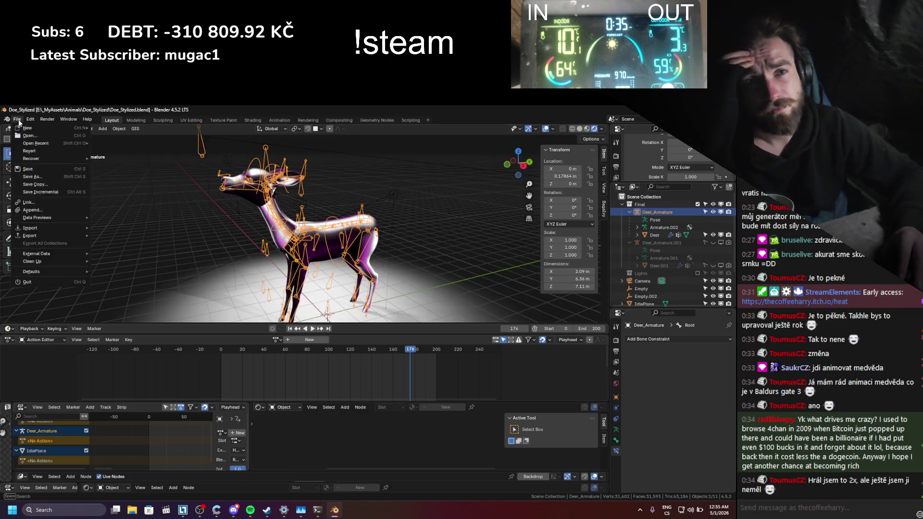
click(30, 139)
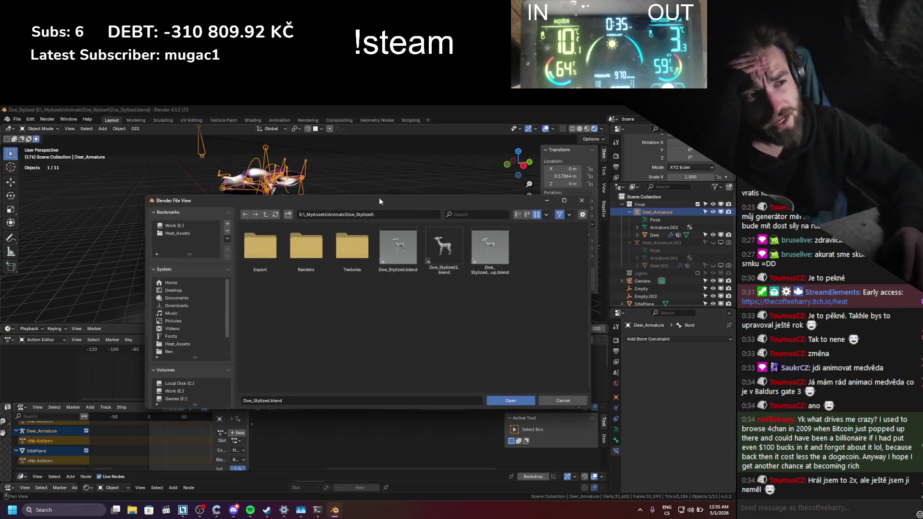
click(273, 241)
click(271, 215)
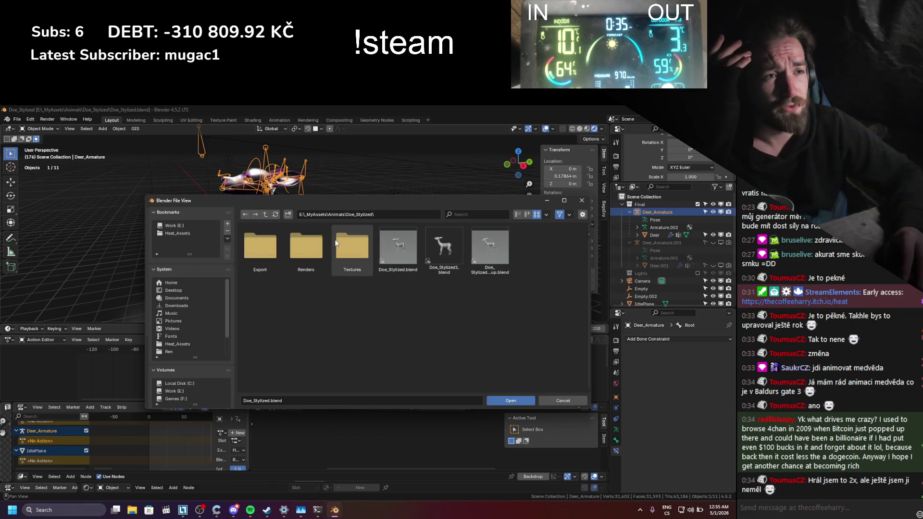
click(341, 241)
click(265, 215)
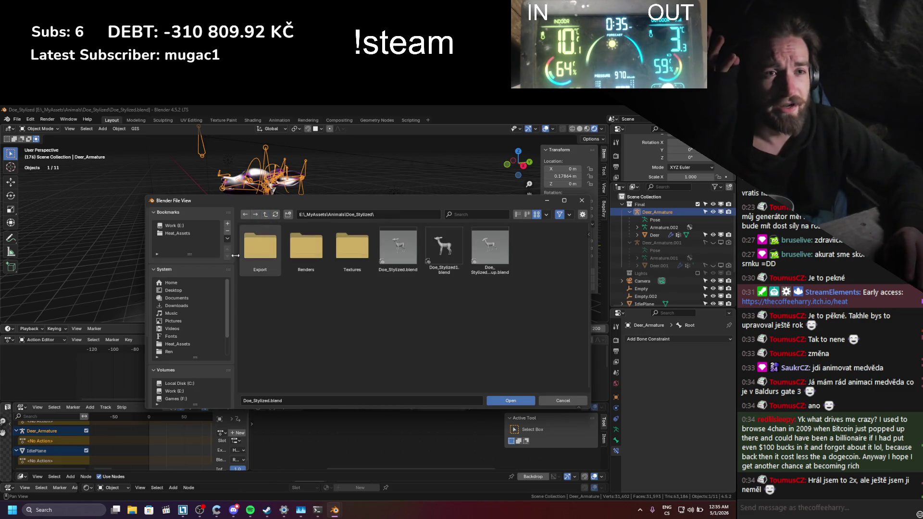
scroll(225, 290, down, 2)
scroll(232, 316, down, 3)
scroll(233, 317, down, 2)
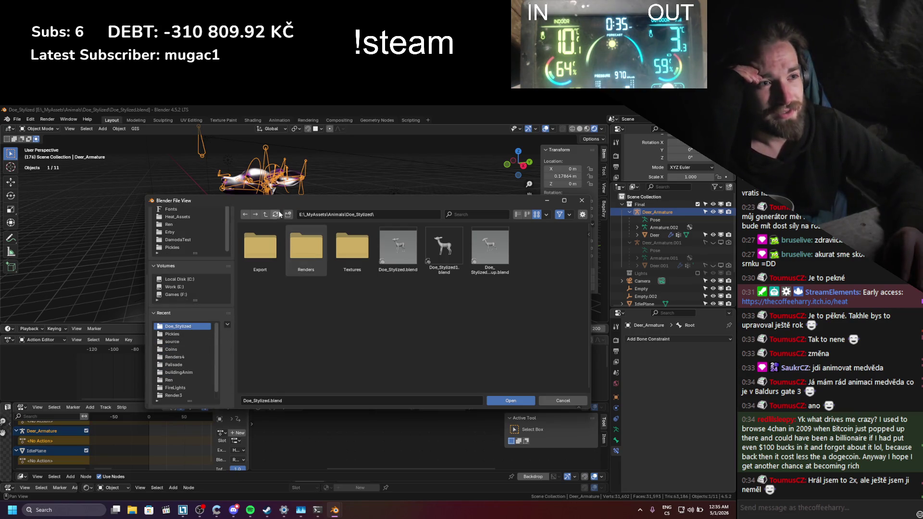
- Browse _MyAssets folders: Heat_Assets, Environment, Animals, Doe_Stylized and Deer_Stylized
click(266, 214)
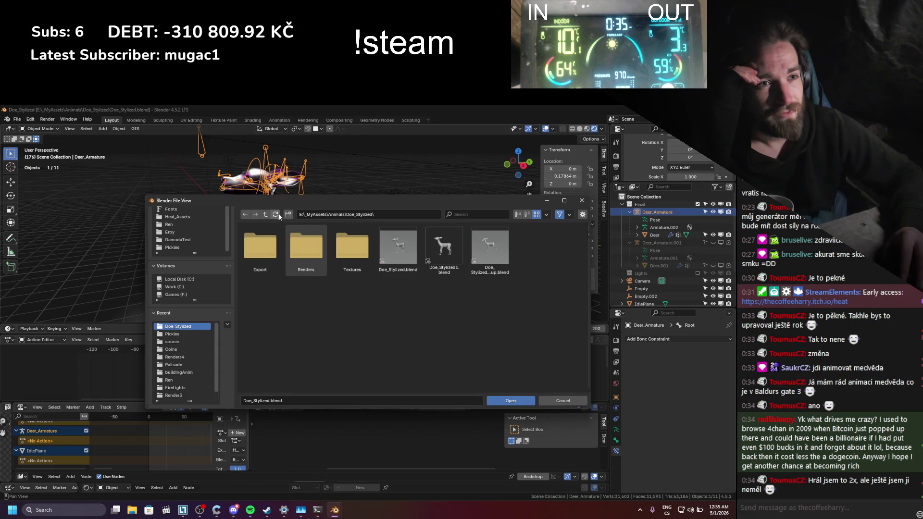
click(266, 214)
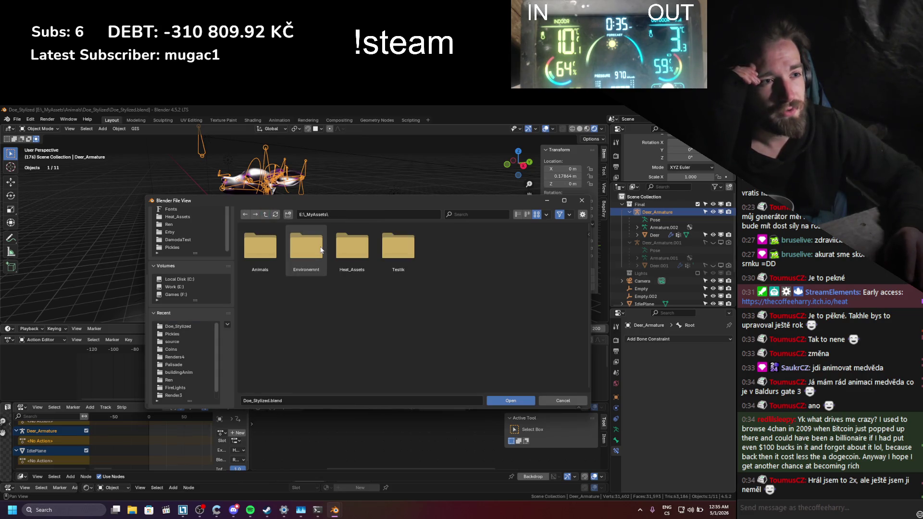
double_click(352, 248)
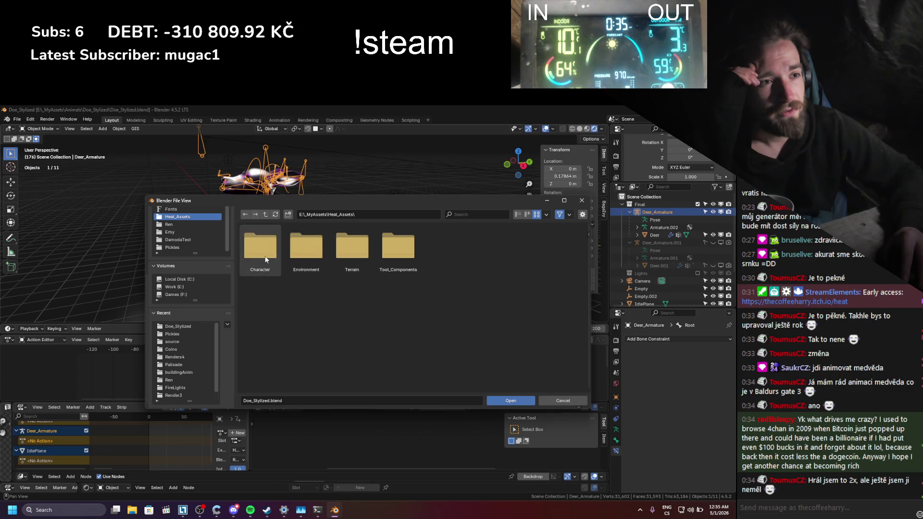
double_click(313, 260)
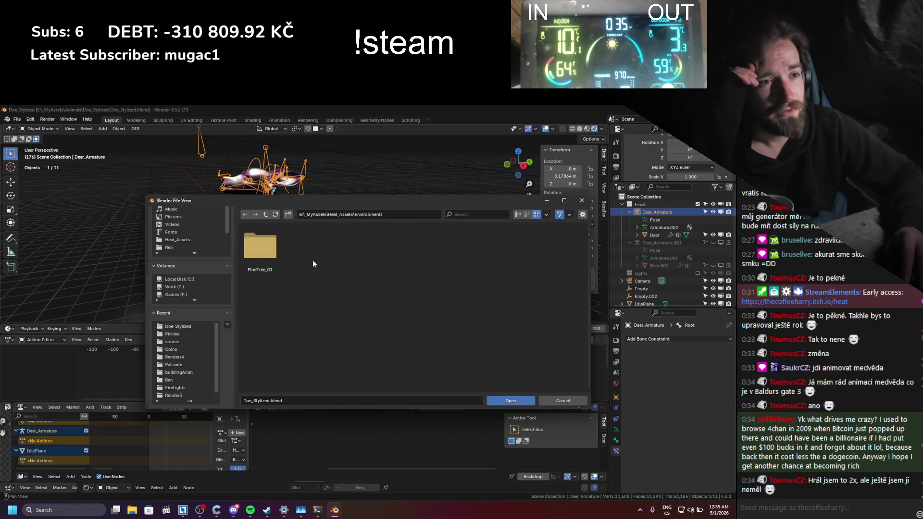
click(266, 215)
click(265, 214)
double_click(262, 242)
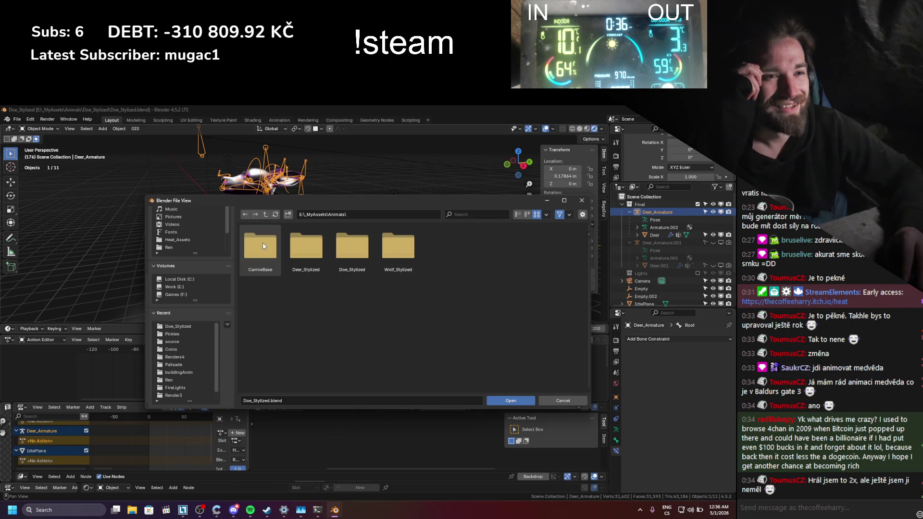
double_click(338, 251)
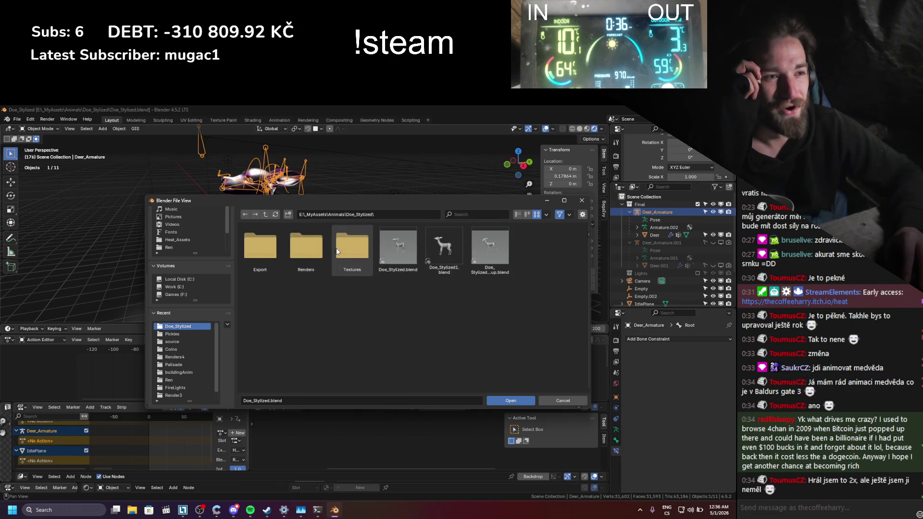
click(265, 214)
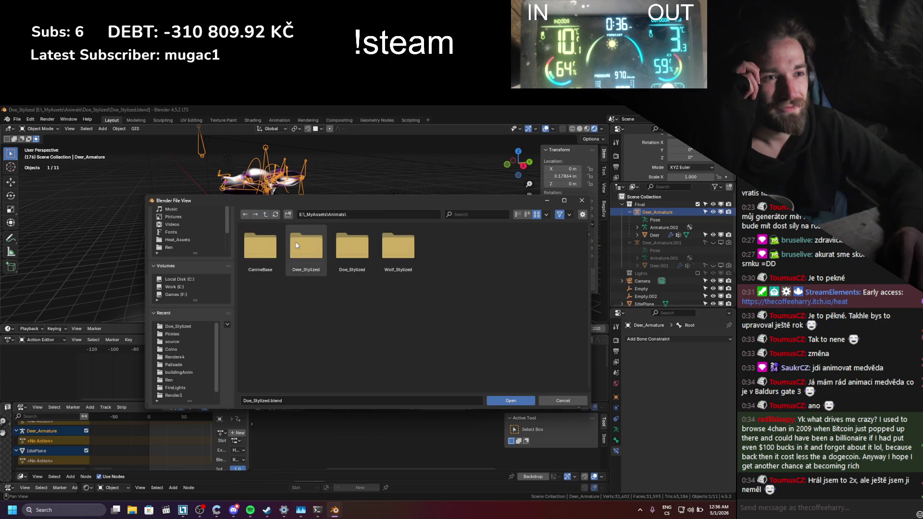
double_click(289, 236)
- Check the Doe_Stylized Renders folder, then close the file browser without opening anything
click(178, 326)
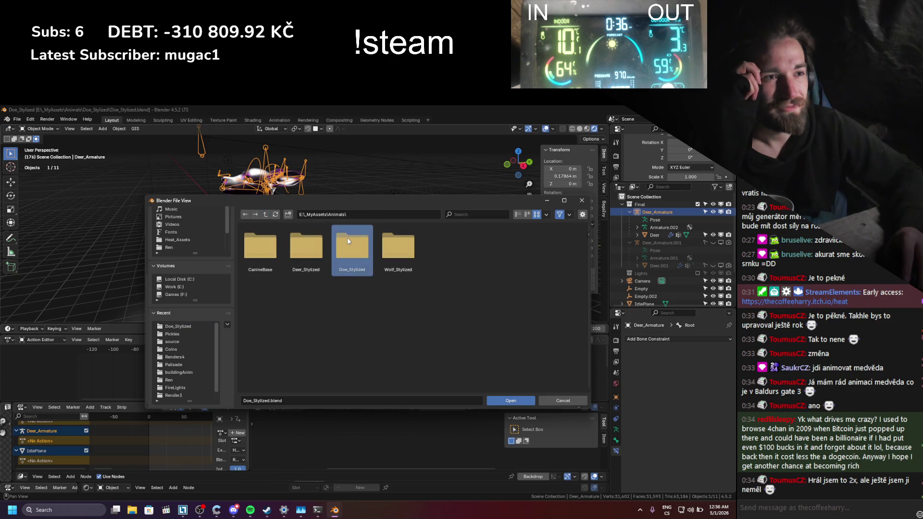
double_click(316, 247)
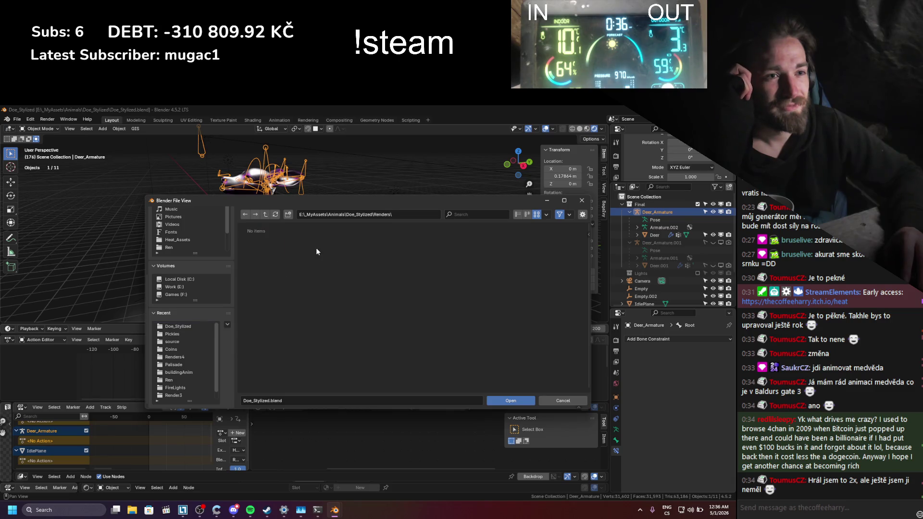
click(265, 214)
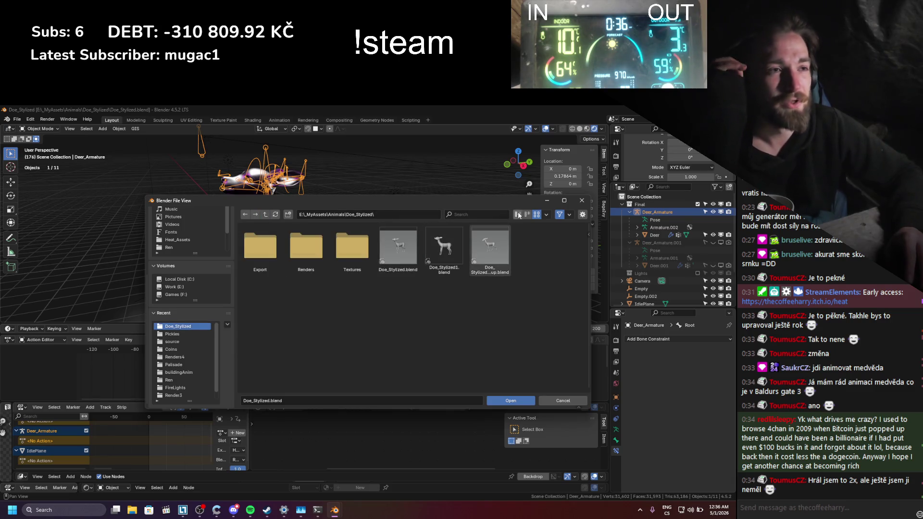
click(582, 202)
middle_drag(385, 235, 346, 230)
- Select the Deer mesh and load Doe_BaseColor.png into its base colour image node
click(346, 230)
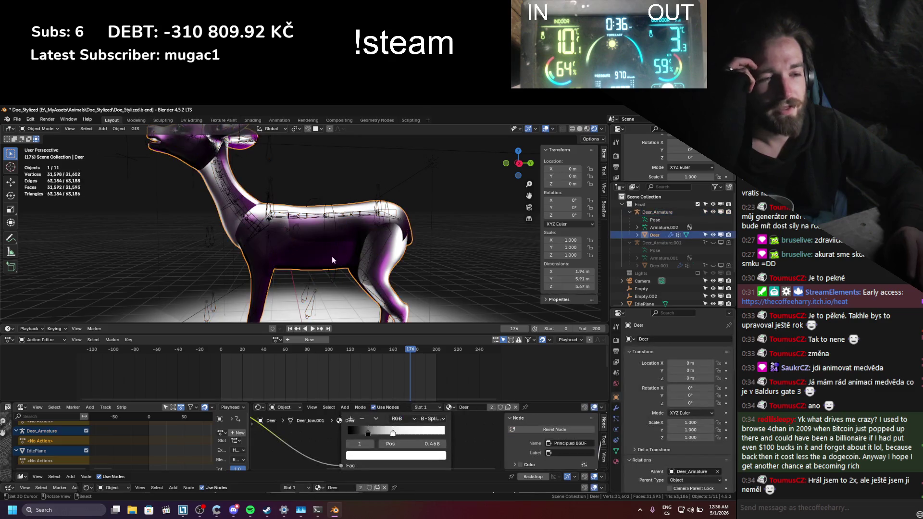
drag(295, 402, 285, 379)
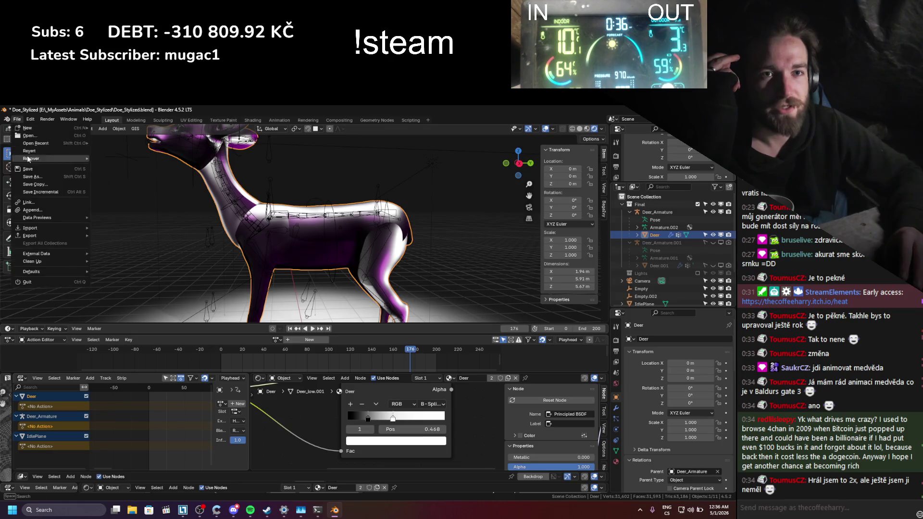
scroll(299, 425, down, 4)
middle_drag(299, 425, 384, 412)
click(350, 425)
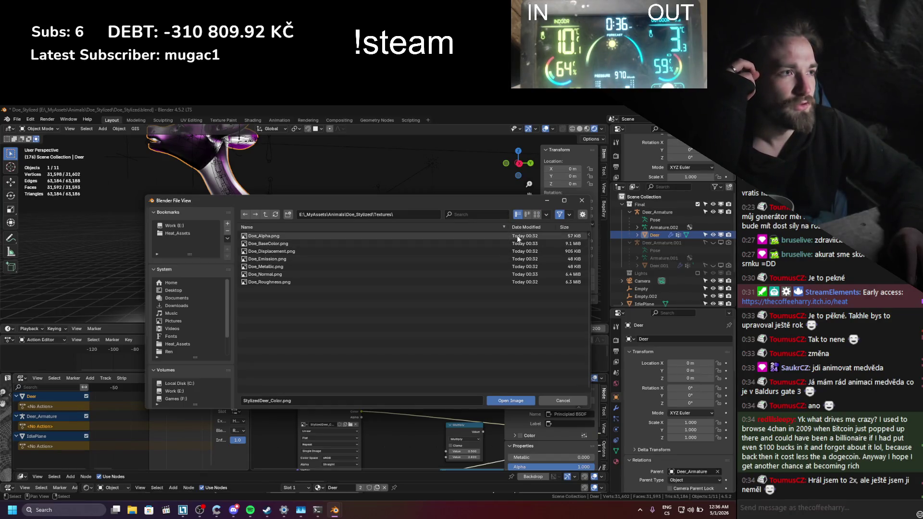
double_click(285, 243)
scroll(285, 243, down, 3)
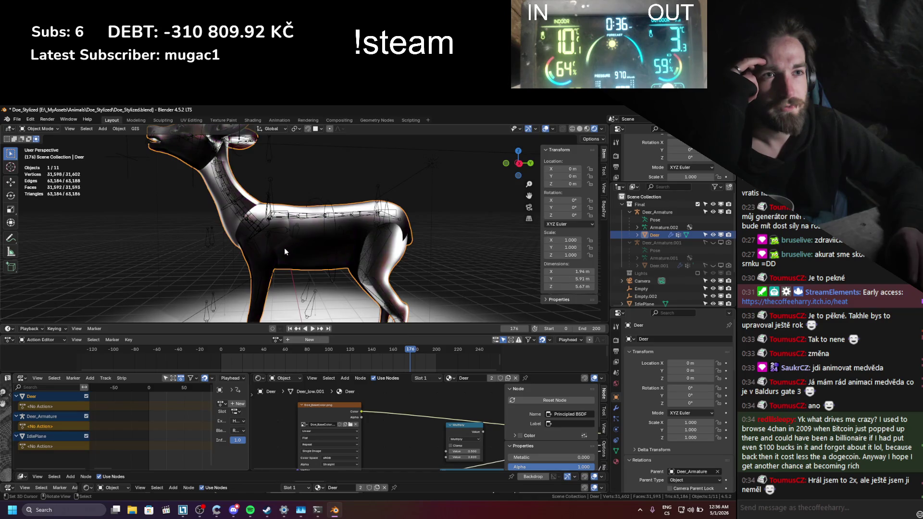
mouse_move(284, 247)
middle_down()
mouse_move(286, 270)
mouse_move(307, 269)
mouse_move(289, 260)
middle_up()
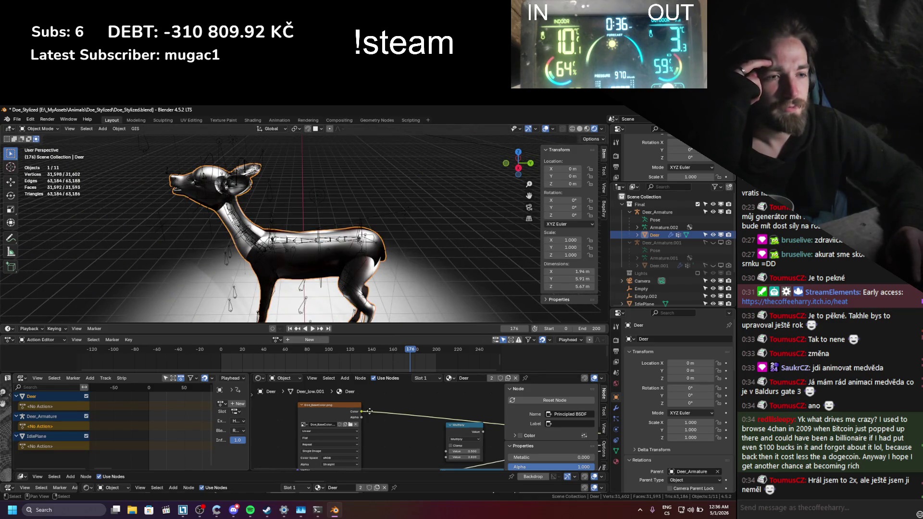
- Load Doe_Roughness.png from the Textures folder into the roughness node, then switch to Spotify
shift+scroll(369, 411, down, 3)
ctrl+scroll(322, 408, right, 2)
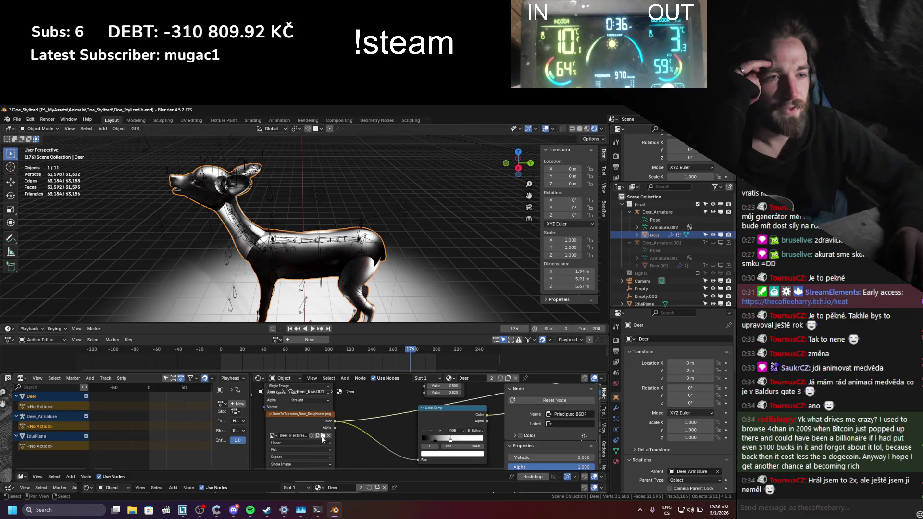
click(322, 436)
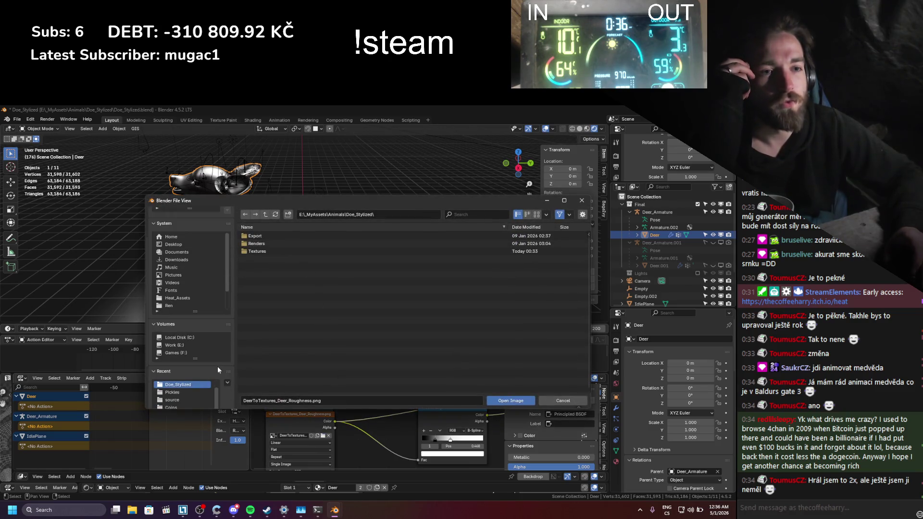
click(203, 385)
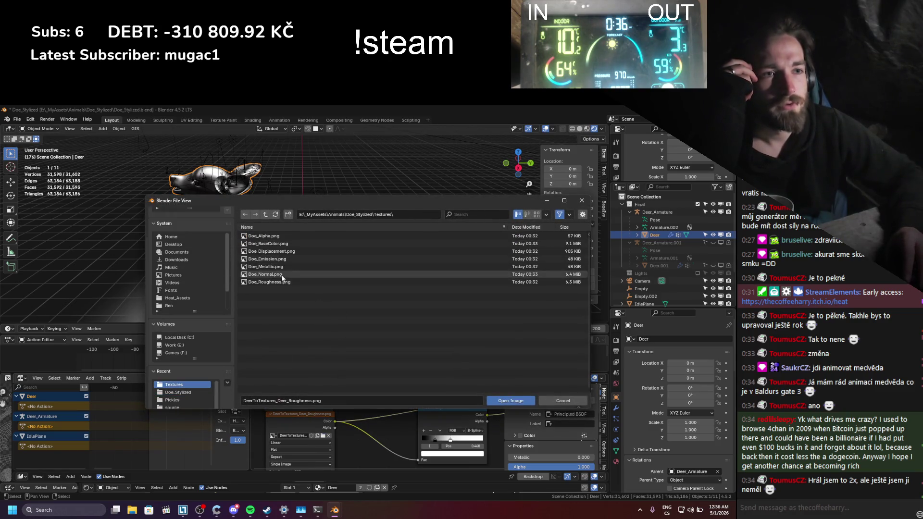
click(282, 282)
double_click(282, 284)
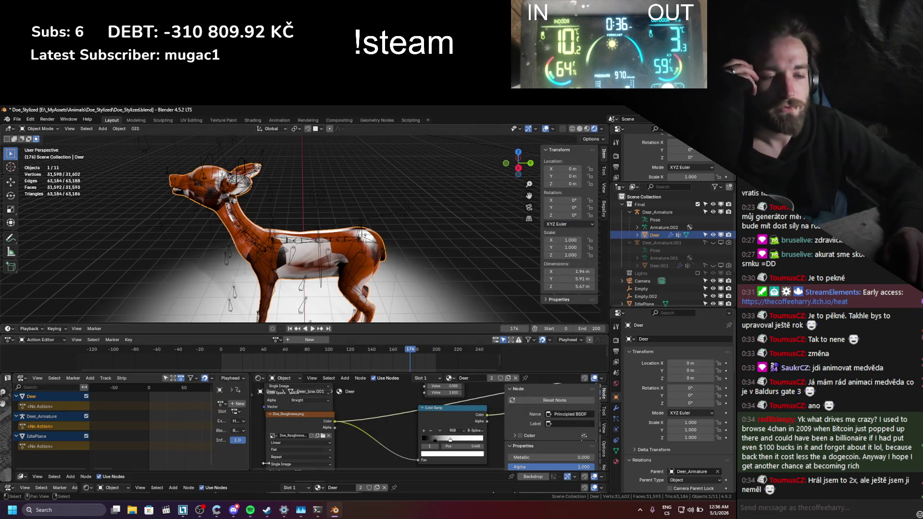
click(249, 512)
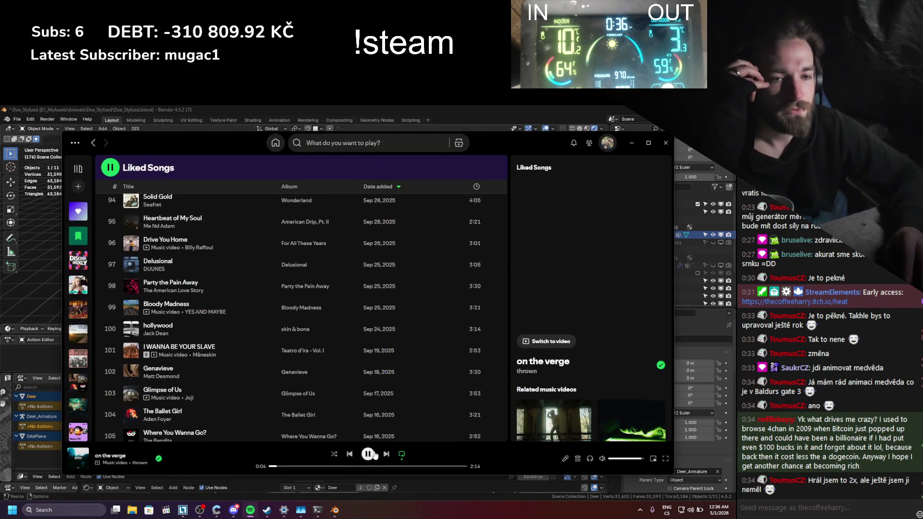
- Skip through Liked Songs to 'Black Wedding (feat. Rob Halford)', then return to Blender
click(386, 455)
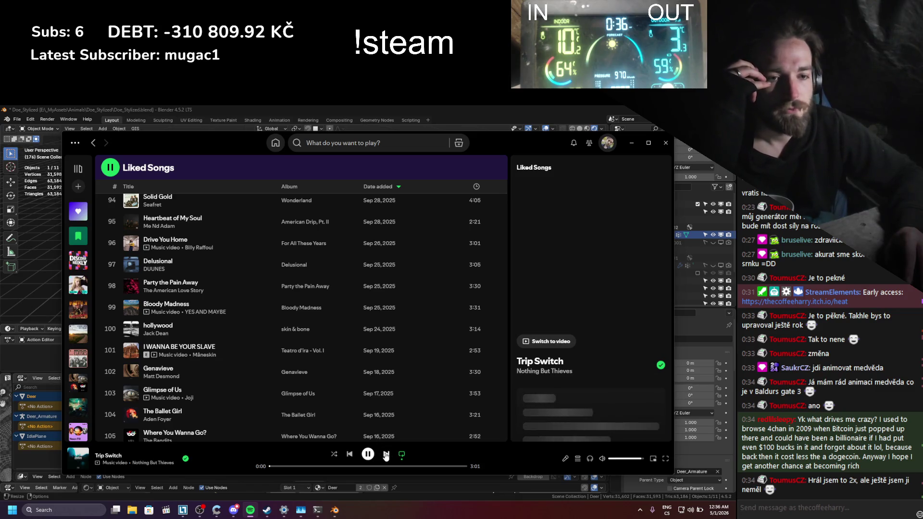
click(386, 454)
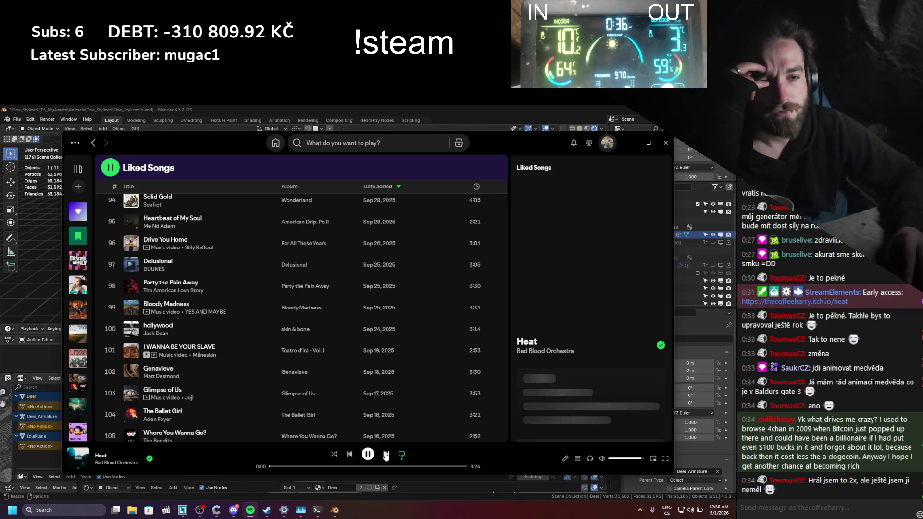
click(386, 454)
click(385, 454)
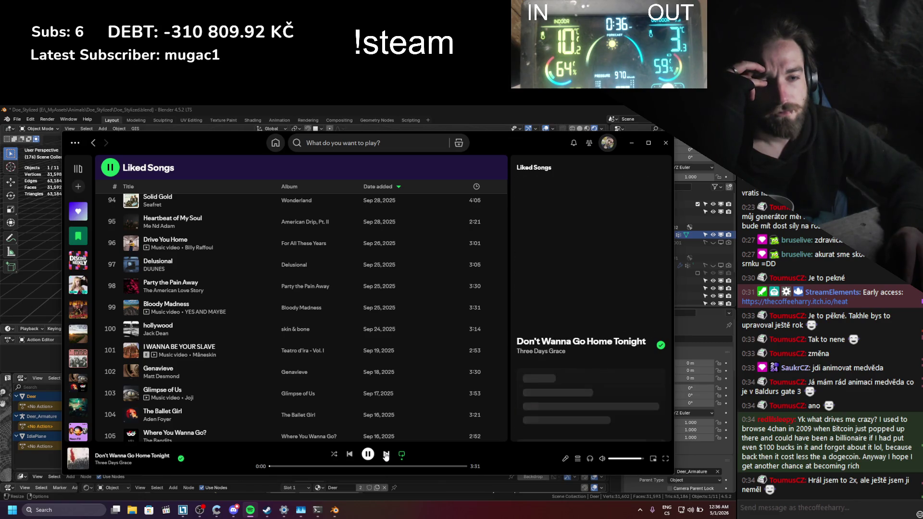
click(386, 454)
click(386, 454)
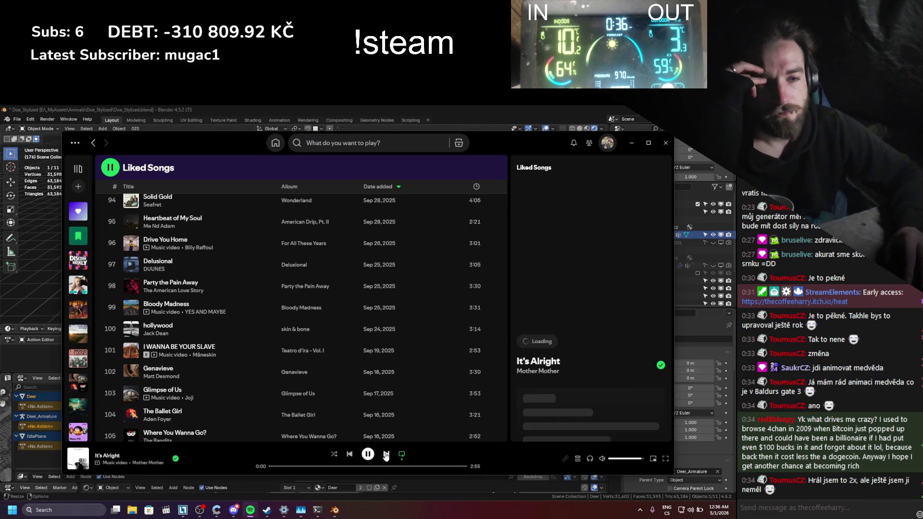
click(385, 454)
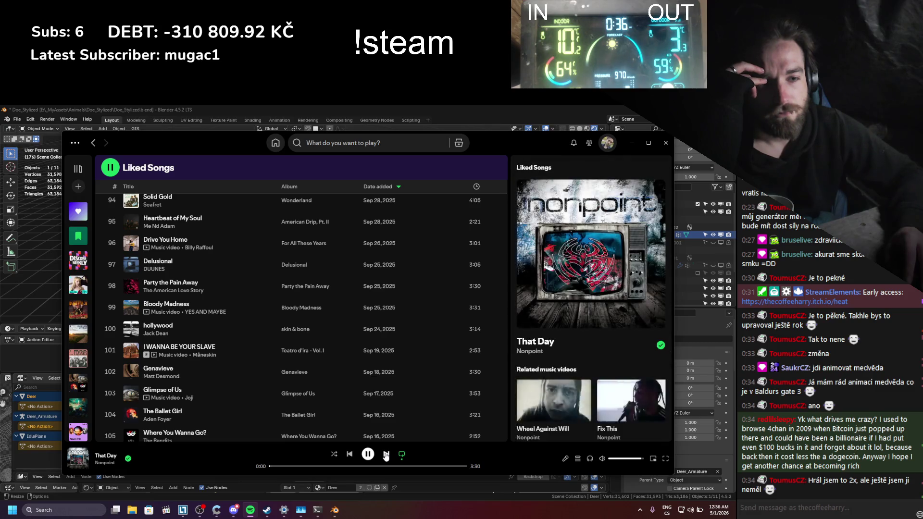
click(386, 454)
click(386, 454)
click(386, 454)
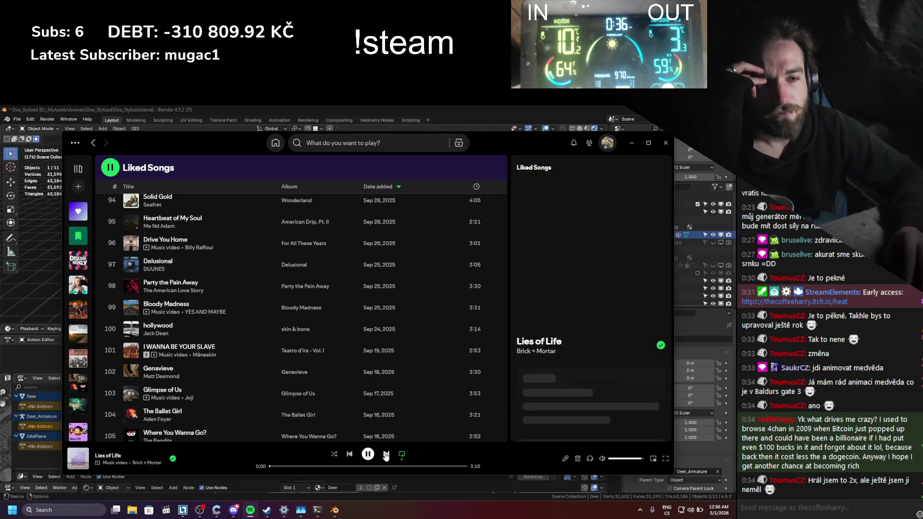
click(385, 454)
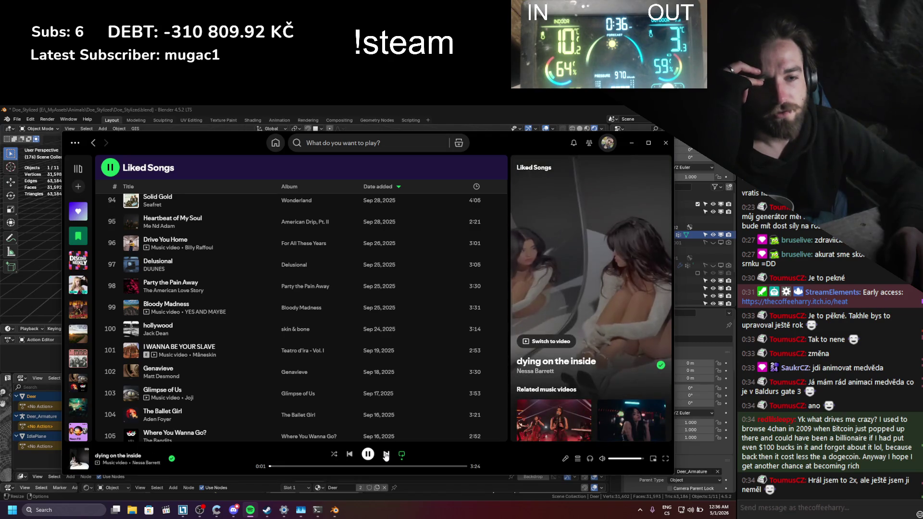
click(386, 454)
click(386, 454)
click(386, 454)
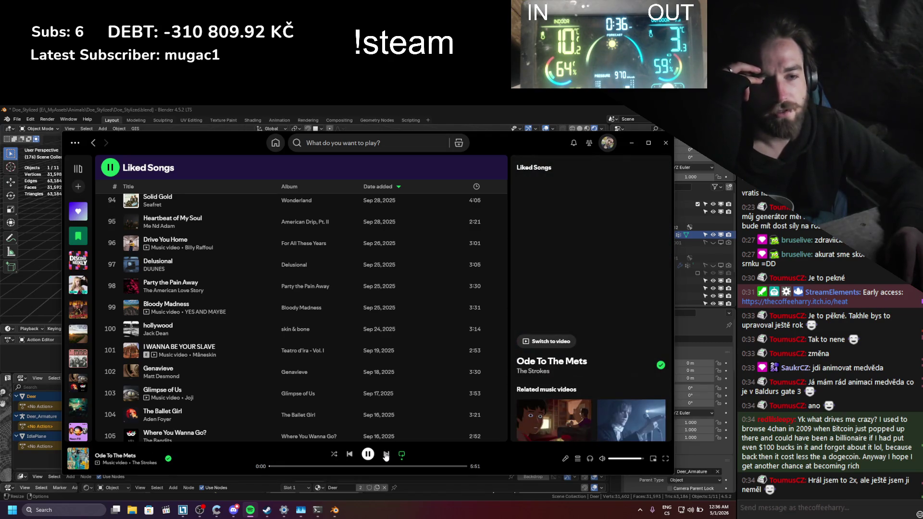
click(386, 454)
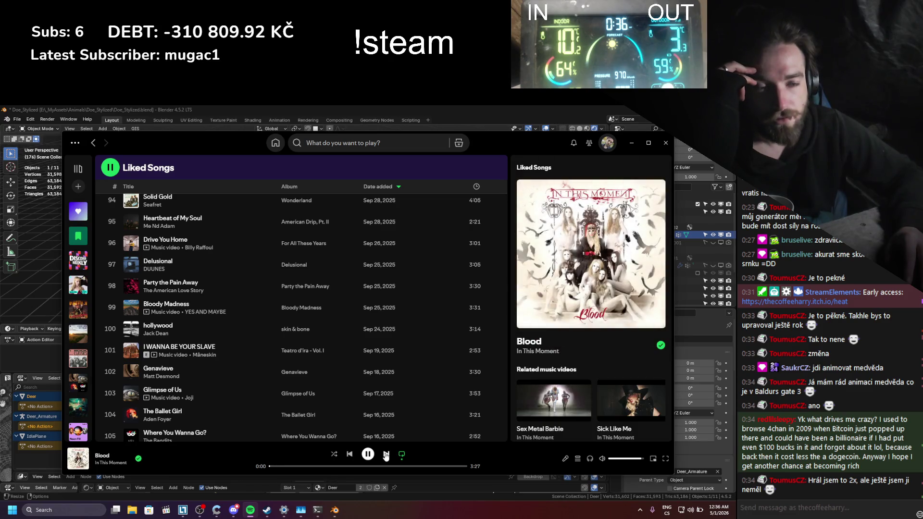
click(386, 454)
click(385, 454)
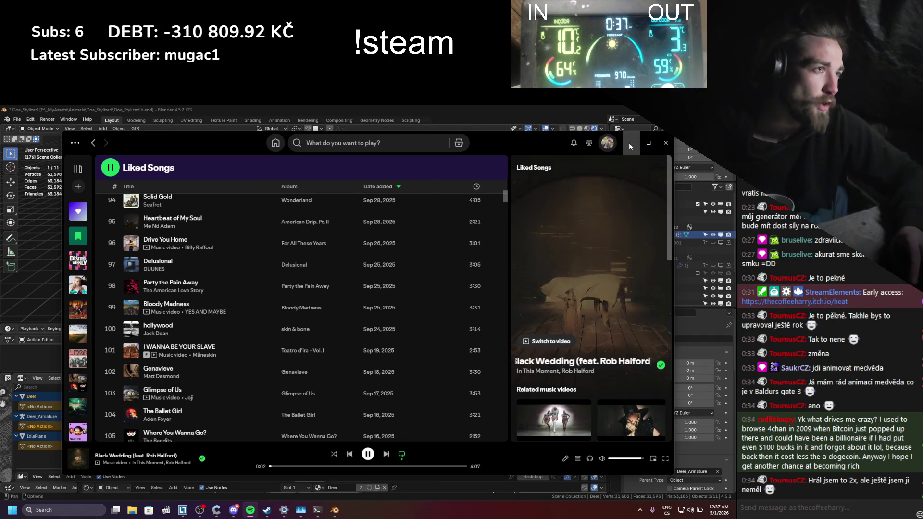
key(alt+Tab)
scroll(411, 429, down, 5)
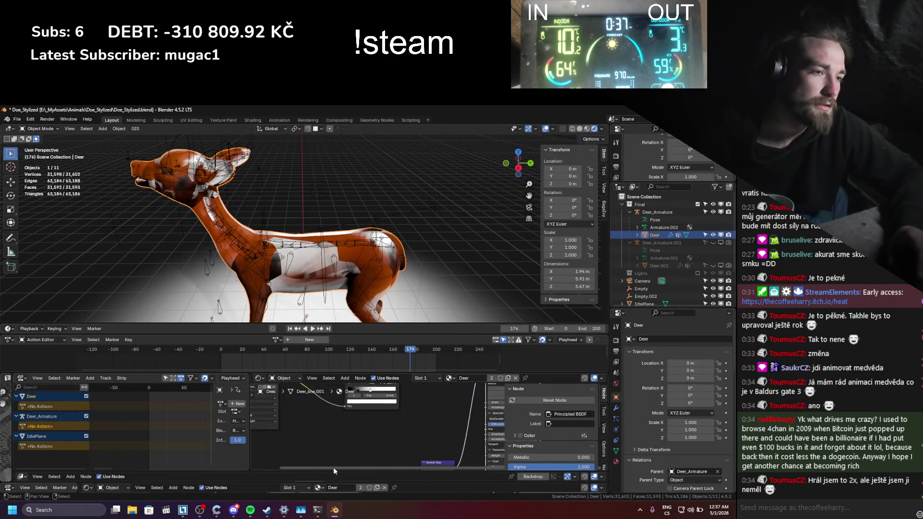
- Load Doe_Normal.png from the Textures folder into the normal image node
drag(378, 403, 358, 401)
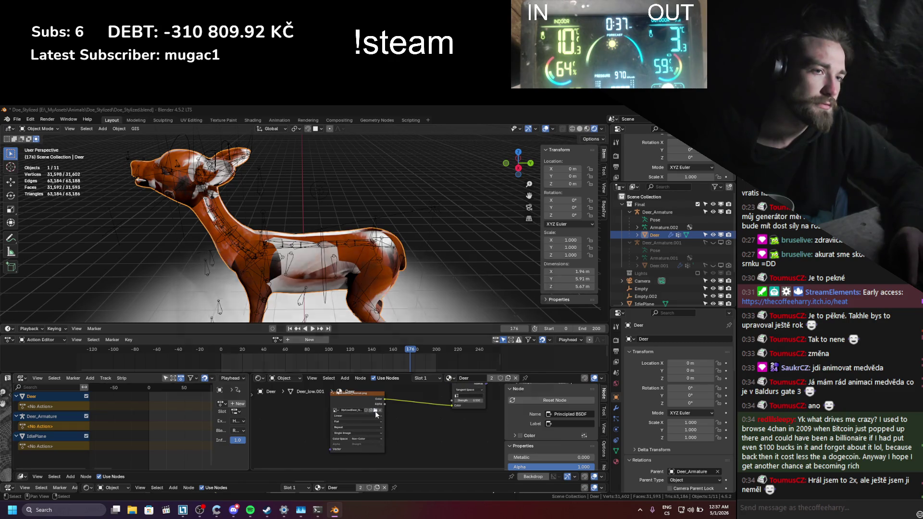
click(364, 411)
scroll(177, 360, down, 4)
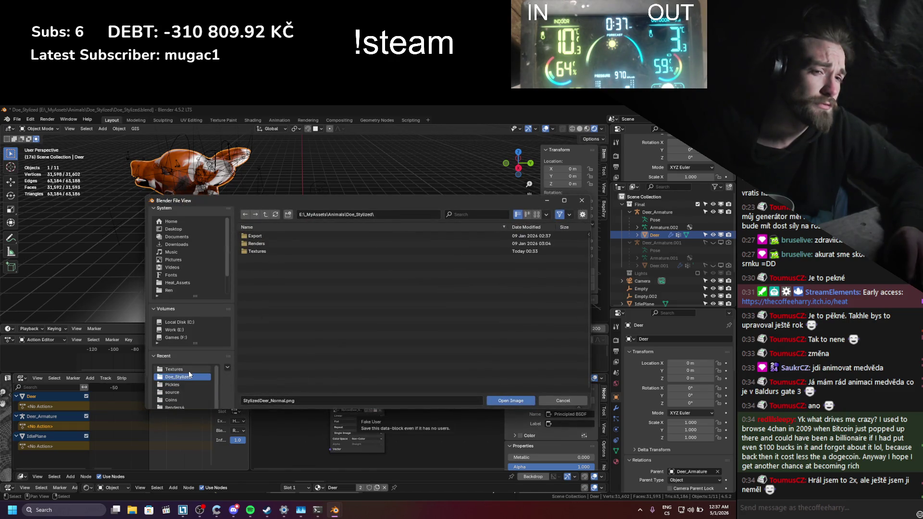
click(188, 370)
double_click(291, 274)
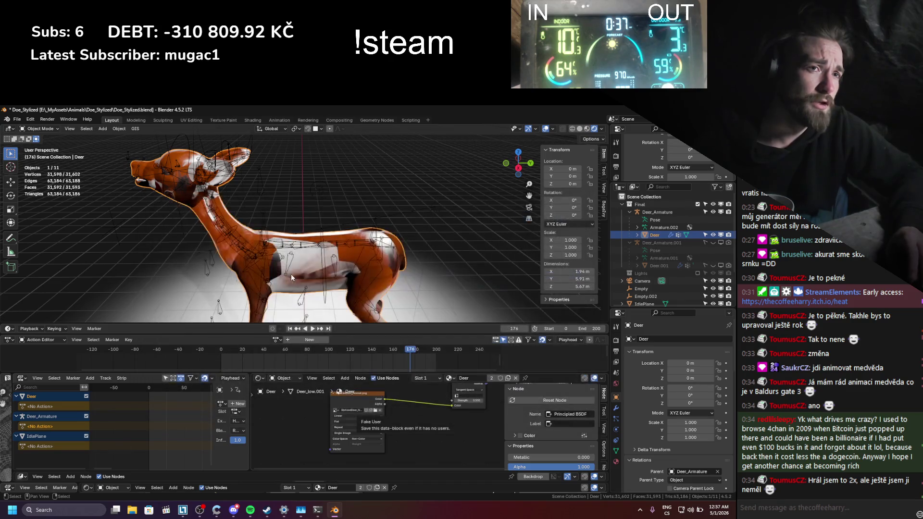
- Set the normal image's colour space to Non-Color and make the outliner taller
mouse_move(289, 274)
middle_down()
mouse_move(299, 270)
mouse_move(310, 288)
middle_up()
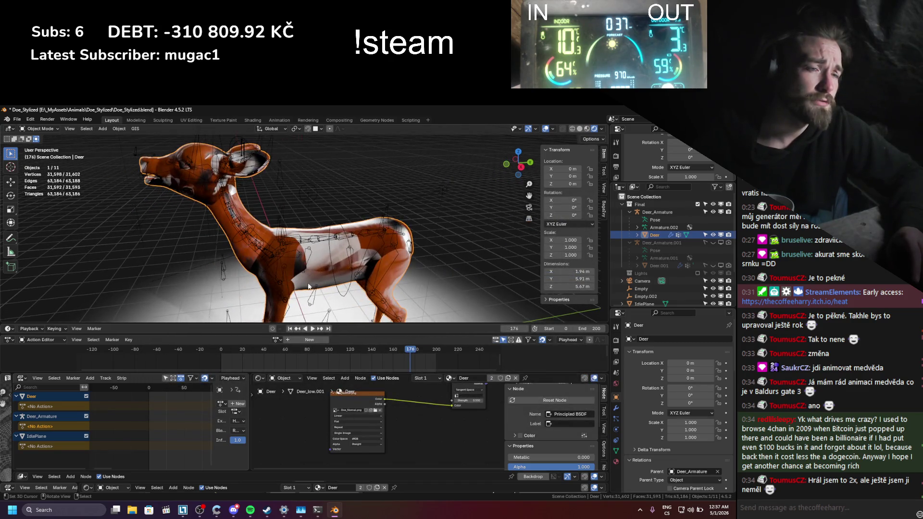
click(367, 439)
click(398, 474)
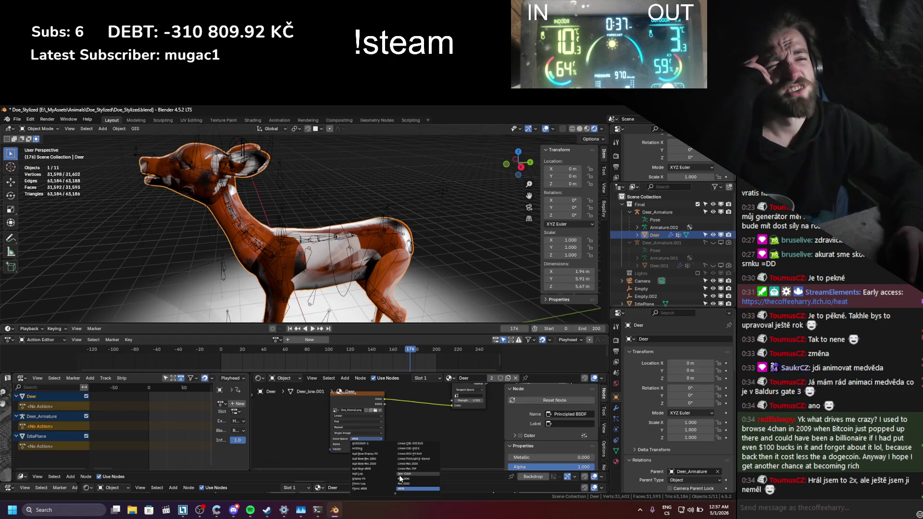
middle_drag(304, 306, 295, 300)
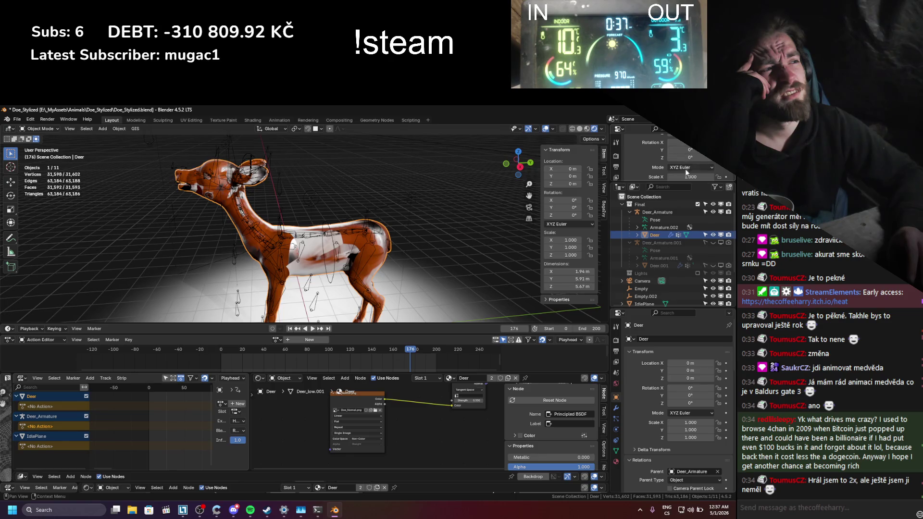
drag(690, 182, 700, 160)
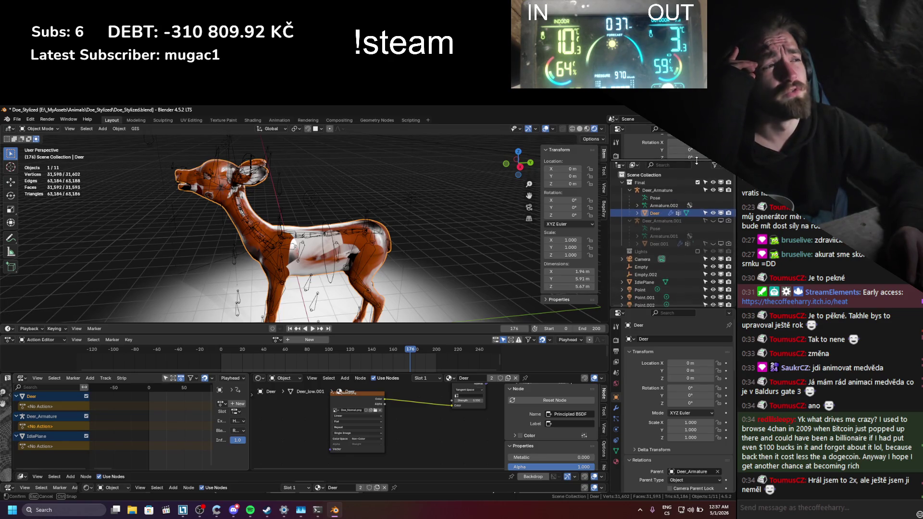
- Hide the Final collection's Deer_Armature and Deer, and show backups Deer_Armature.001 and Deer.001
click(713, 189)
click(713, 213)
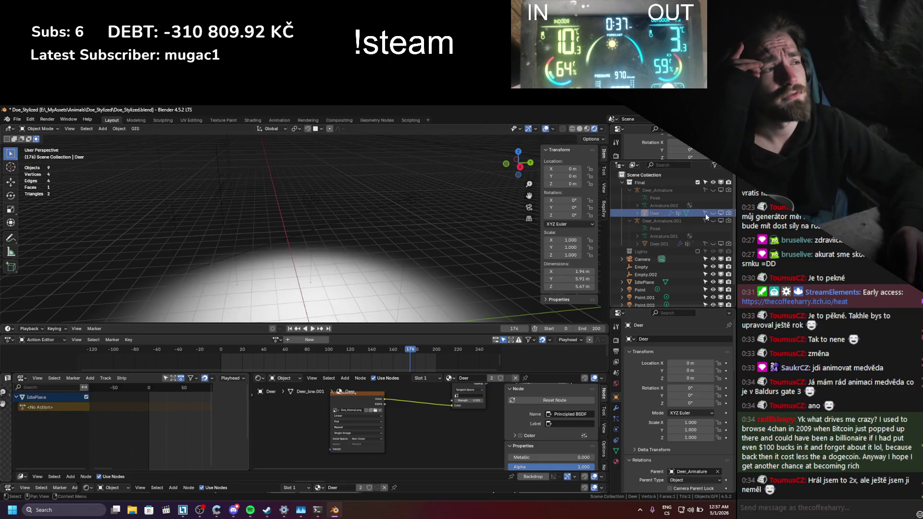
click(713, 221)
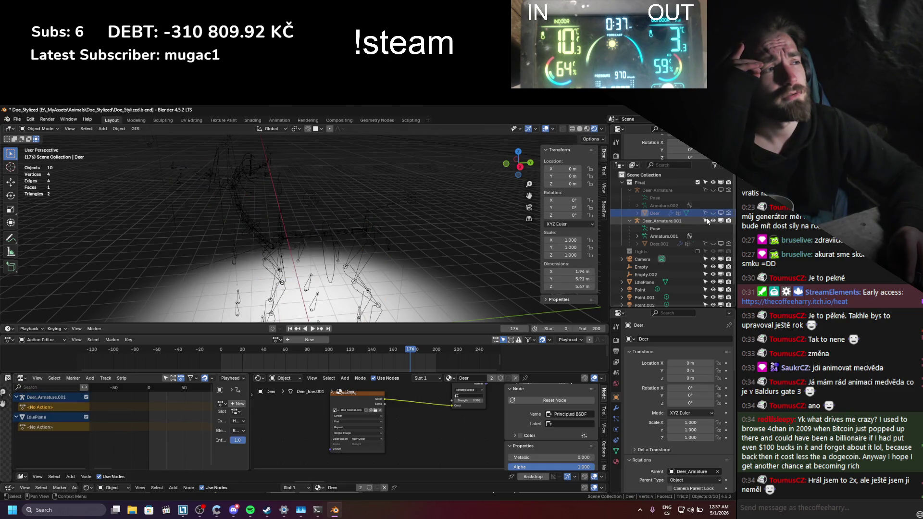
click(714, 244)
- Zoom in on the textured deer and save Doe_Stylized.blend
scroll(705, 240, down, 2)
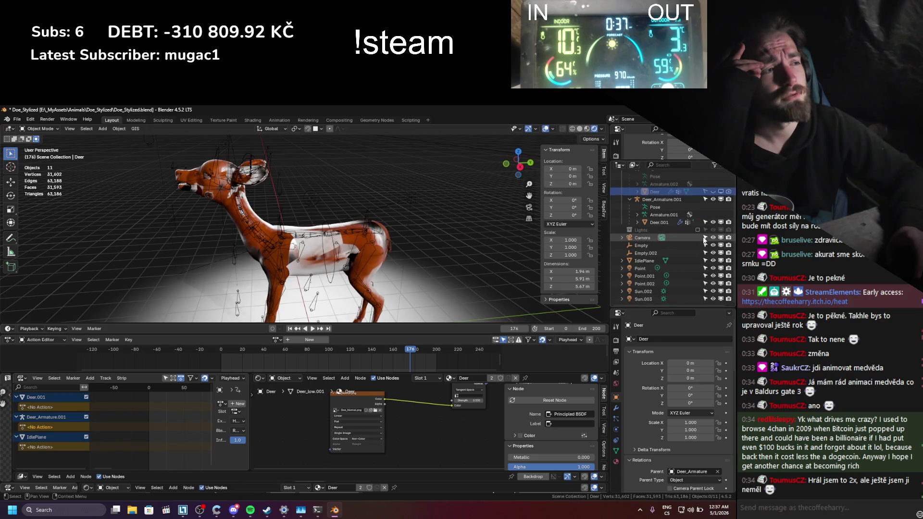
scroll(343, 214, up, 5)
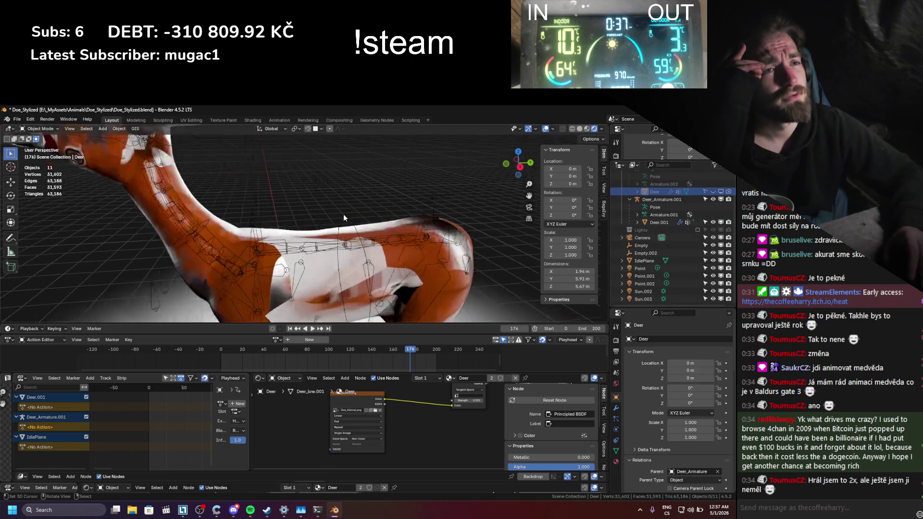
middle_drag(344, 214, 369, 211)
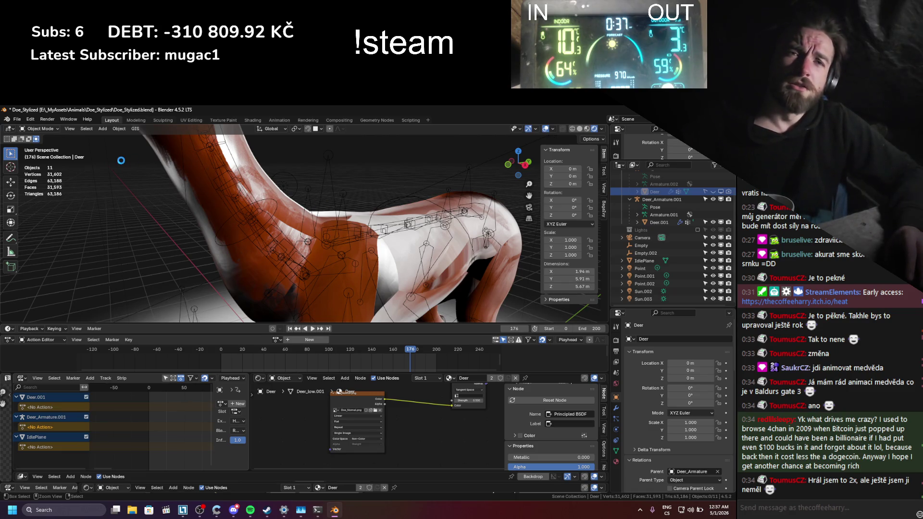
key(ctrl+s)
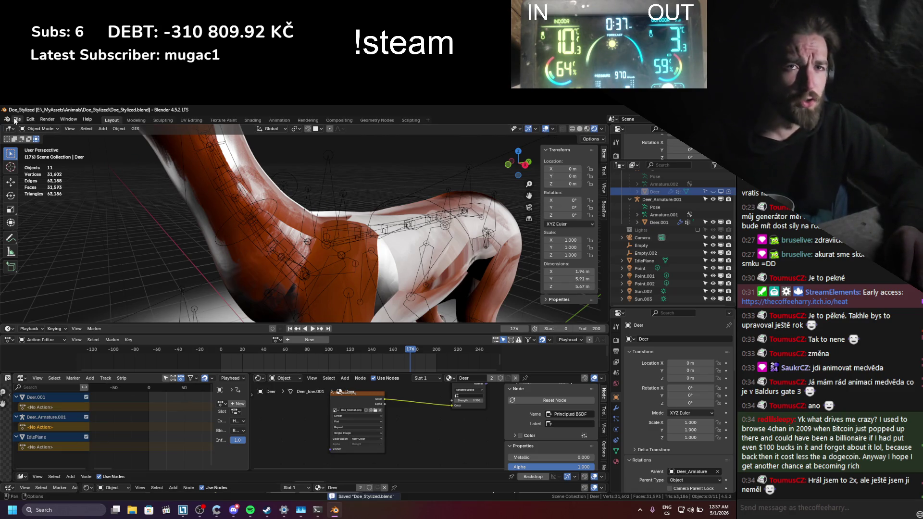
click(17, 119)
- Open Doe_Stylized1.blend from the file browser
click(33, 138)
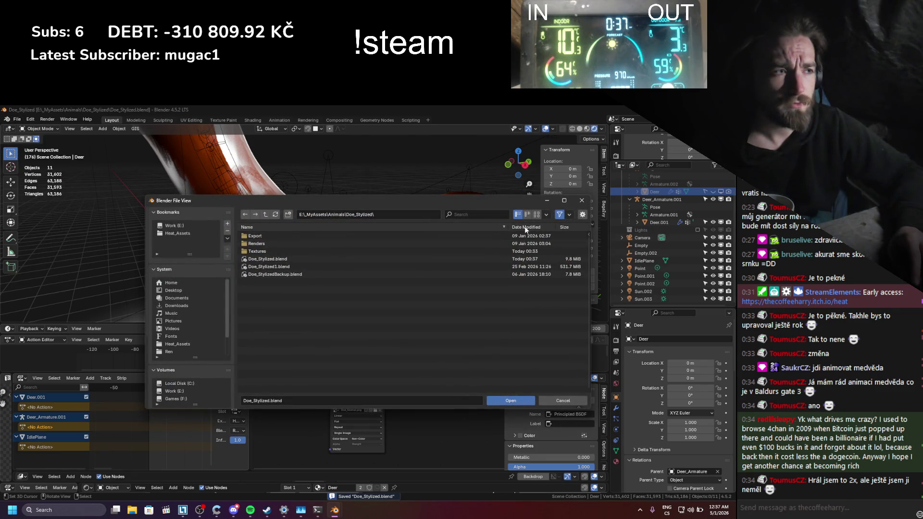
double_click(494, 267)
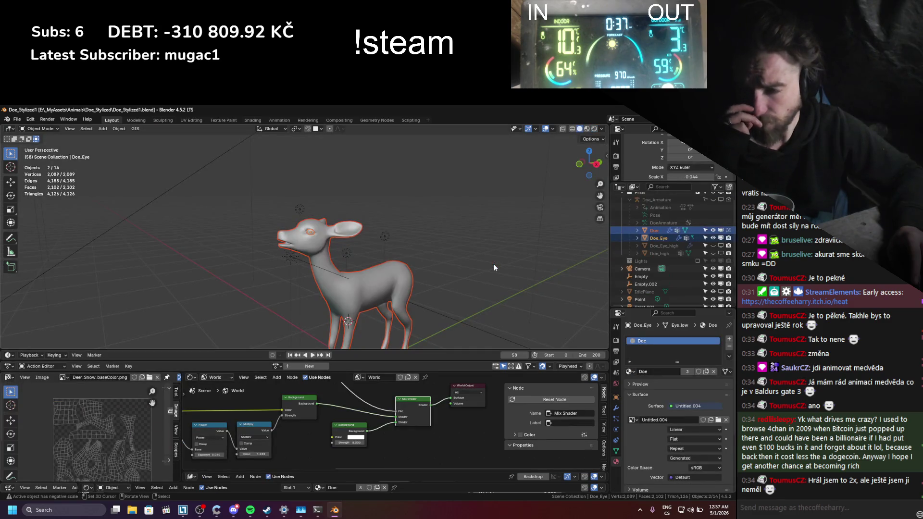
- Switch the viewport to Rendered shading and select the doe body mesh
middle_drag(325, 227, 339, 234)
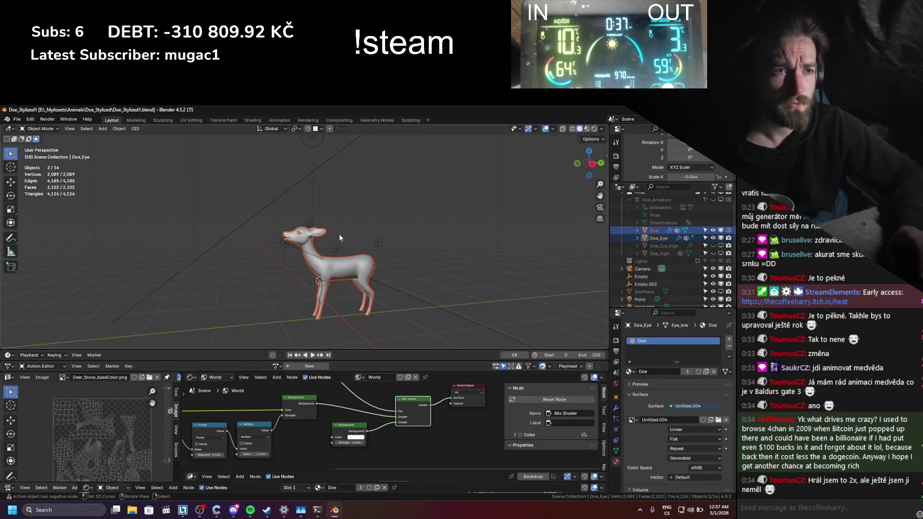
scroll(316, 199, up, 5)
scroll(414, 206, down, 2)
mouse_move(414, 205)
middle_down()
mouse_move(425, 233)
mouse_move(539, 172)
middle_up()
click(594, 129)
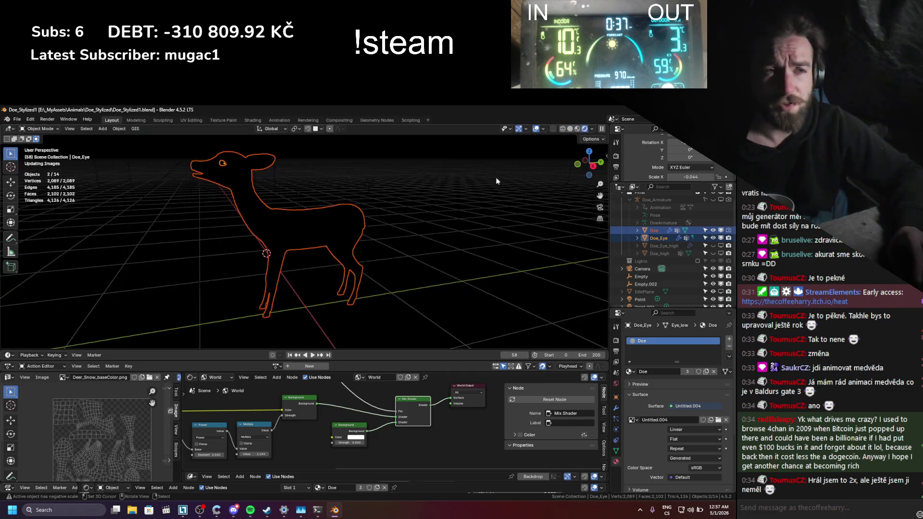
click(297, 233)
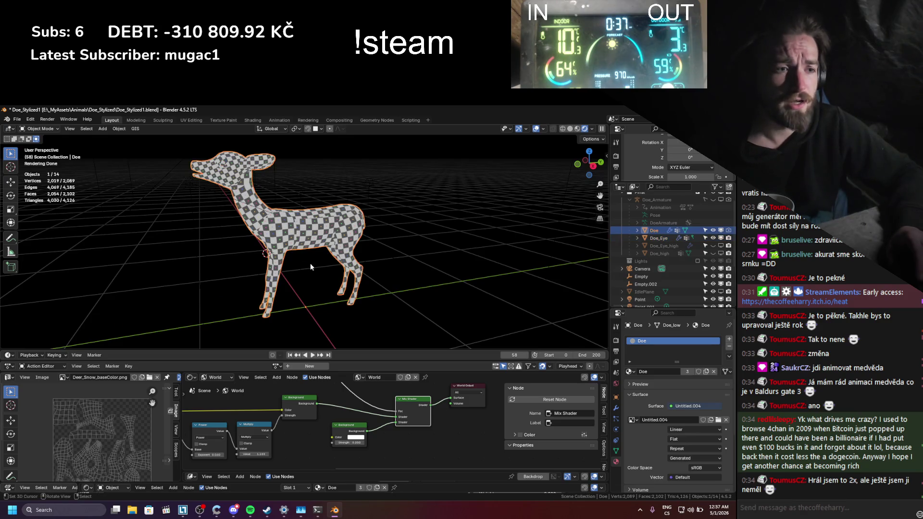
- Show the doe's Object material nodes and link the Principled BSDF into Material Output
click(212, 377)
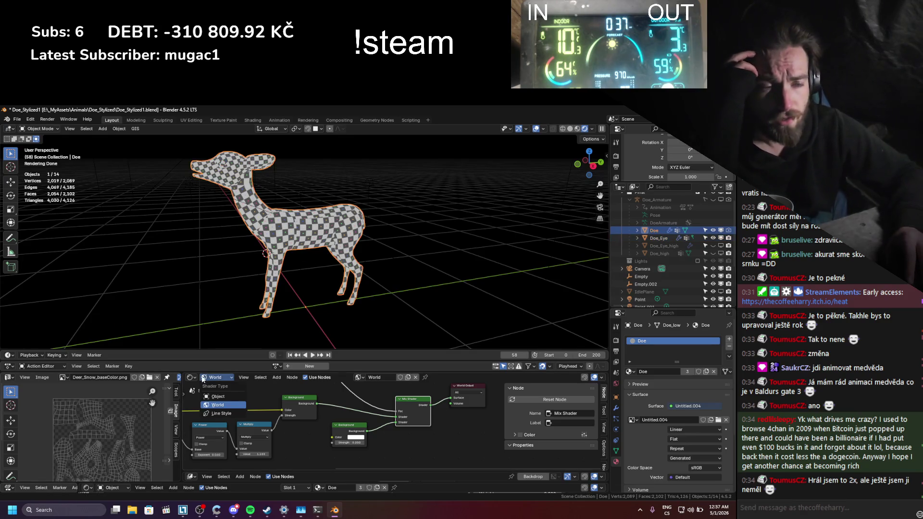
click(227, 393)
scroll(227, 393, down, 3)
middle_drag(228, 393, 368, 424)
scroll(317, 417, up, 3)
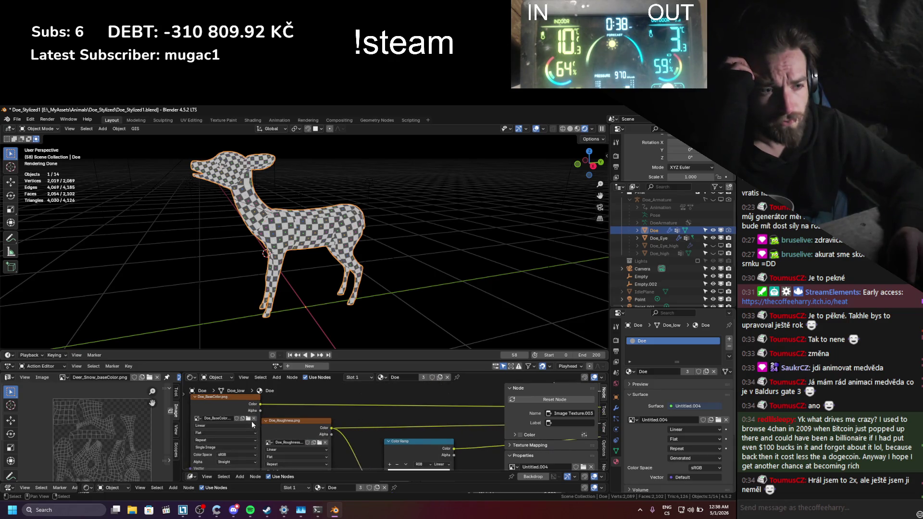
scroll(250, 422, down, 3)
middle_drag(250, 422, 249, 432)
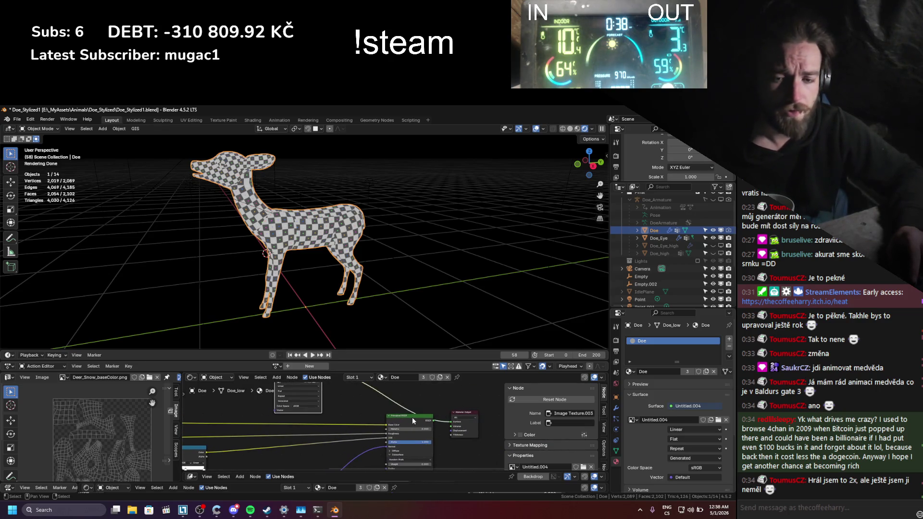
ctrl+shift+click(412, 417)
middle_drag(302, 455, 378, 421)
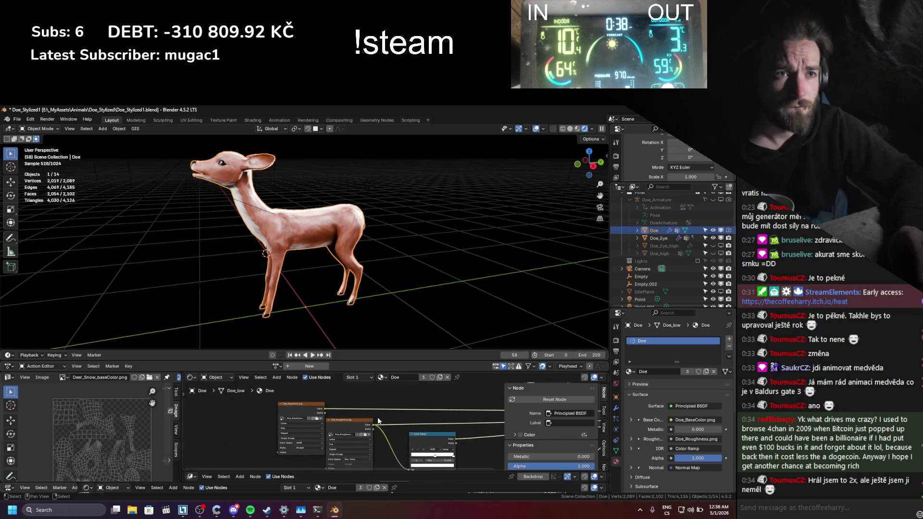
scroll(293, 402, up, 3)
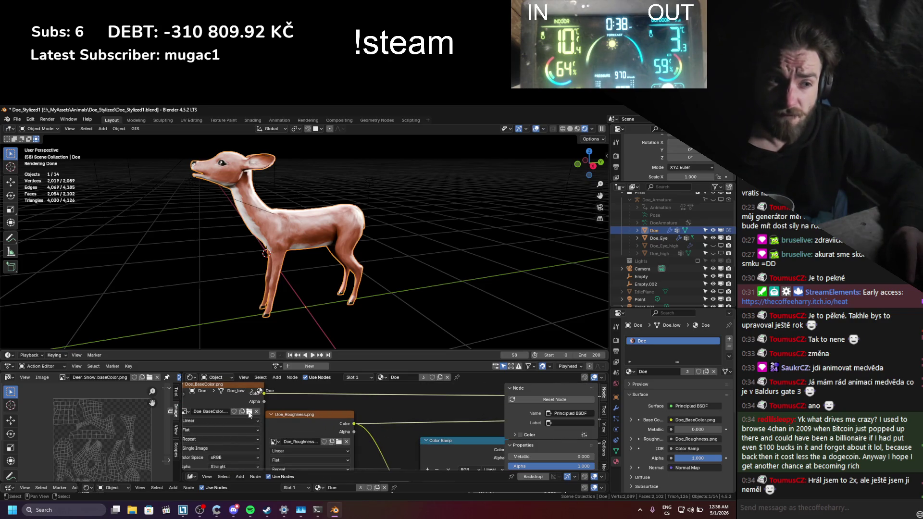
- Load Doe_BaseColor.png and Doe_Roughness.png into the base colour and roughness image nodes
click(249, 412)
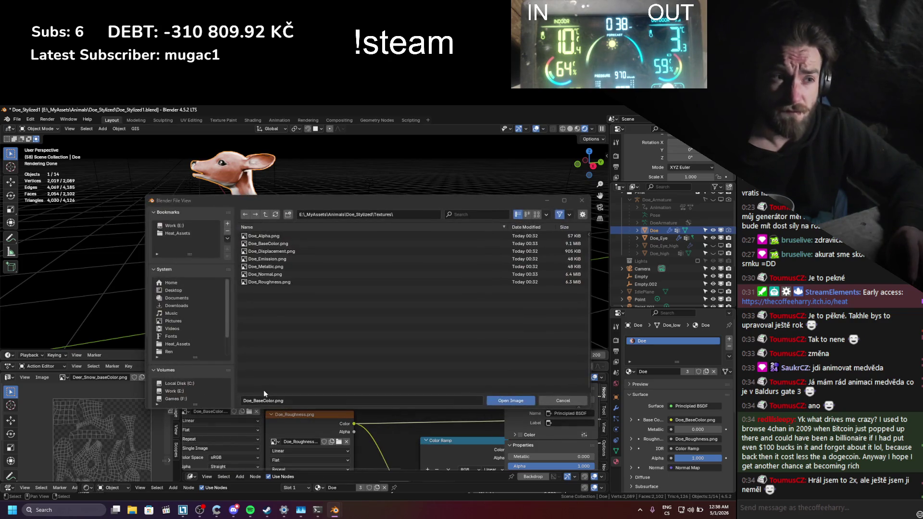
double_click(275, 245)
shift+scroll(359, 434, down, 1)
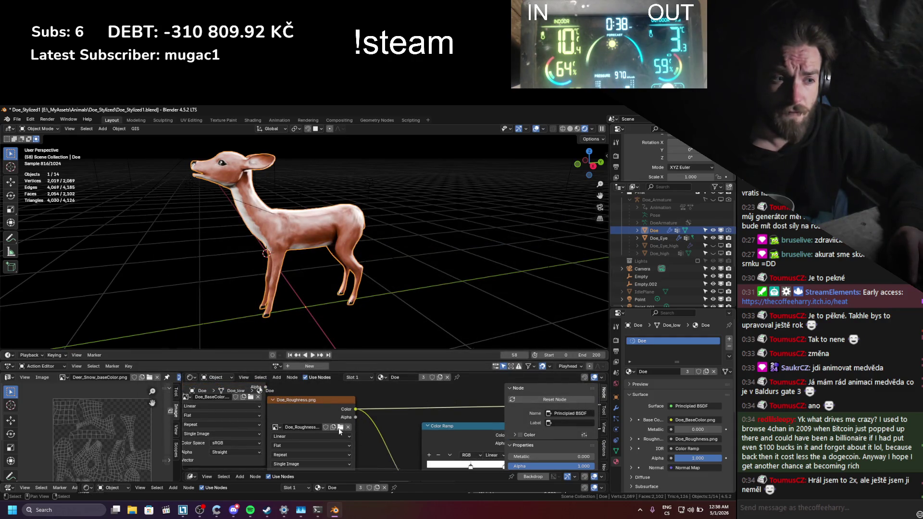
click(339, 430)
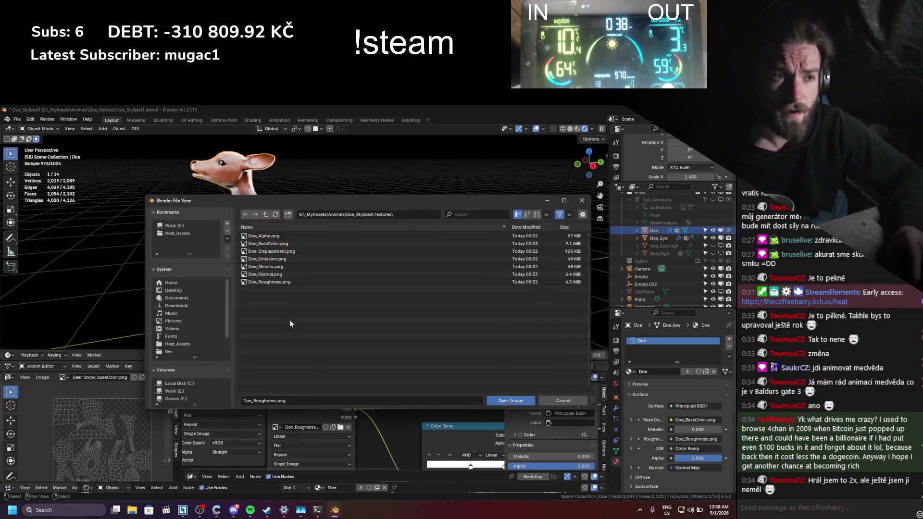
double_click(278, 283)
- Remove the Color Ramp link to IOR and save the file
scroll(336, 435, down, 5)
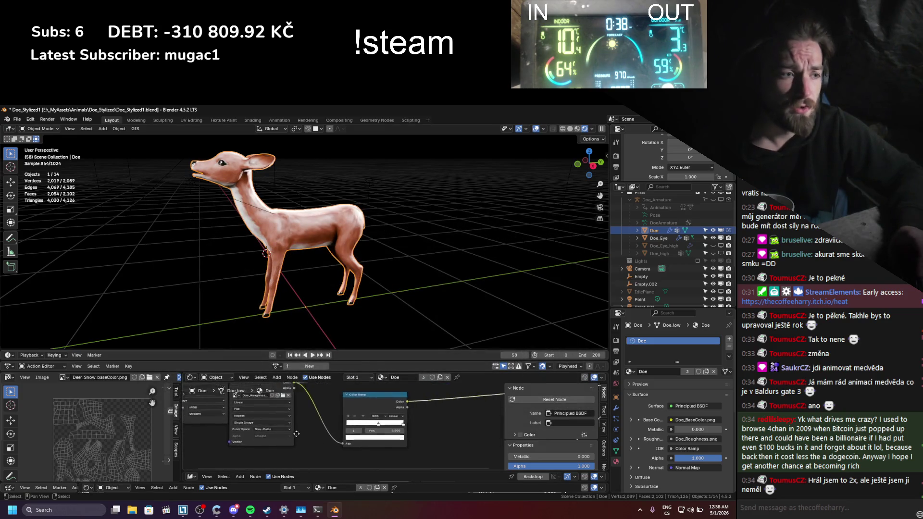
scroll(385, 430, up, 2)
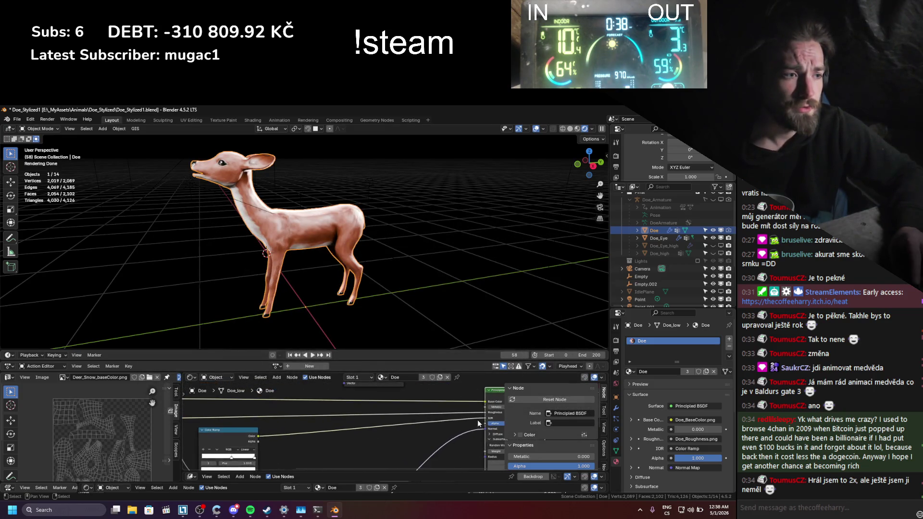
drag(486, 418, 289, 341)
scroll(244, 242, up, 3)
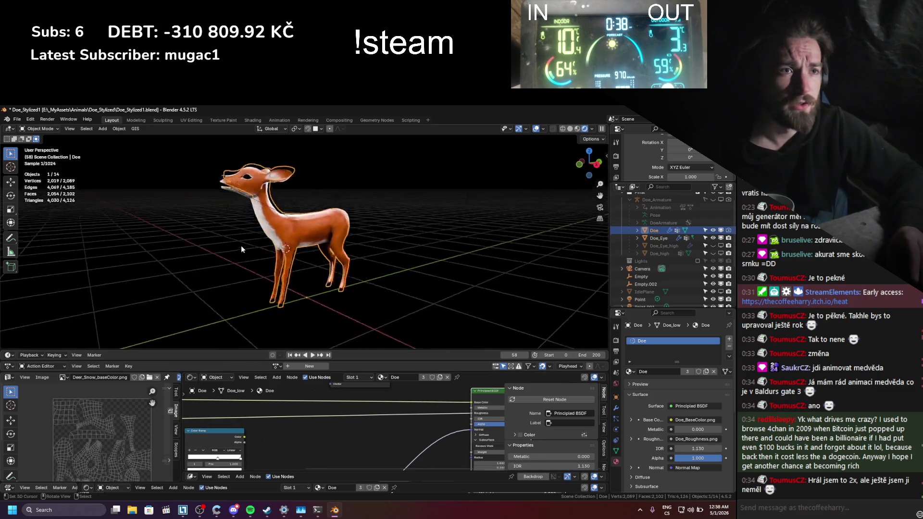
scroll(244, 243, down, 3)
key(ctrl+s)
- Load Doe_Normal.png into the normal map image node and save Doe_Stylized1.blend
scroll(253, 262, up, 2)
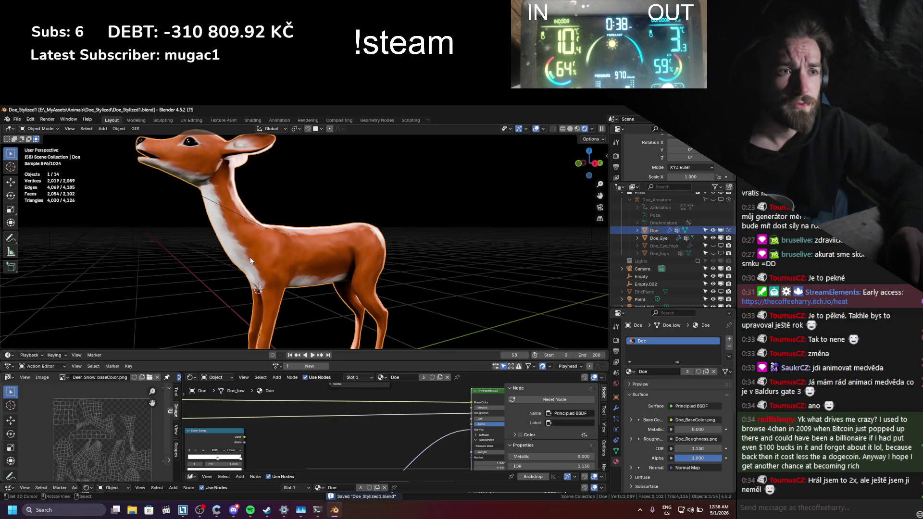
scroll(250, 261, up, 5)
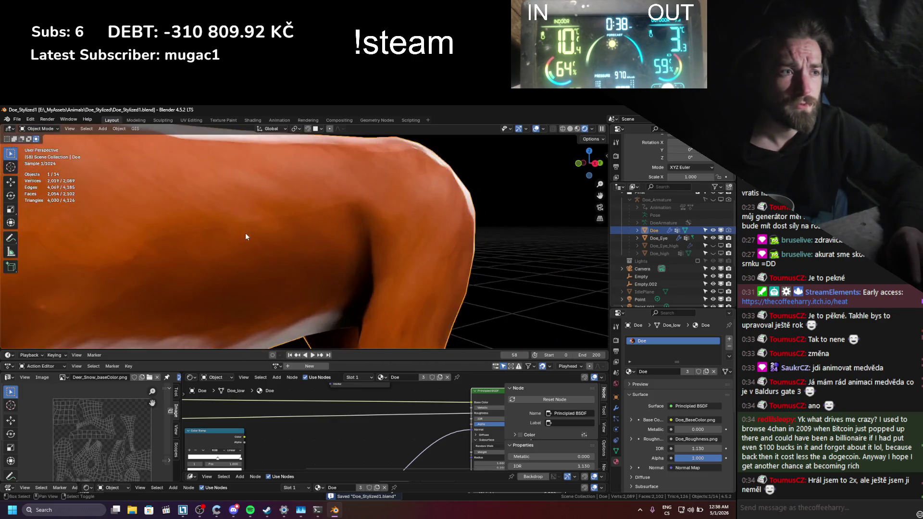
mouse_move(245, 236)
shift+middle_down()
mouse_move(322, 260)
mouse_move(220, 232)
mouse_move(341, 270)
shift+middle_up()
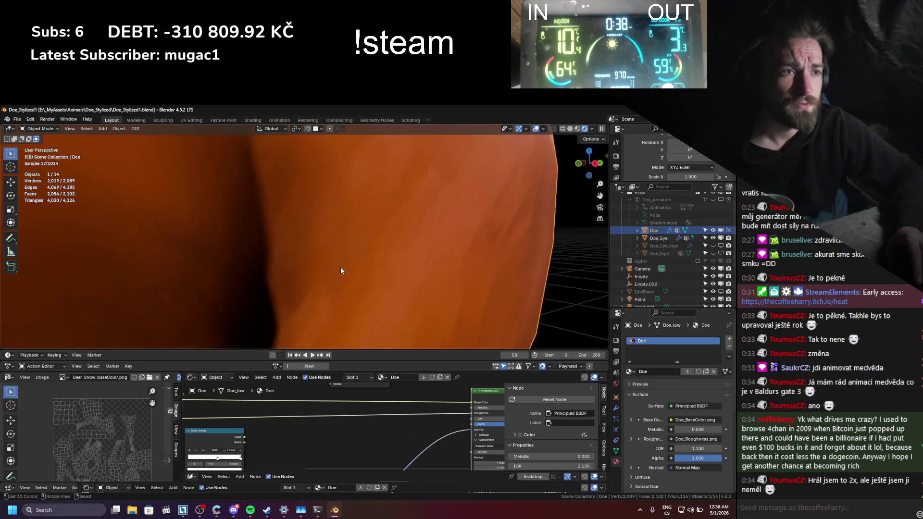
scroll(341, 271, down, 3)
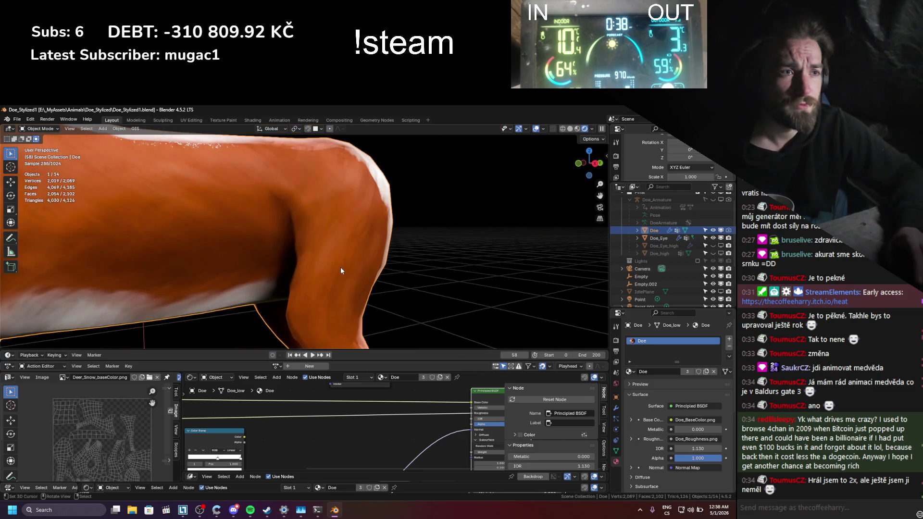
scroll(341, 271, down, 4)
scroll(284, 263, up, 2)
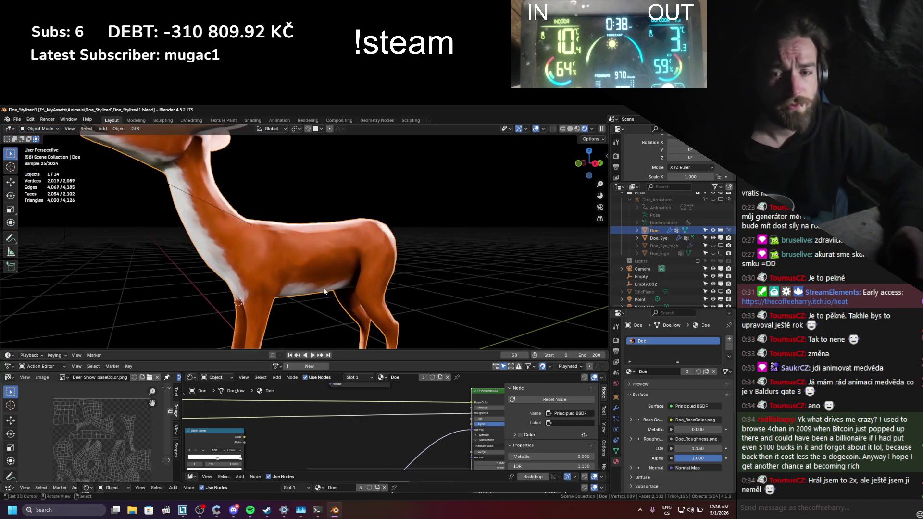
middle_drag(320, 400, 382, 304)
click(312, 425)
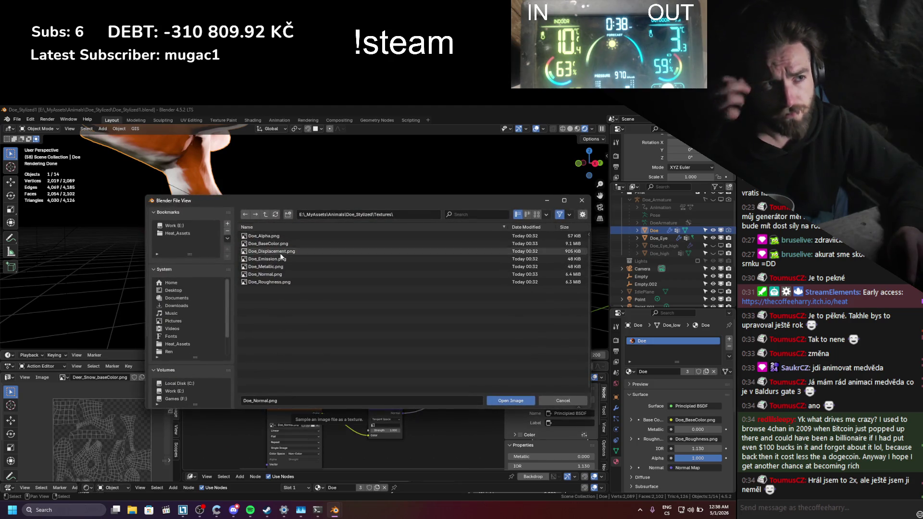
double_click(275, 275)
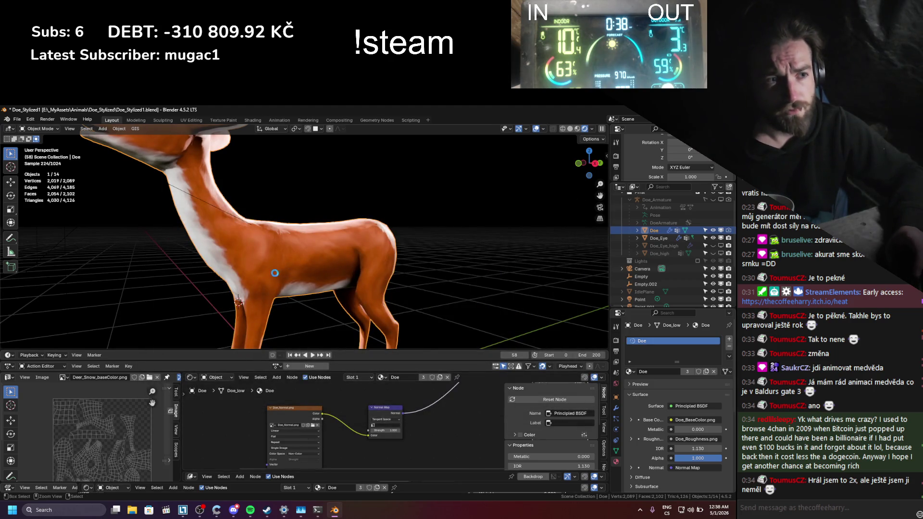
key(ctrl+s)
drag(244, 377, 247, 456)
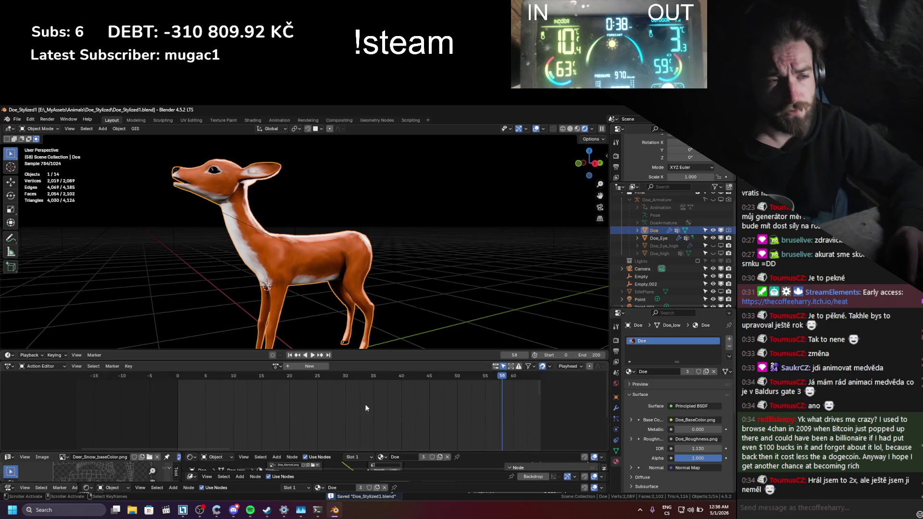
- Replay the doe's animation from frame 0, save, and view it through the scene camera
key(shift+Left)
key(space)
key(space)
key(ctrl+s)
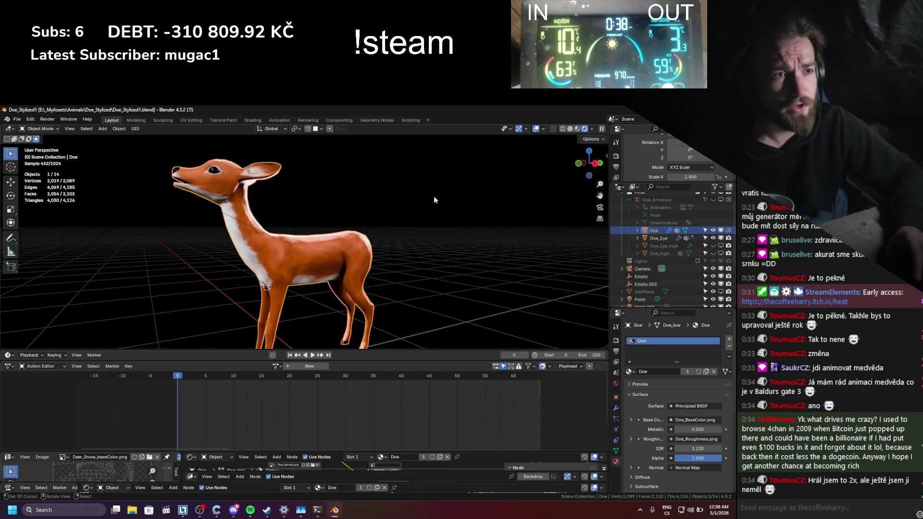
key(KP_0)
scroll(327, 261, up, 2)
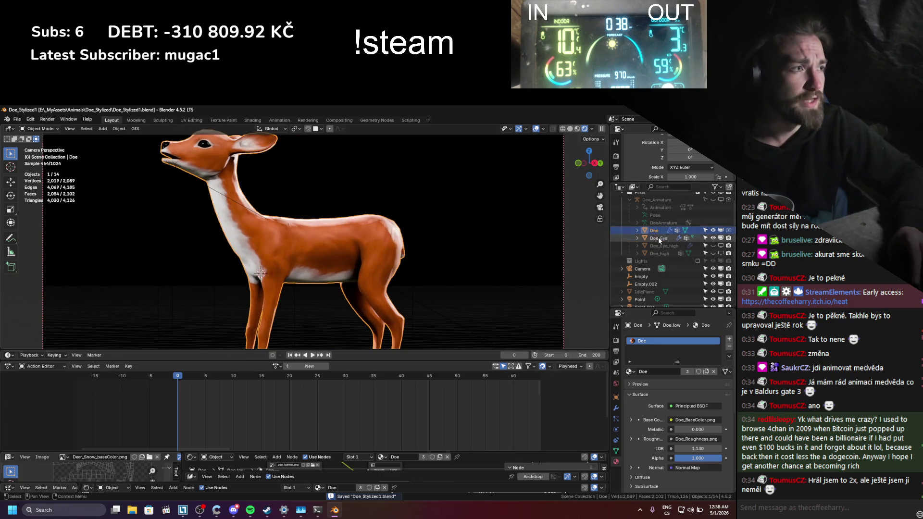
scroll(659, 238, up, 2)
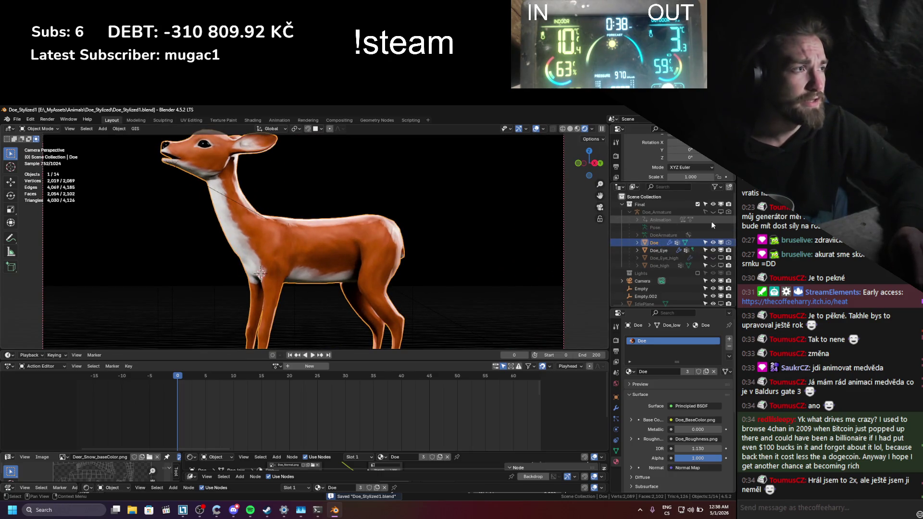
- Test the Doe mesh's Armature modifier deformation during playback, then turn it off in viewport and save
click(713, 212)
click(654, 212)
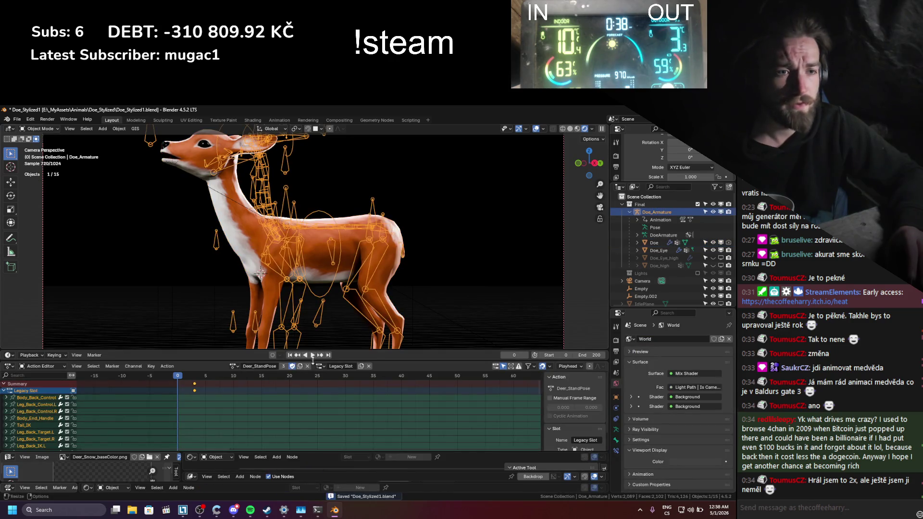
key(space)
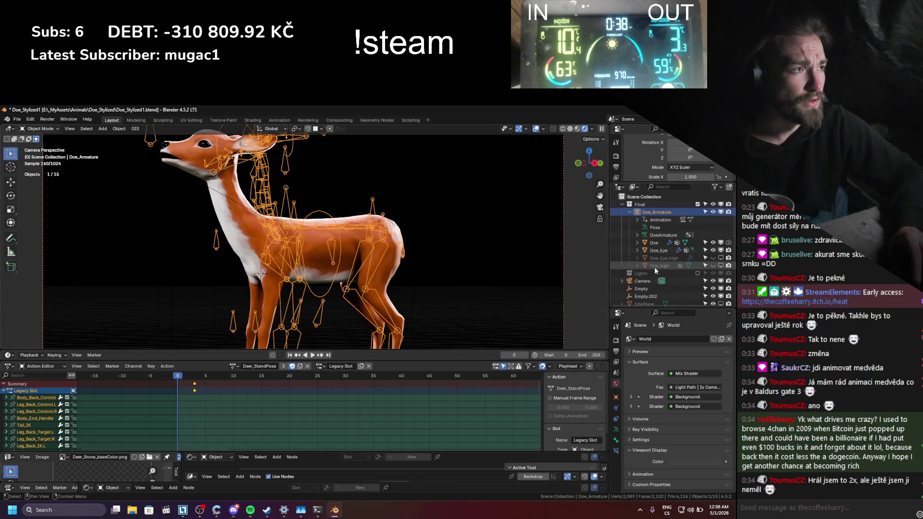
click(655, 244)
click(617, 408)
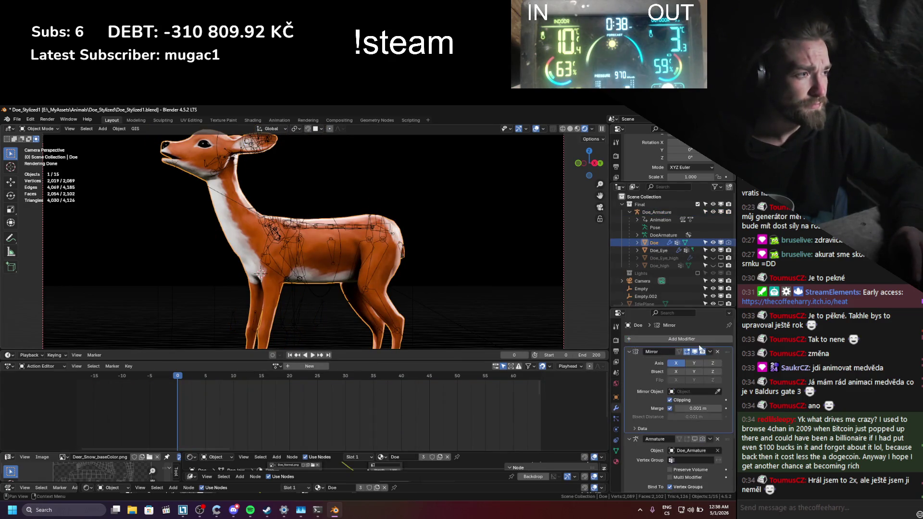
scroll(693, 417, down, 3)
click(695, 409)
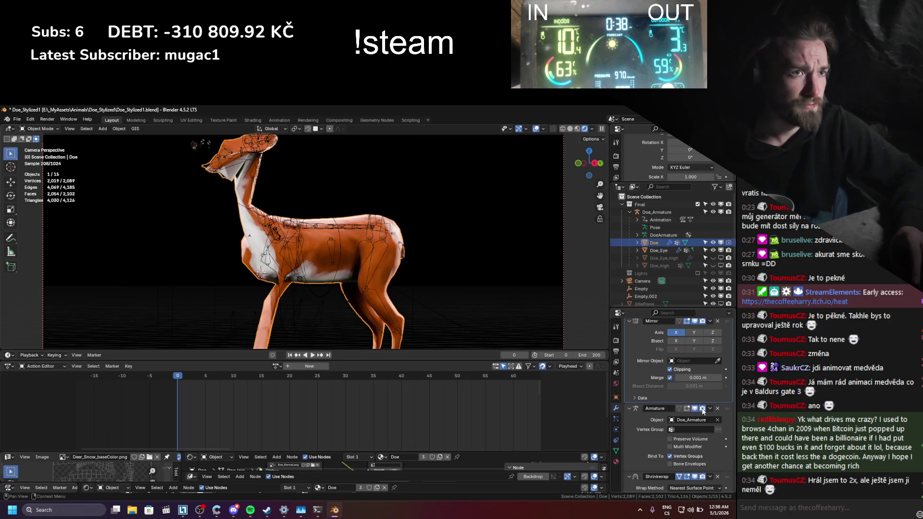
scroll(703, 420, down, 2)
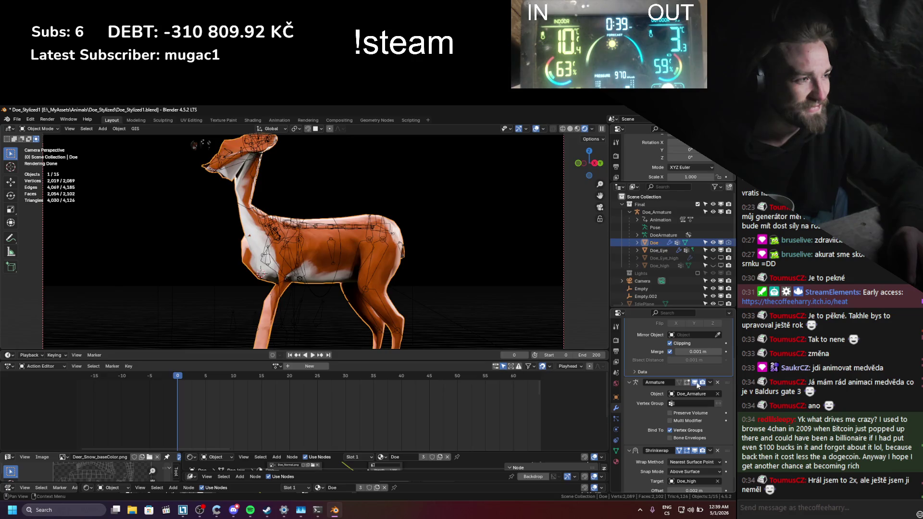
click(695, 382)
key(ctrl+s)
- Create a High collection and move Doe_Eye_high and Doe_high into it
scroll(699, 440, up, 3)
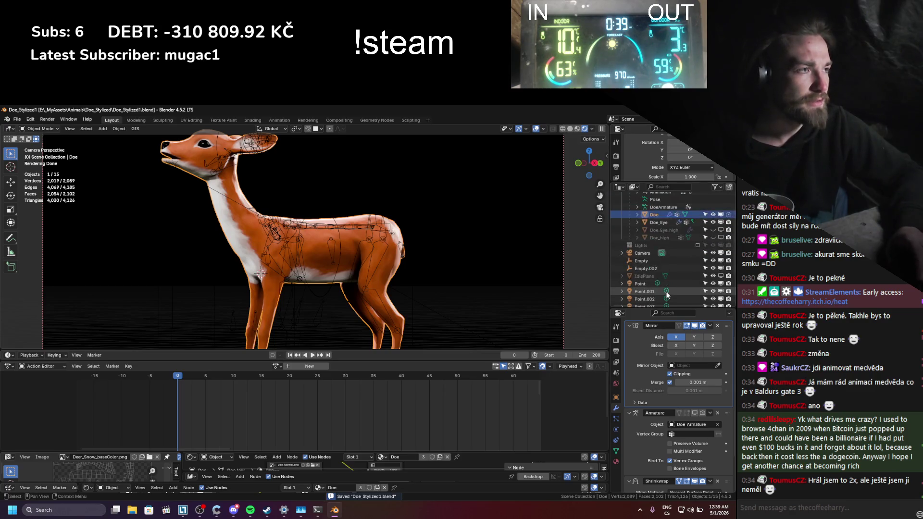
shift+click(662, 265)
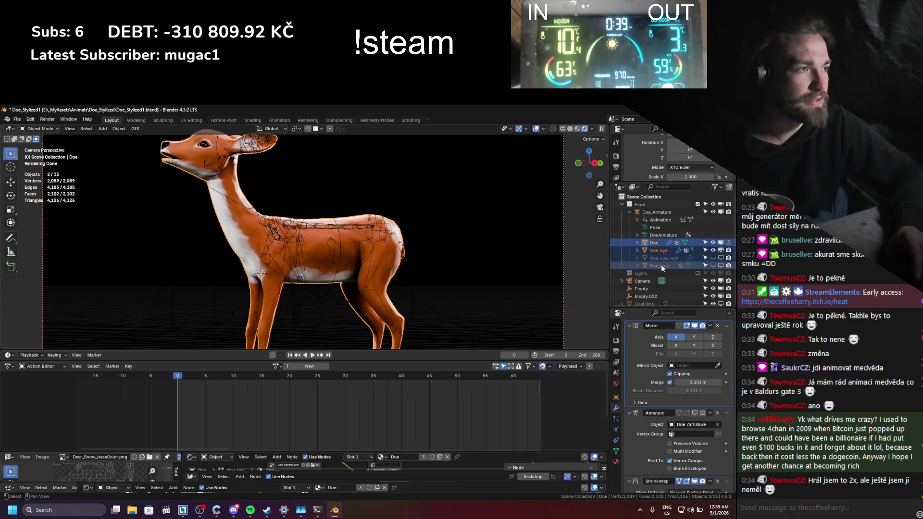
click(632, 195)
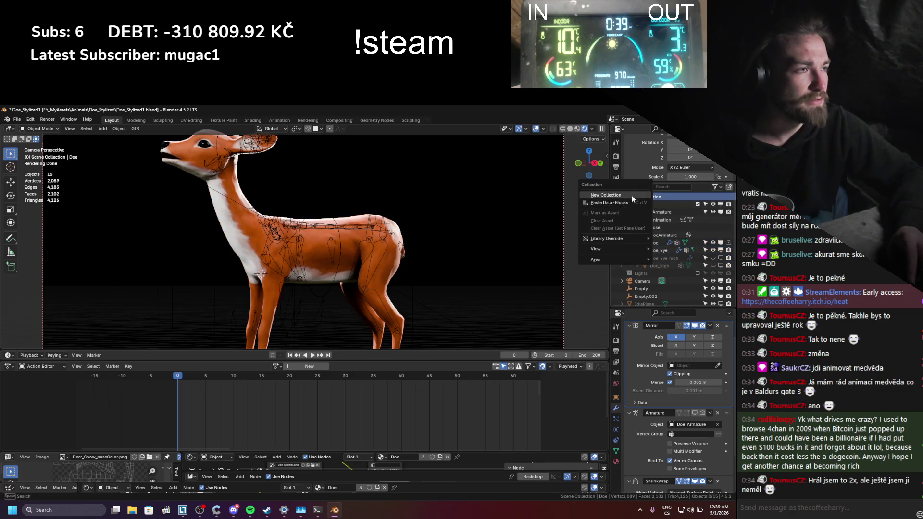
key(c)
key(F2)
text(Hi)
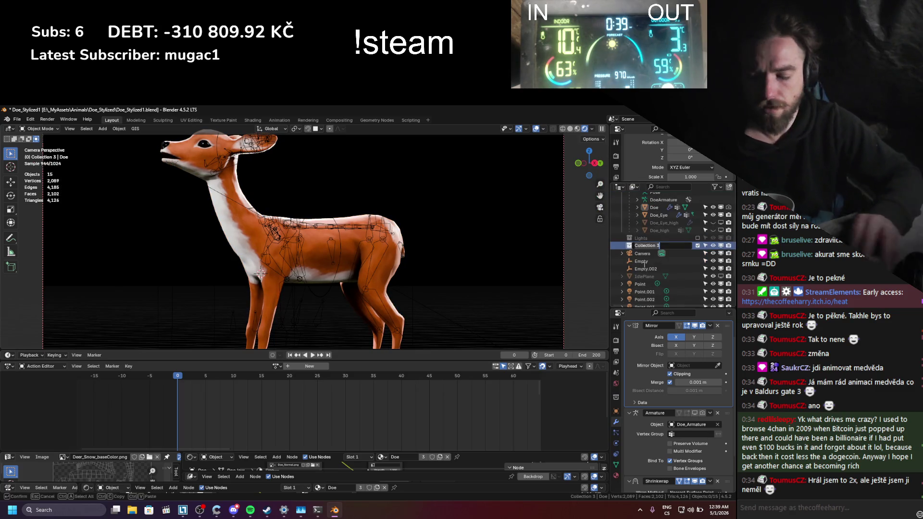
text(gh)
key(Return)
click(663, 222)
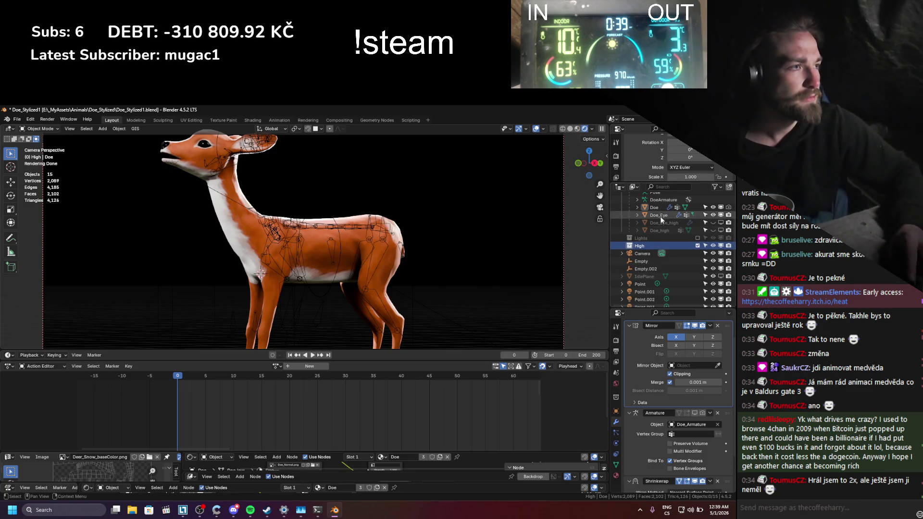
ctrl+click(658, 231)
drag(640, 254, 646, 250)
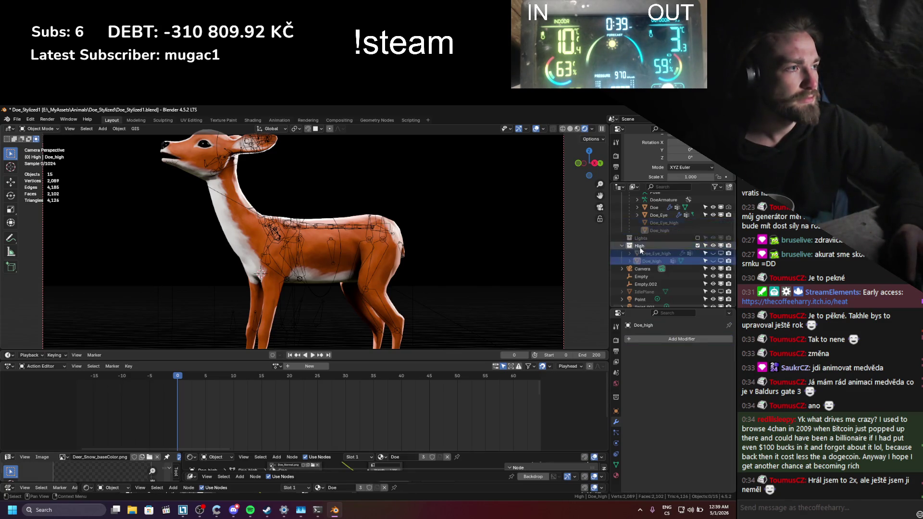
- Add another new collection named low_Backup
scroll(646, 250, up, 3)
right_click(639, 199)
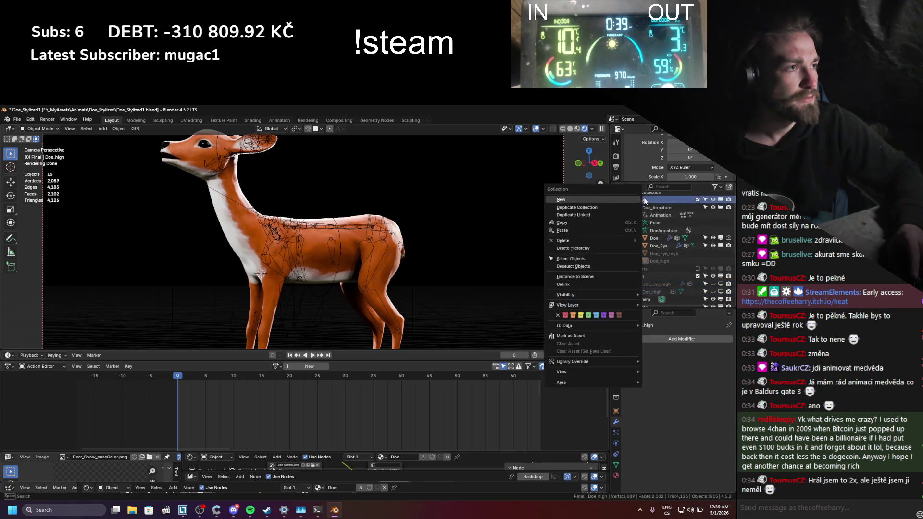
key(Escape)
scroll(640, 201, up, 1)
right_click(641, 202)
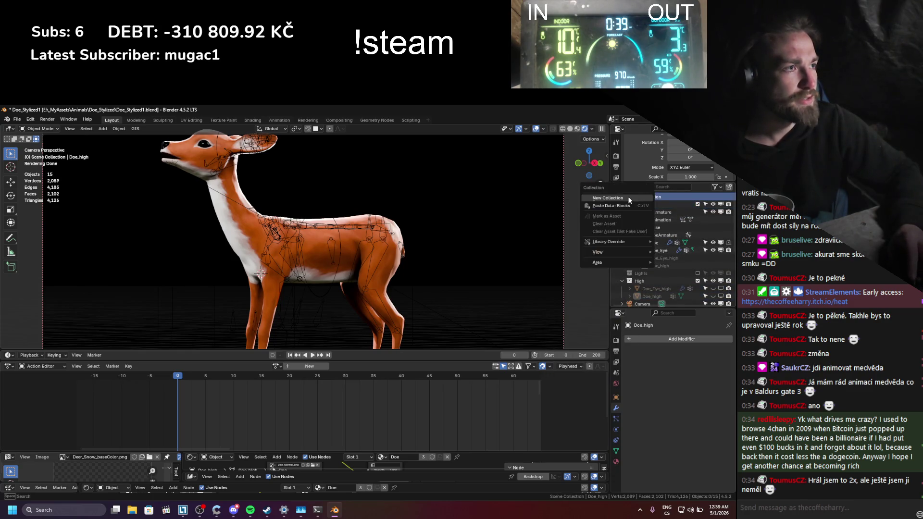
click(628, 196)
scroll(648, 253, down, 3)
double_click(645, 245)
text(low_Back)
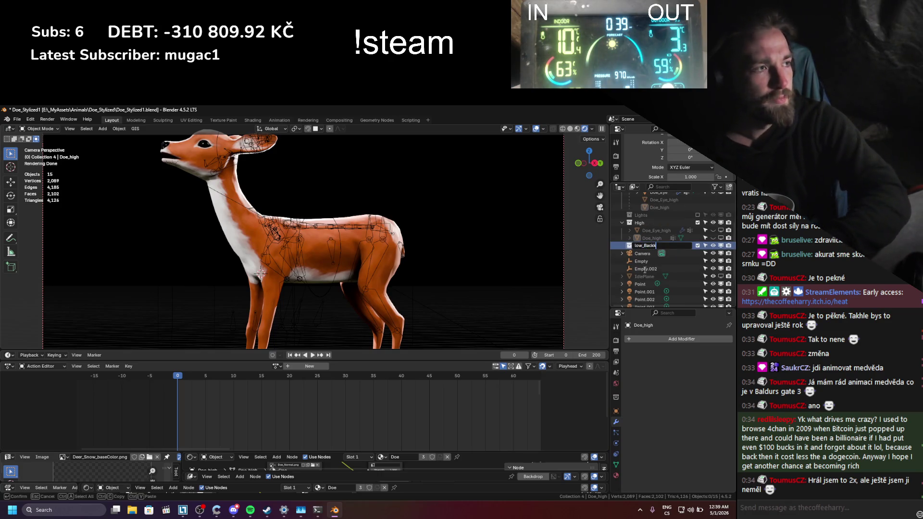
key(BackSpace)
key(Return)
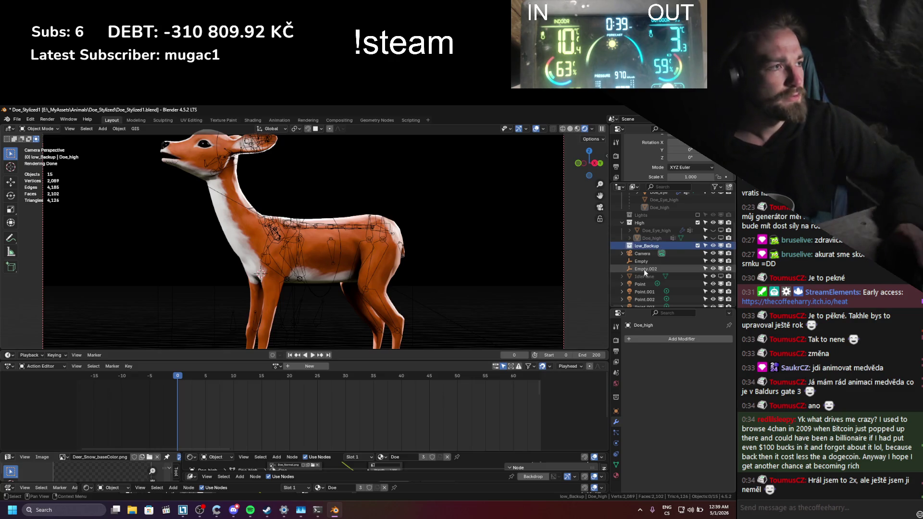
- Move the low-poly Doe and Doe_Eye into low_Backup and save
scroll(645, 269, up, 3)
click(654, 224)
ctrl+click(653, 215)
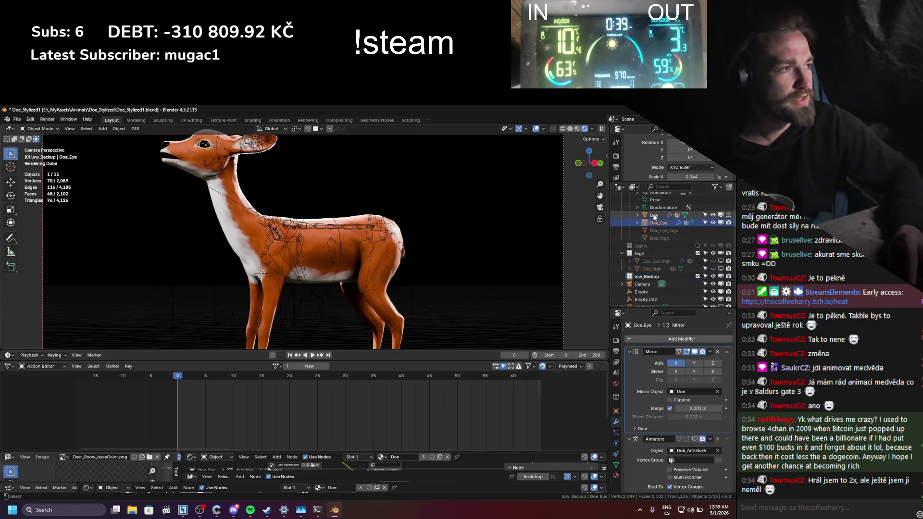
drag(653, 219, 650, 278)
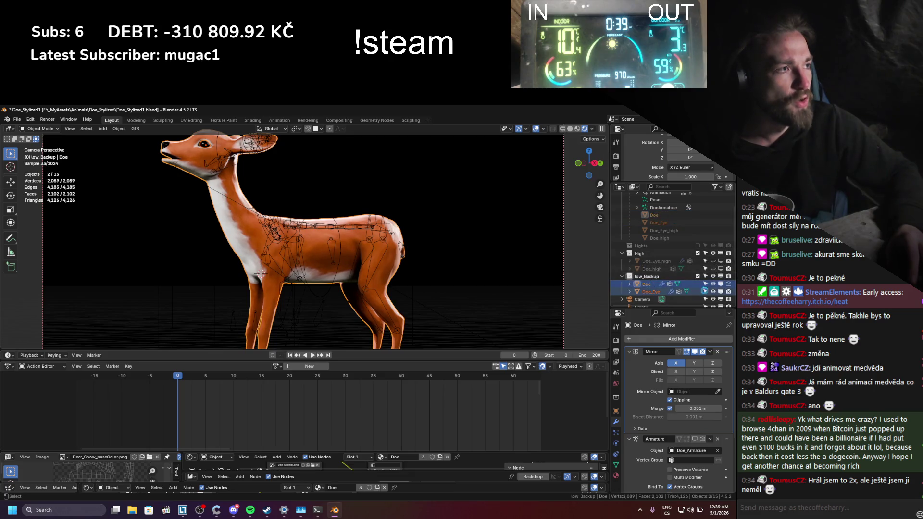
key(ctrl+s)
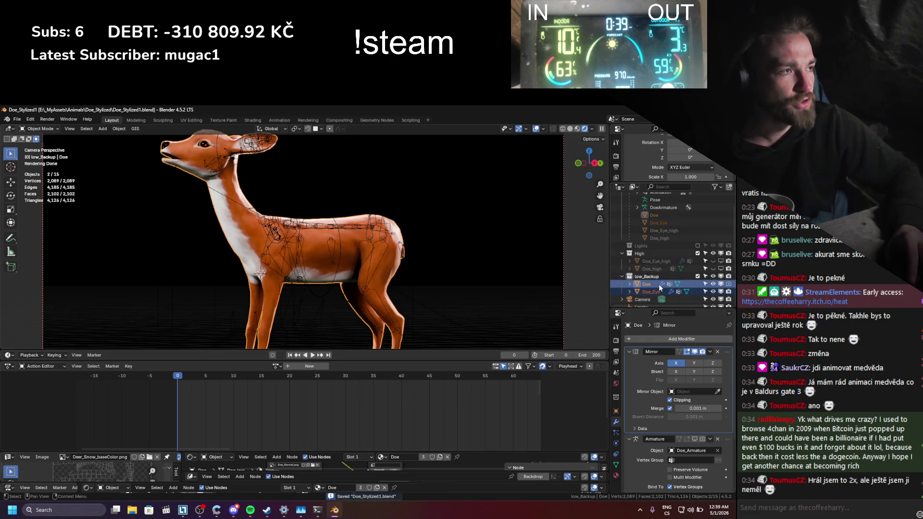
- Clear the parent of the selected doe meshes, keeping their transformation
click(659, 238)
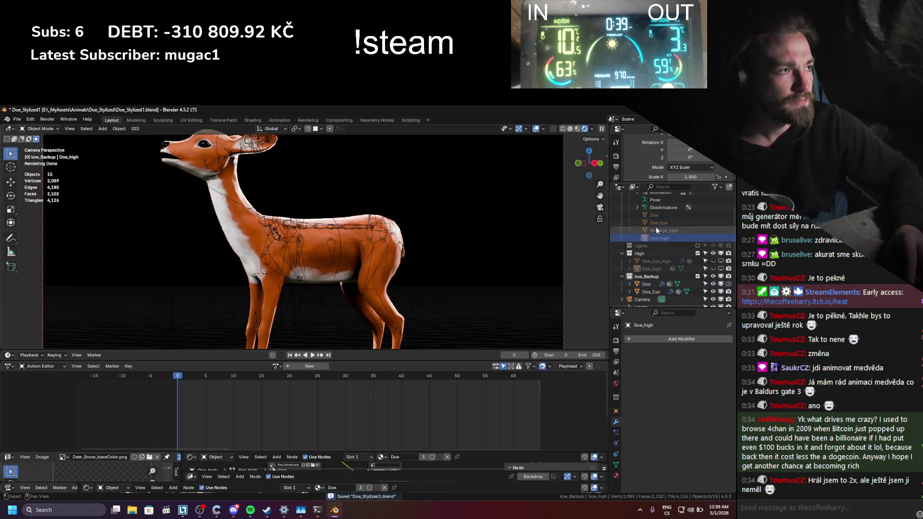
shift+click(654, 215)
key(alt+p)
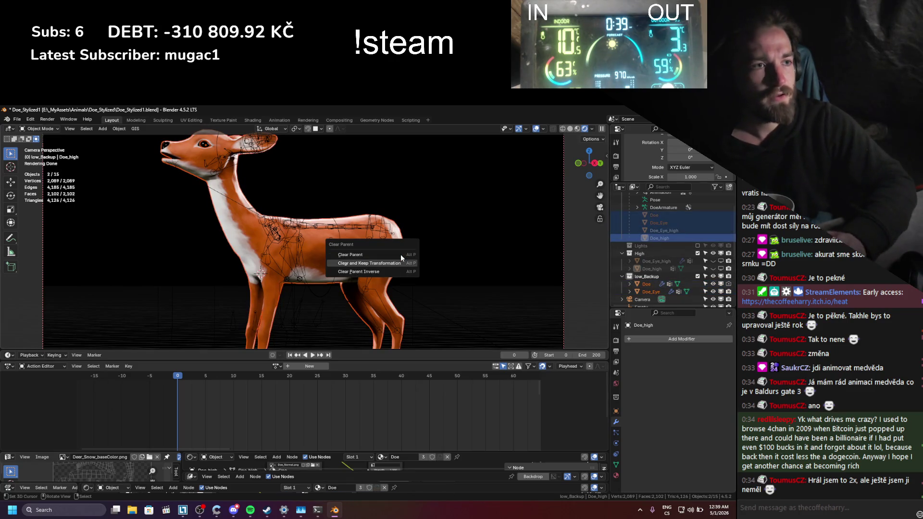
click(401, 256)
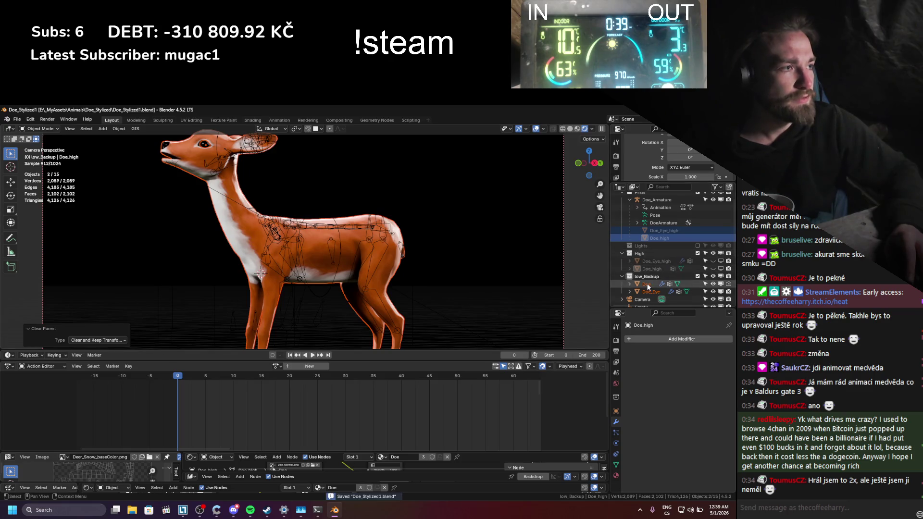
- Unparent Doe_high and Doe_Eye_high keeping transforms, save, and exclude the High collection
click(692, 284)
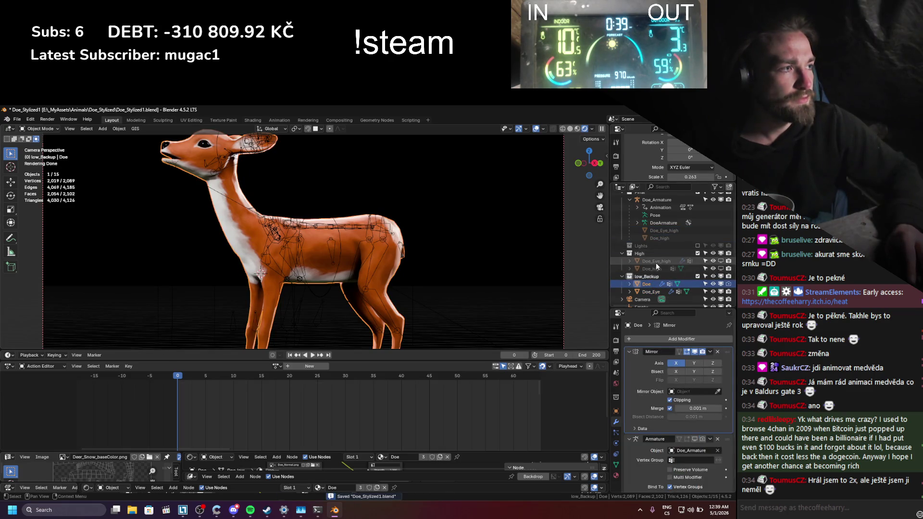
click(654, 267)
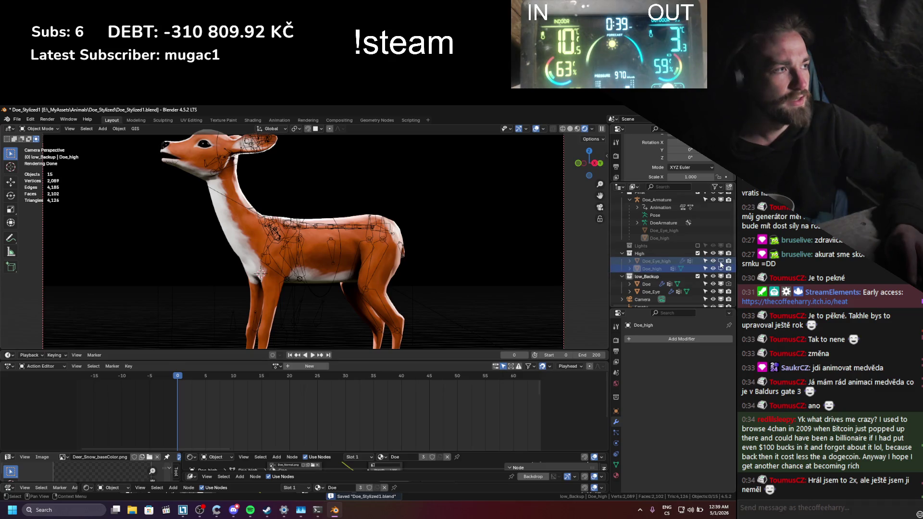
drag(721, 264, 721, 270)
ctrl+click(656, 261)
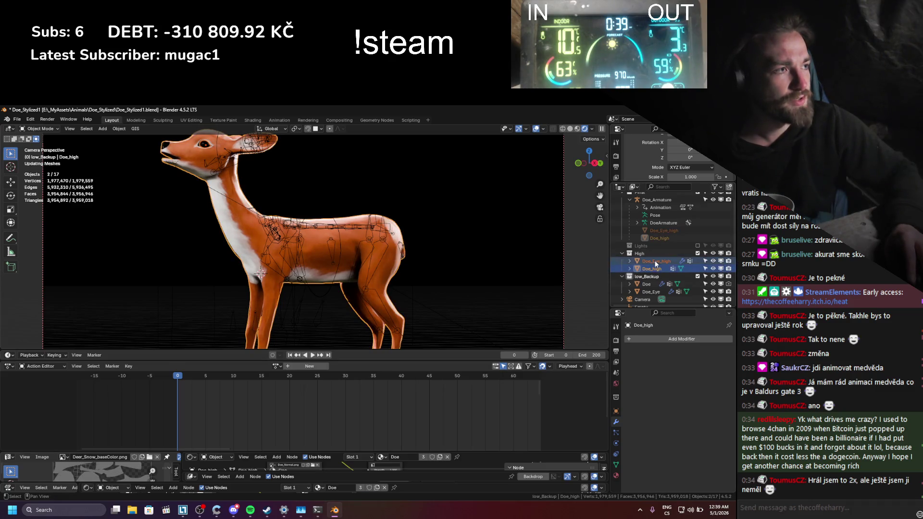
key(alt+p)
click(356, 256)
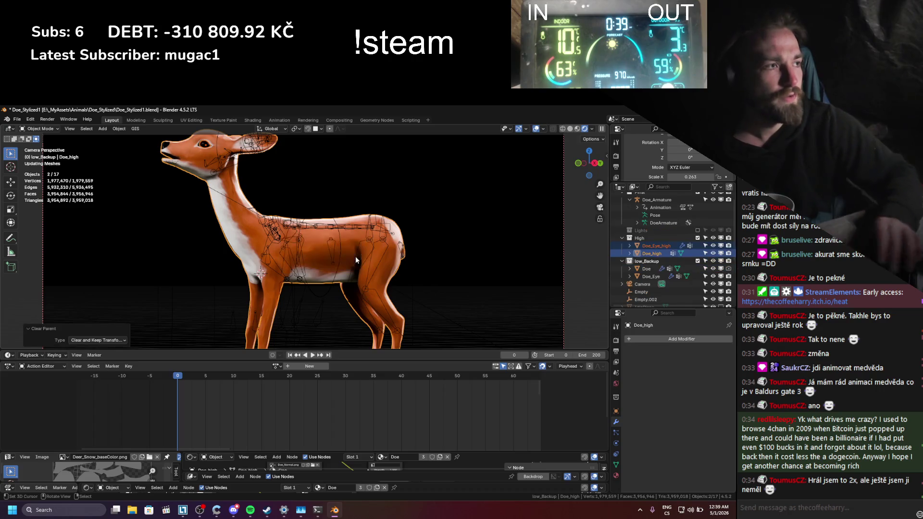
key(ctrl+s)
click(655, 269)
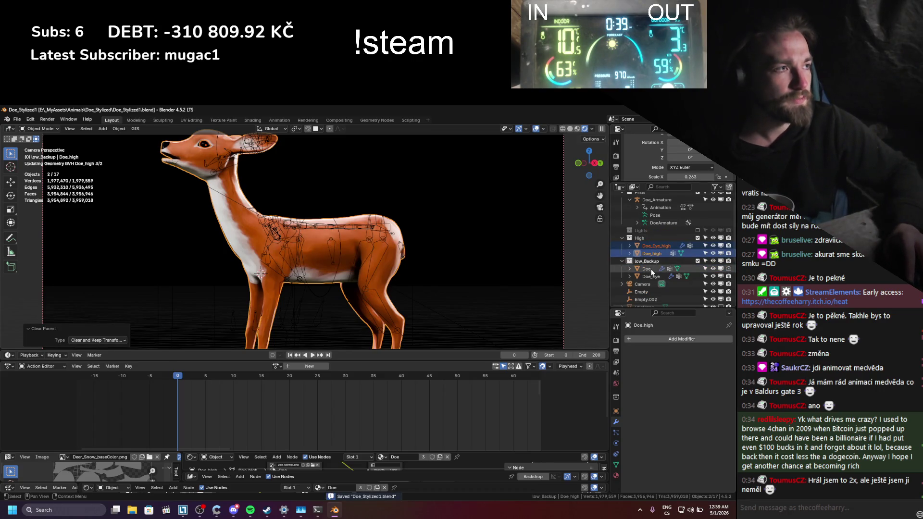
click(698, 238)
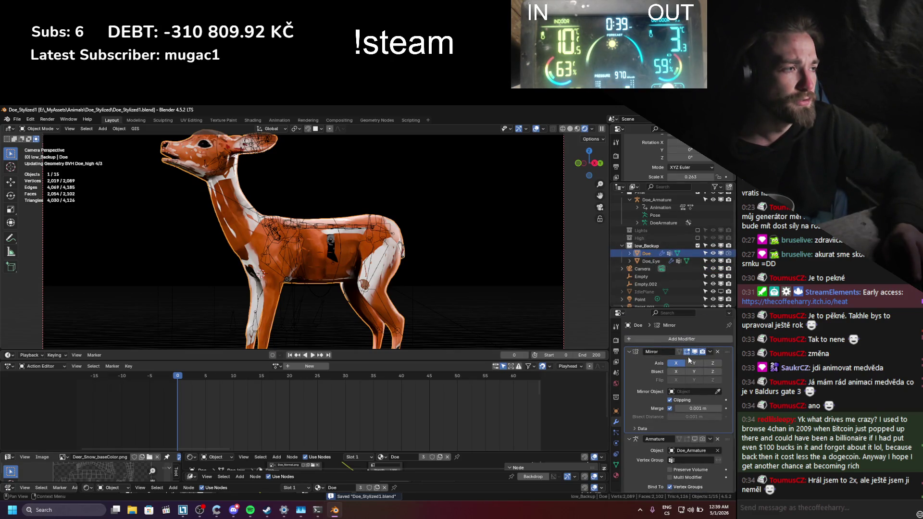
click(710, 352)
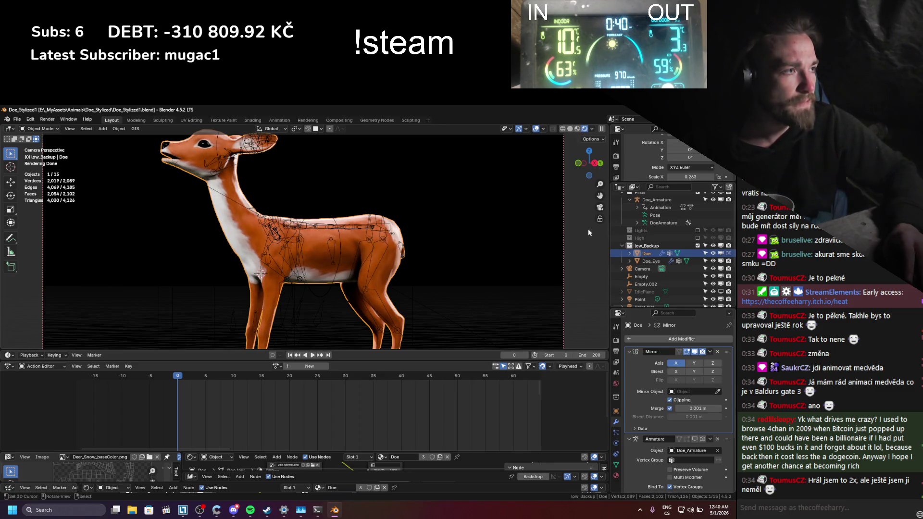
- Duplicate Doe and Doe_Eye in place and move the copies into the Final collection
key(shift+d)
right_click(402, 274)
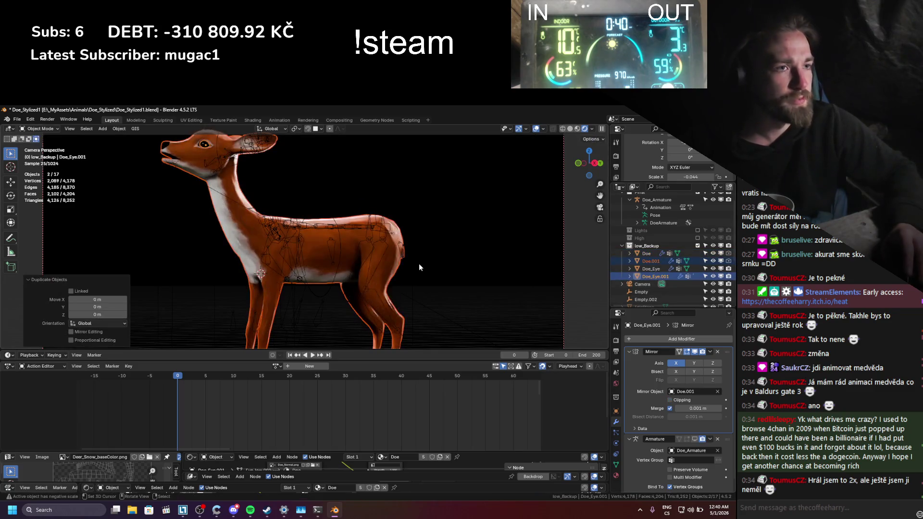
key(m)
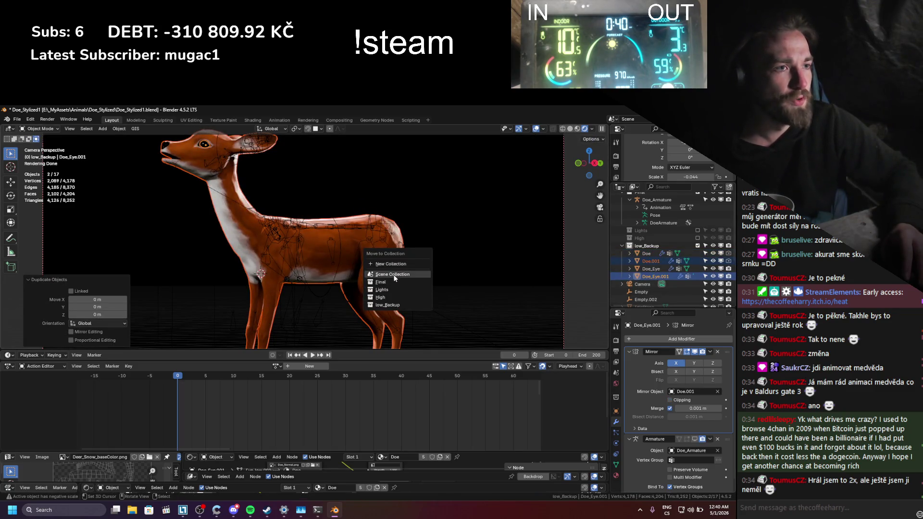
scroll(653, 258, up, 2)
key(m)
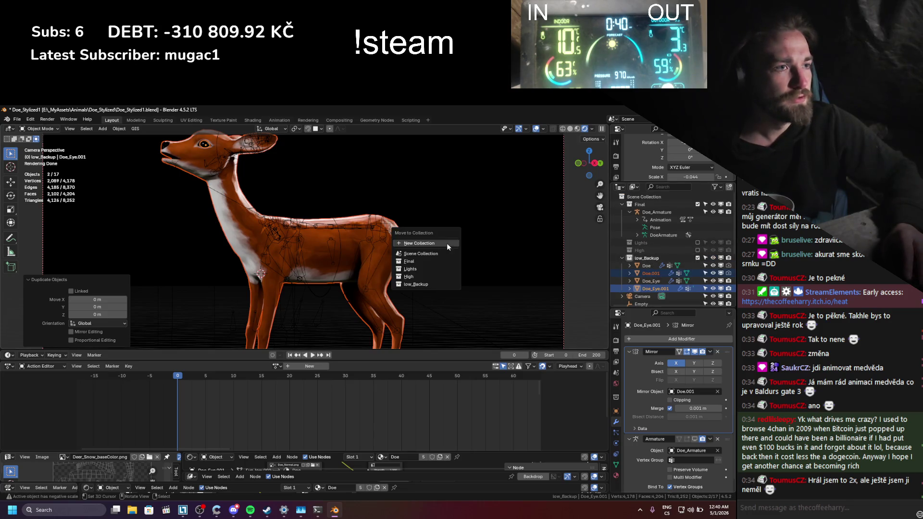
click(423, 261)
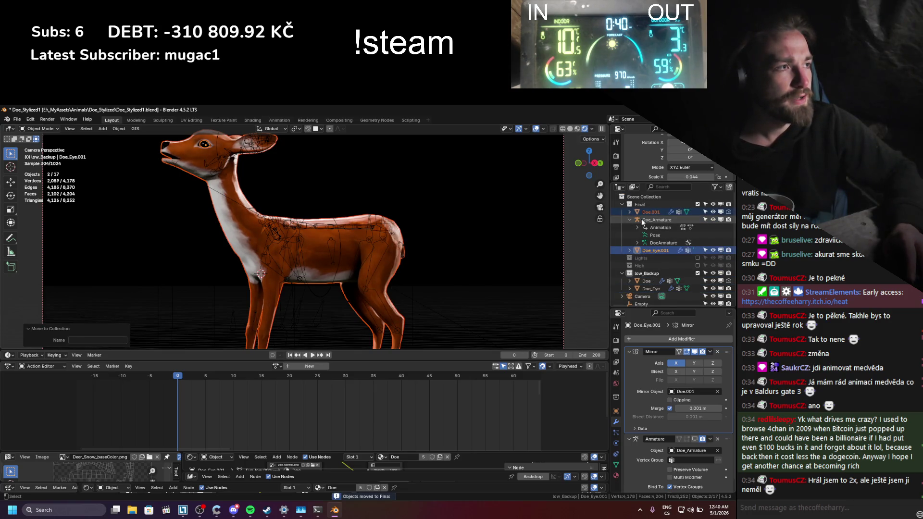
- Parent the duplicated meshes to Doe_Armature with Object (Keep Transform)
ctrl+click(643, 220)
key(ctrl+p)
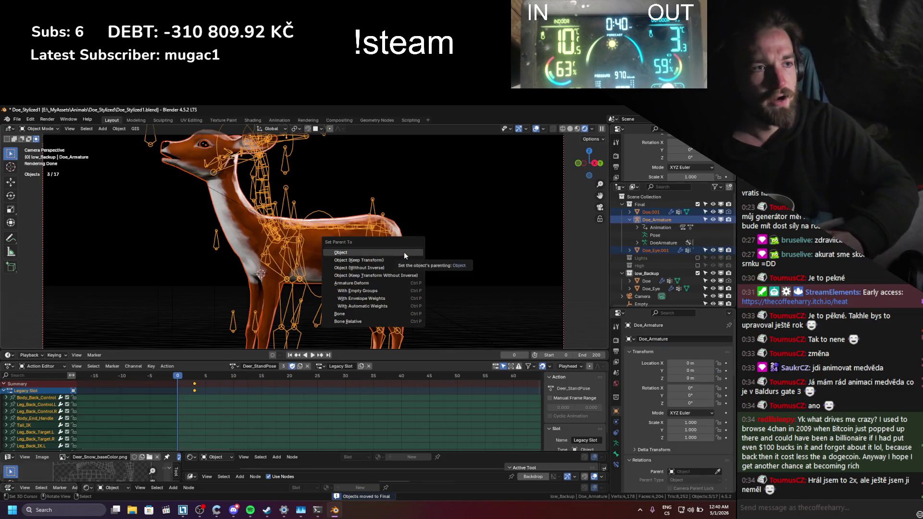
key(Down)
key(Down)
key(Down)
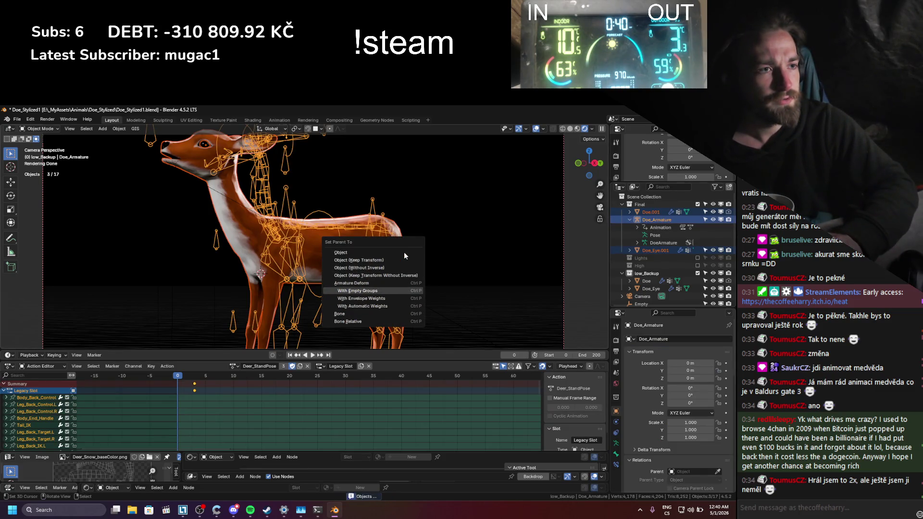
key(Up)
key(Up)
key(Up)
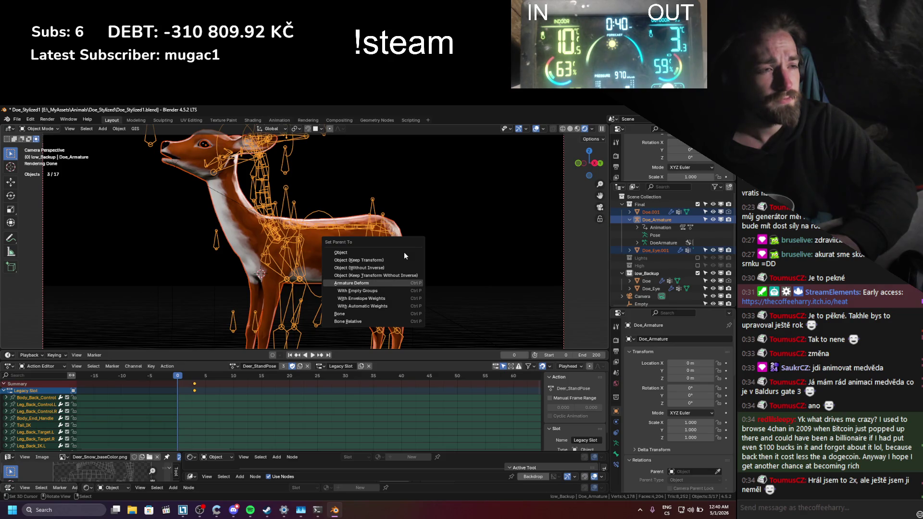
key(Return)
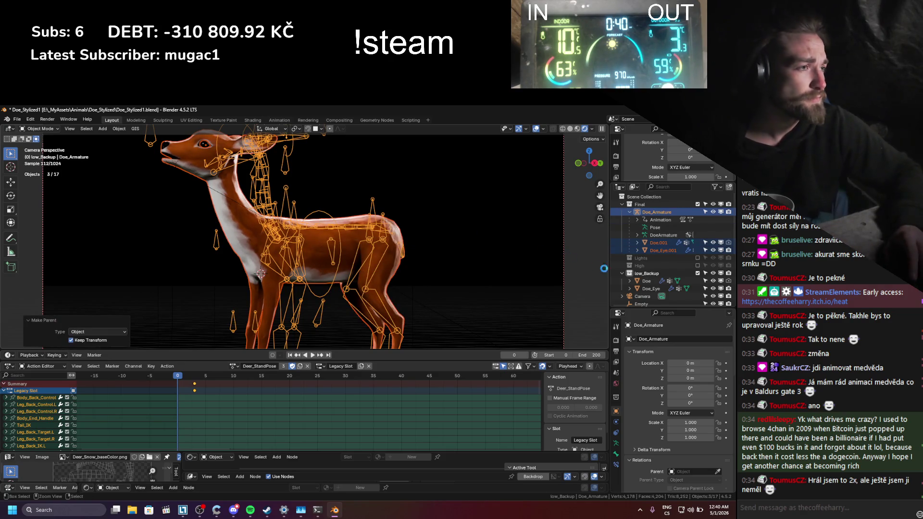
- Rename the low_Backup originals with a _shrink suffix, giving Doe_shrink and Doe_Eye_shrink, and save
scroll(663, 259, down, 2)
click(649, 269)
key(ctrl+s)
double_click(649, 269)
scroll(651, 268, down, 2)
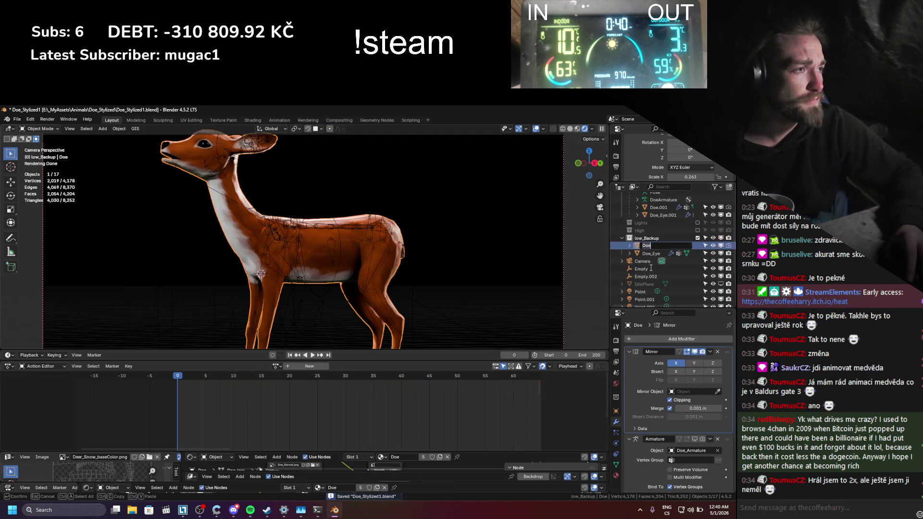
text(_s)
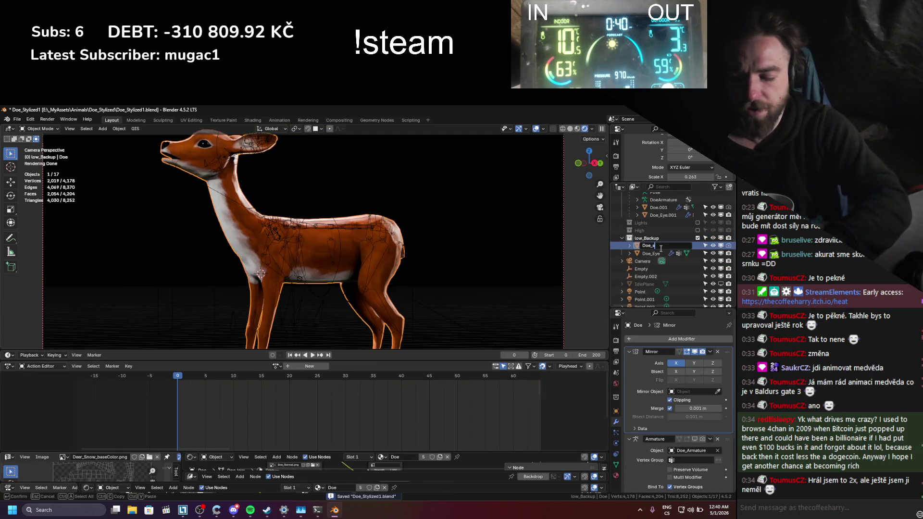
text(hirnk)
key(Return)
double_click(662, 246)
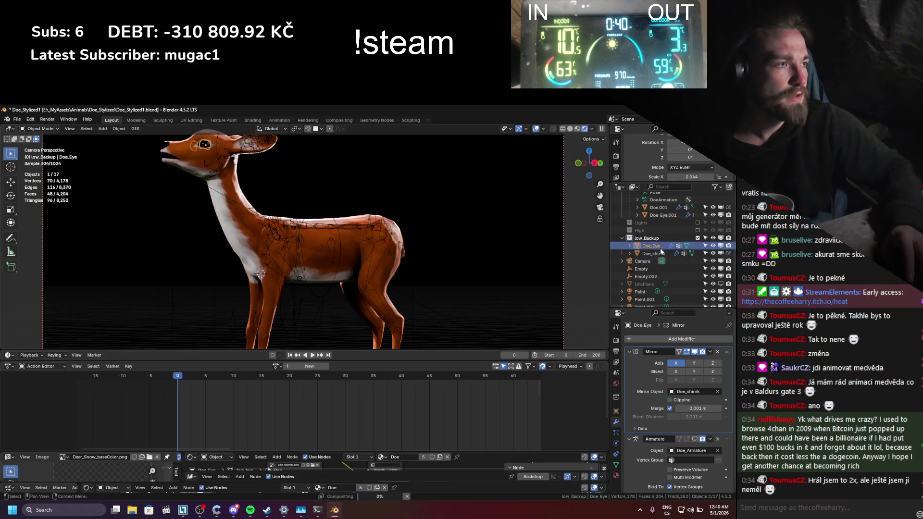
text(_sh)
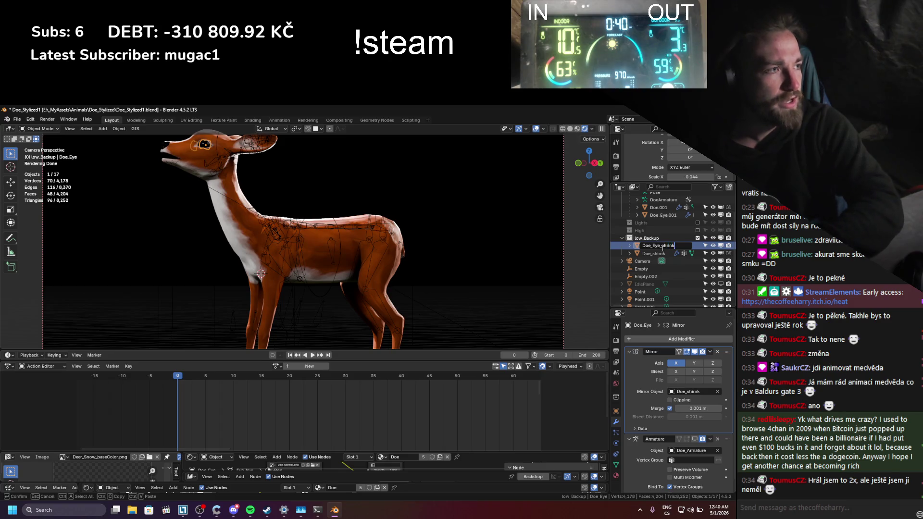
text(rink)
key(Return)
key(ctrl+s)
- Exclude low_Backup and strip the .001 suffixes so the copies become Doe and Doe_Eye
click(698, 253)
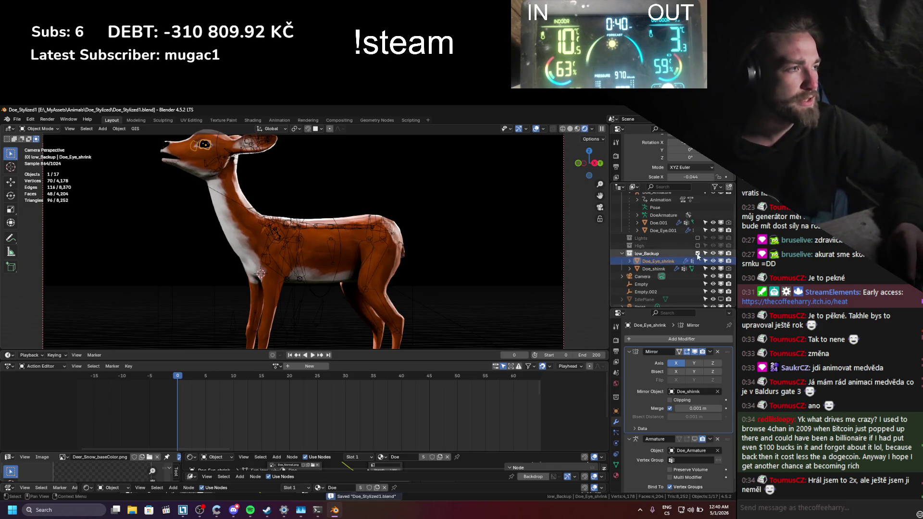
double_click(663, 243)
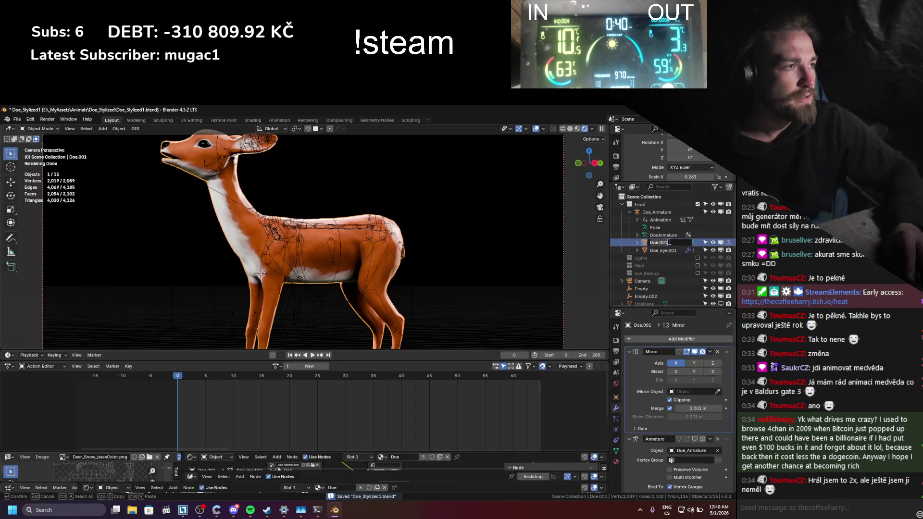
key(BackSpace)
key(BackSpace)
key(BackSpace)
key(Return)
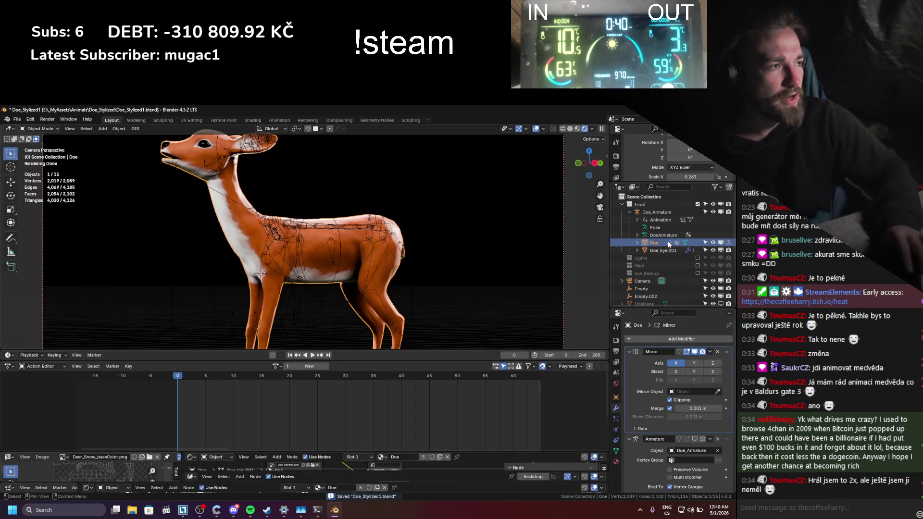
double_click(681, 250)
key(BackSpace)
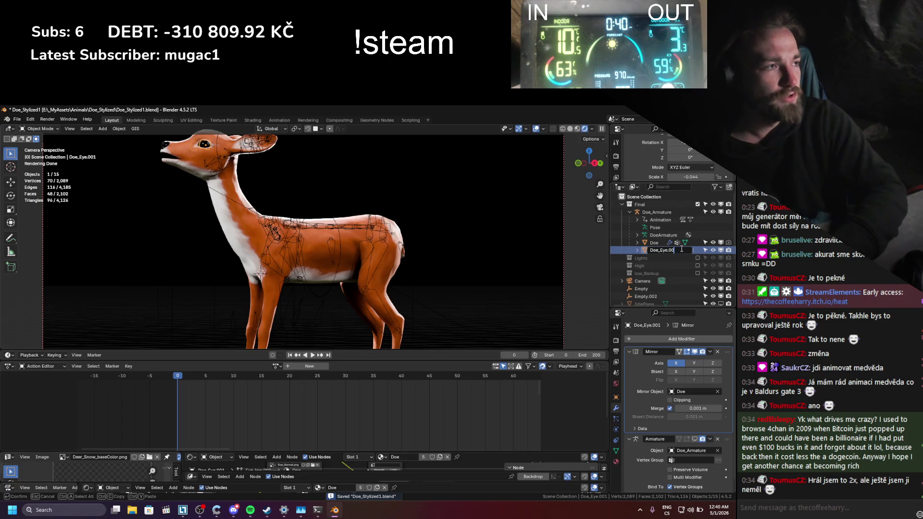
key(Return)
ctrl+click(653, 243)
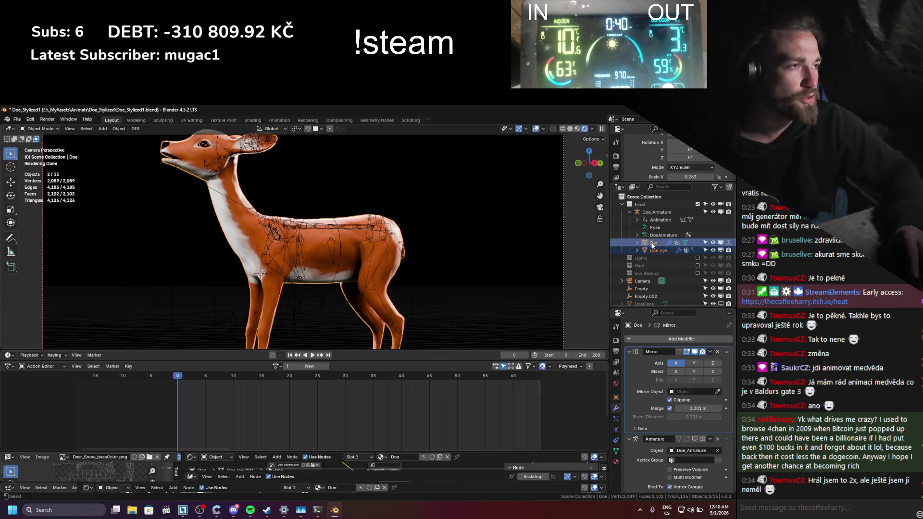
right_click(412, 289)
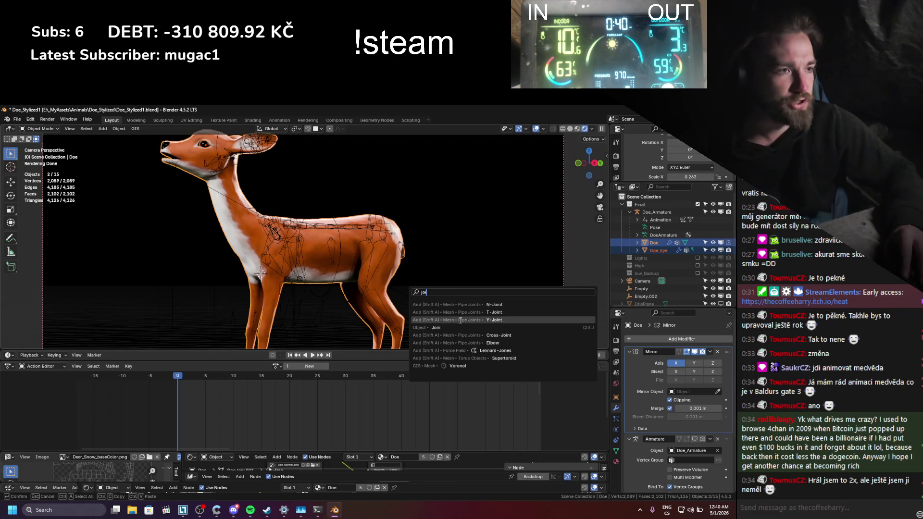
click(495, 322)
key(ctrl+s)
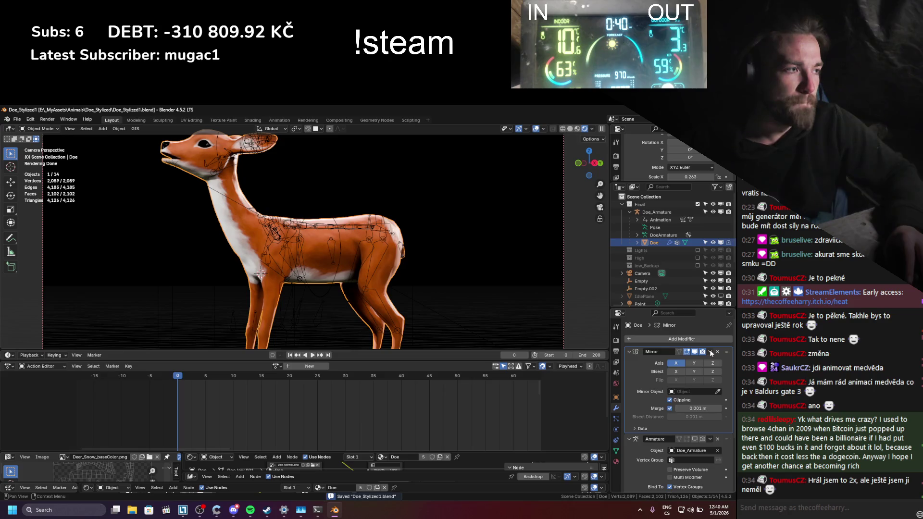
click(711, 351)
click(707, 359)
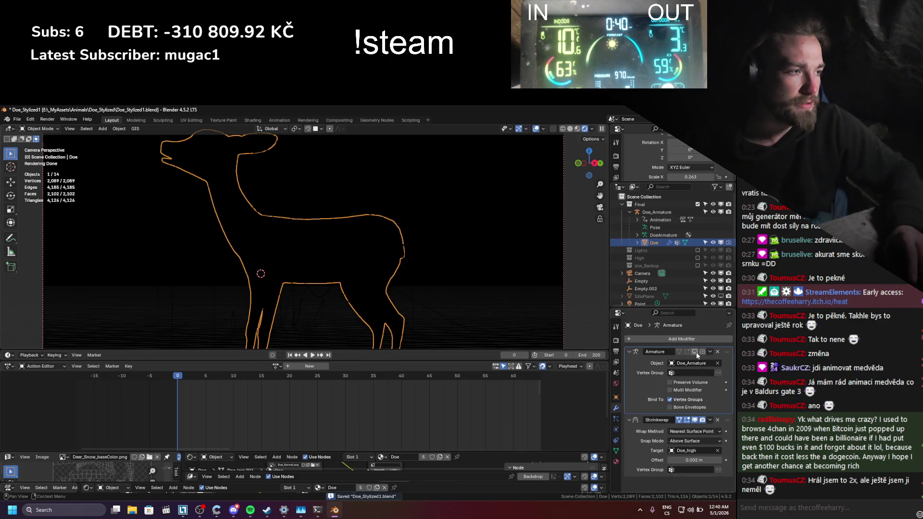
click(708, 420)
click(705, 426)
mouse_move(506, 342)
middle_down()
mouse_move(408, 277)
mouse_move(434, 289)
middle_up()
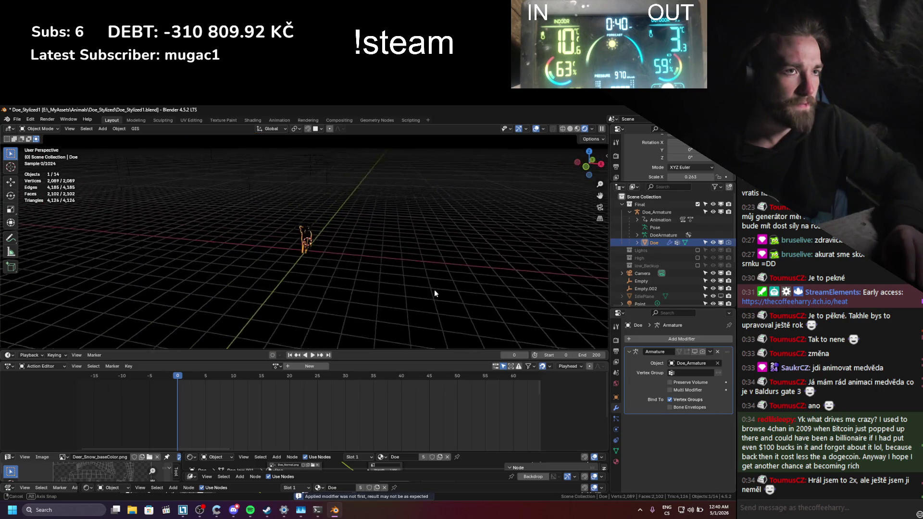
scroll(433, 290, up, 6)
key(ctrl+s)
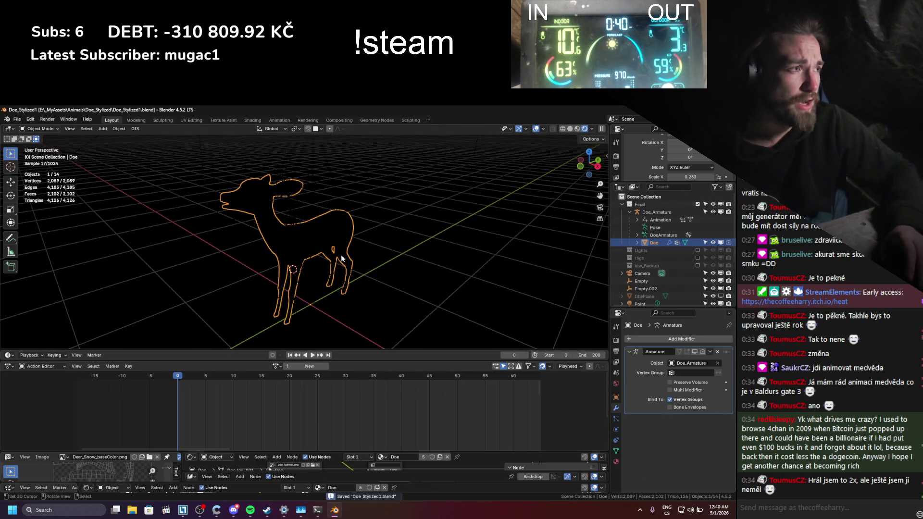
click(726, 242)
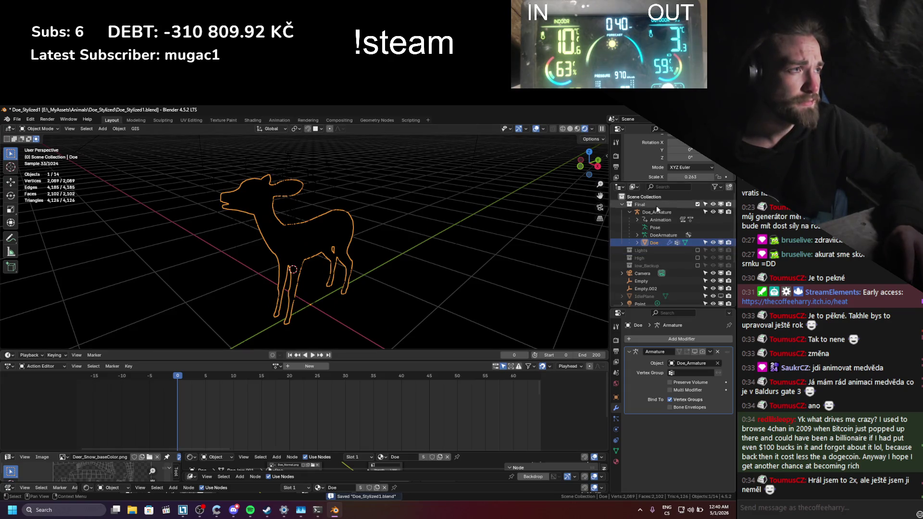
click(579, 129)
click(594, 130)
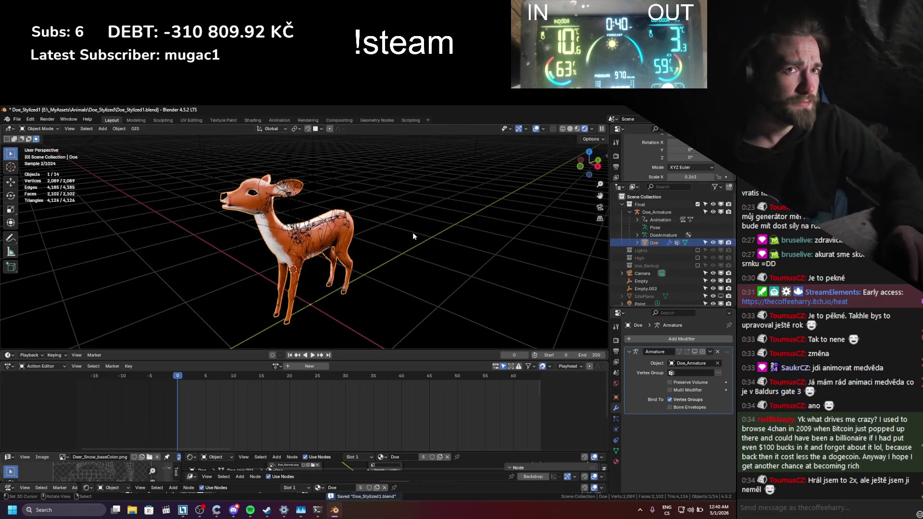
middle_drag(368, 238, 414, 241)
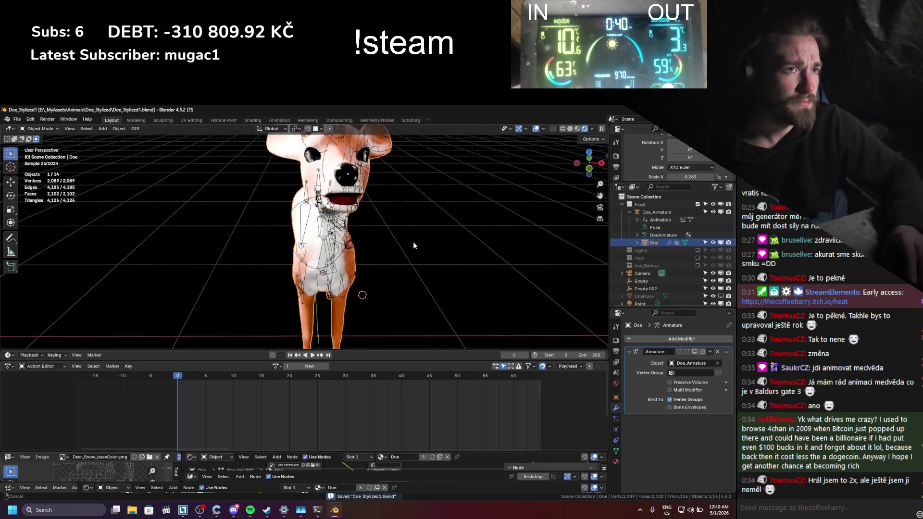
scroll(389, 276, up, 5)
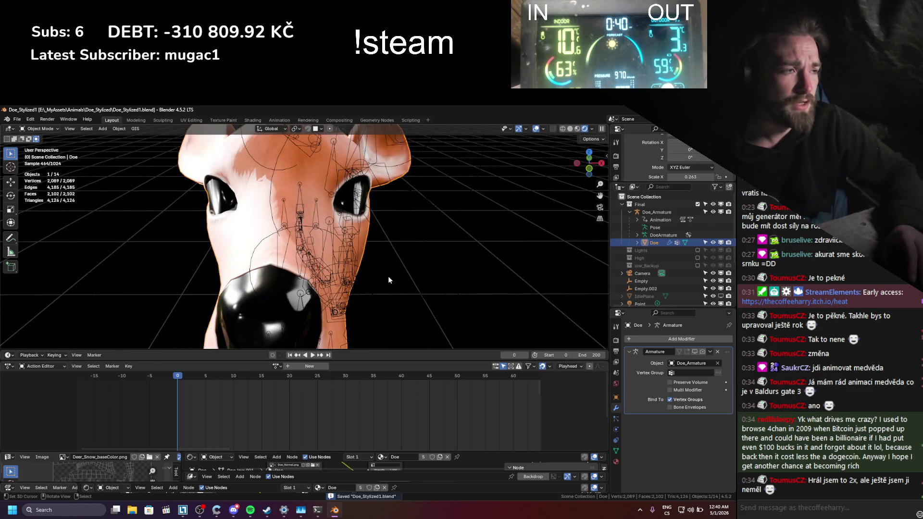
key(ctrl+z)
key(ctrl+z)
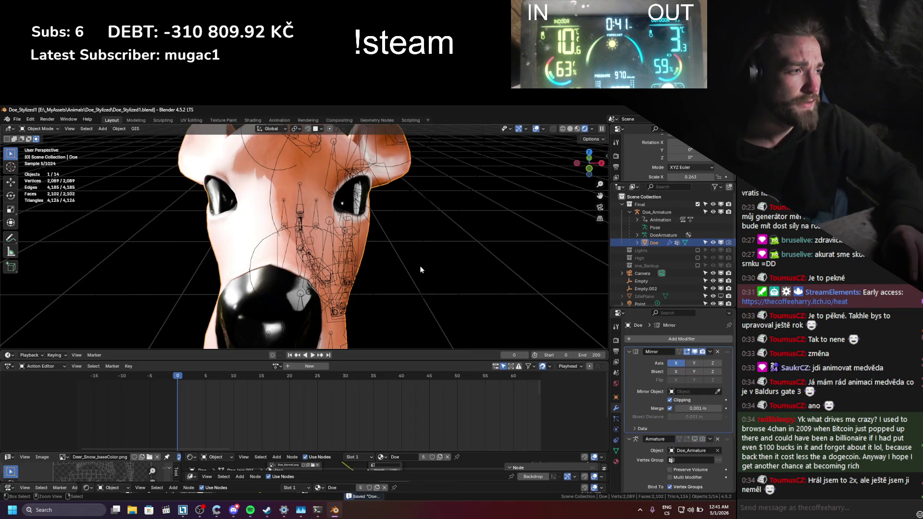
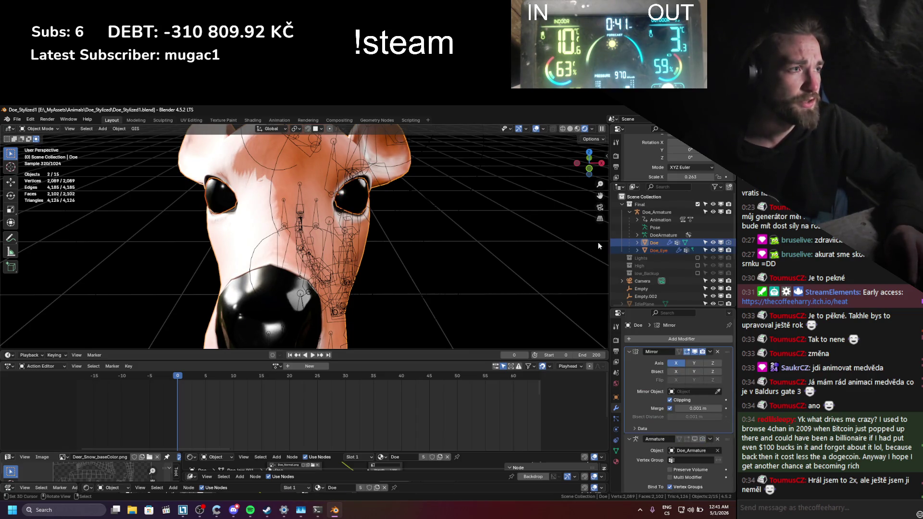
- Apply the Mirror modifier on Doe_Eye, and the Mirror and Shrinkwrap modifiers on Doe
click(658, 251)
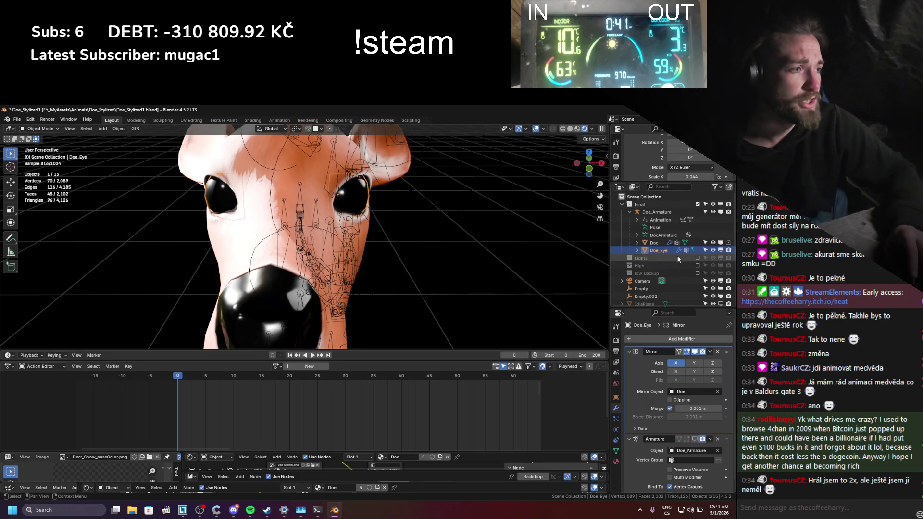
click(710, 354)
click(708, 361)
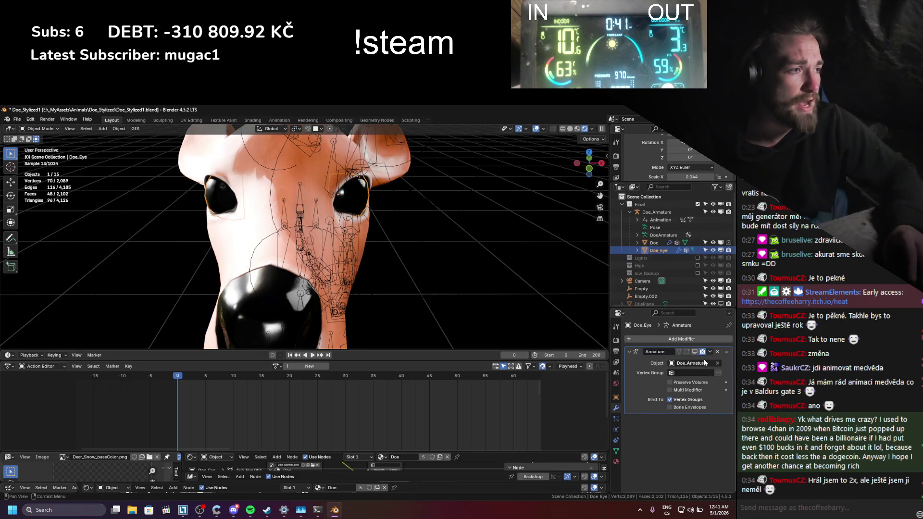
click(336, 203)
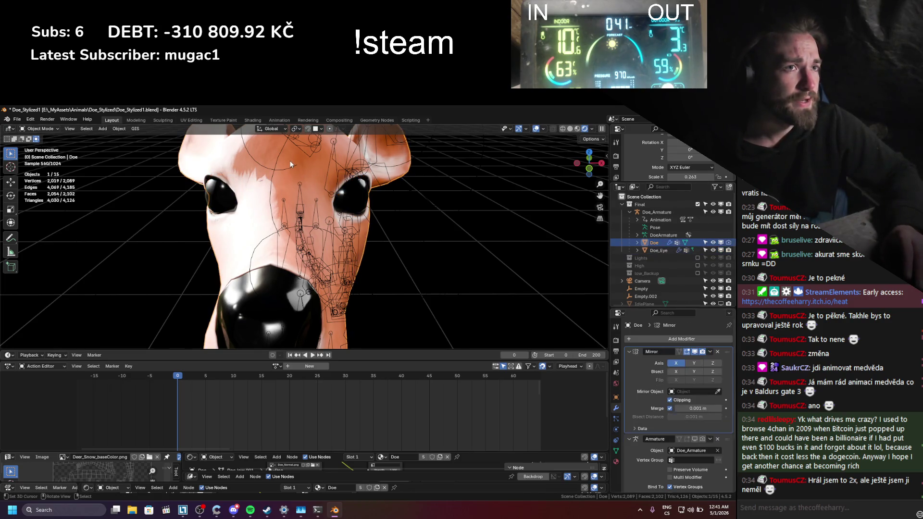
click(710, 354)
click(709, 361)
click(711, 421)
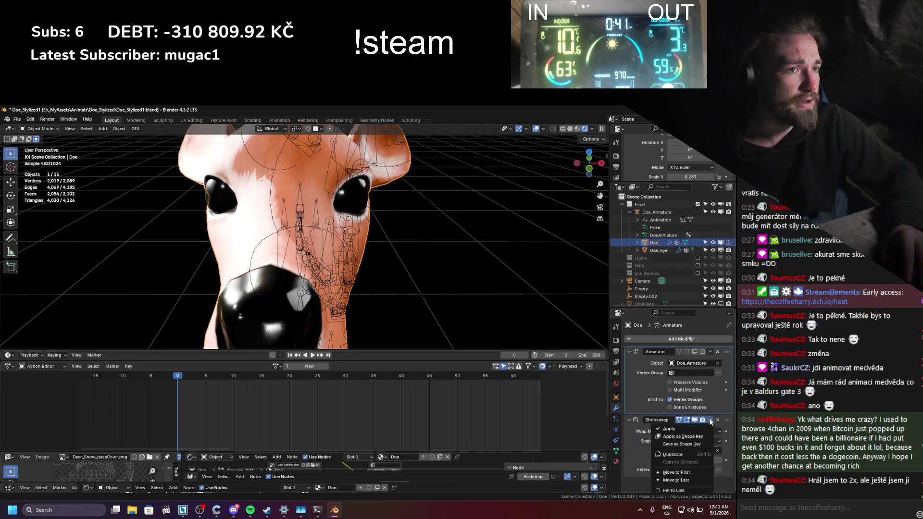
click(704, 429)
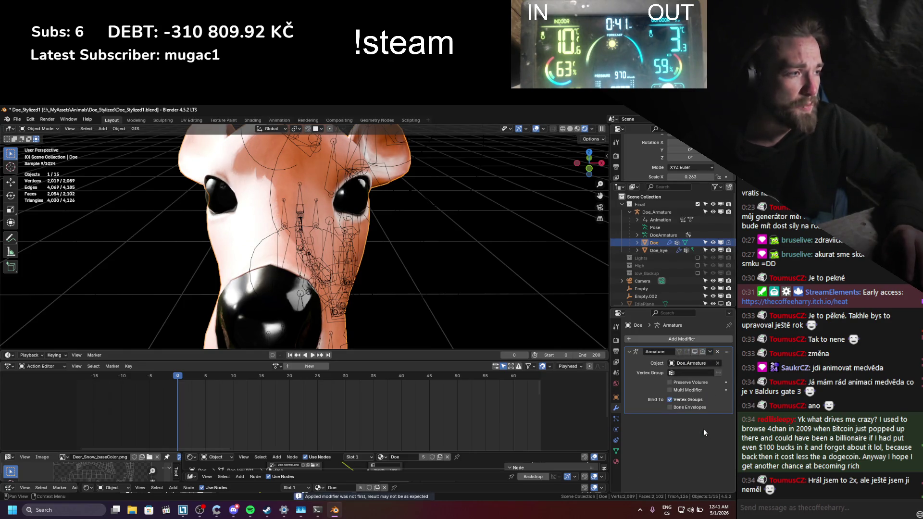
- Join Doe_Eye into the Doe mesh with the 'join' command and save Doe_Stylized1.blend
click(335, 193)
click(345, 194)
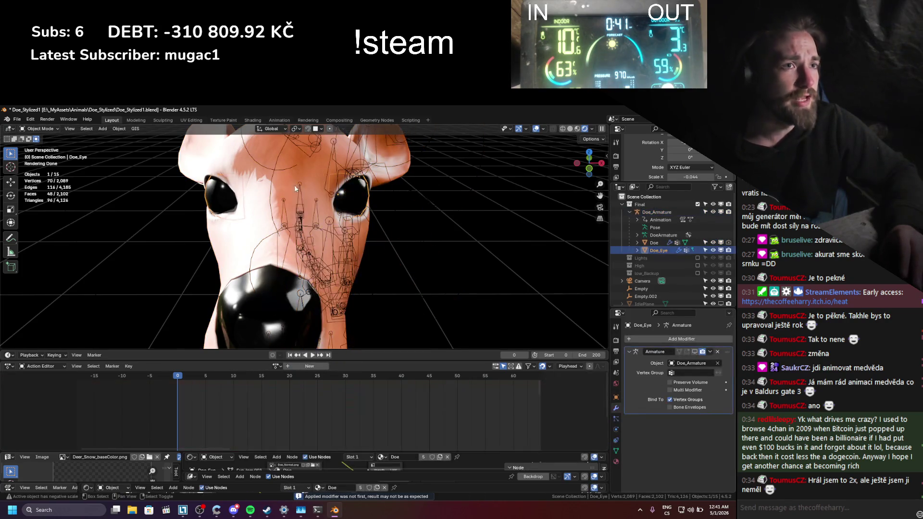
shift+click(285, 175)
key(F3)
text(join)
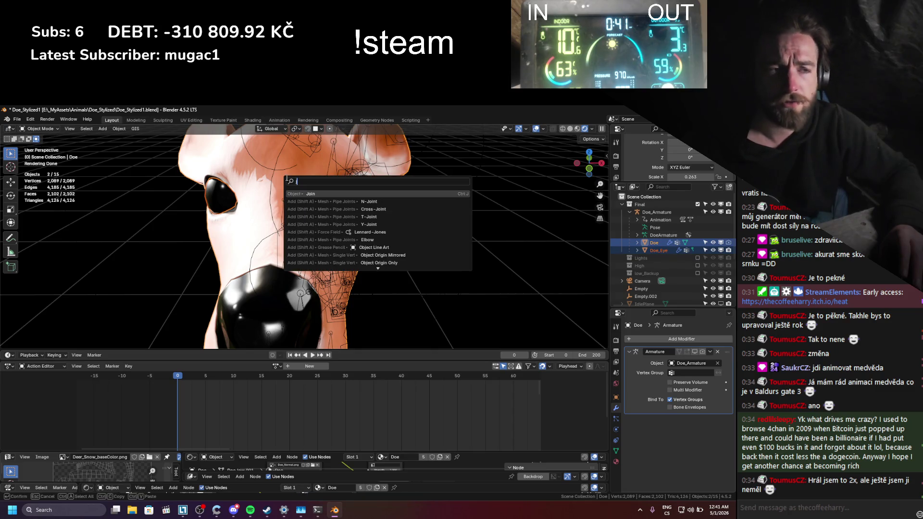
key(Return)
key(ctrl+s)
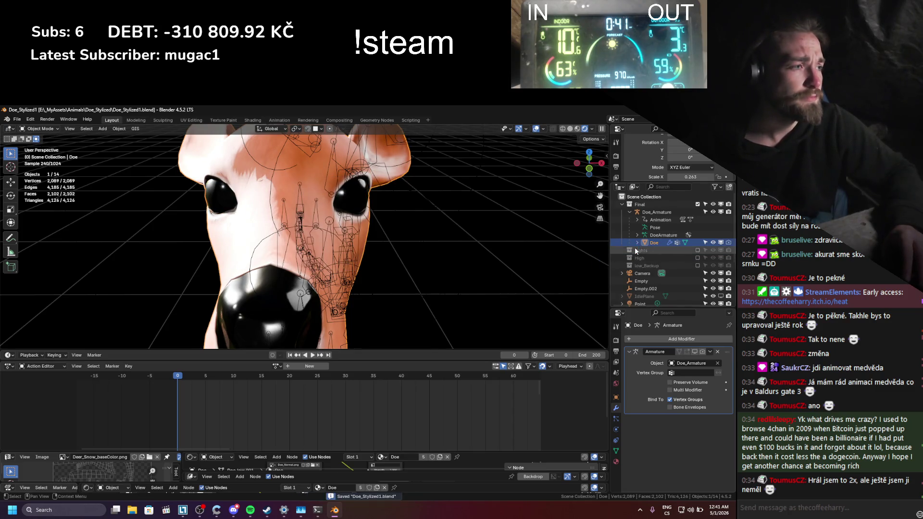
- Show armature deformation, look through the scene camera, and save the file
click(694, 351)
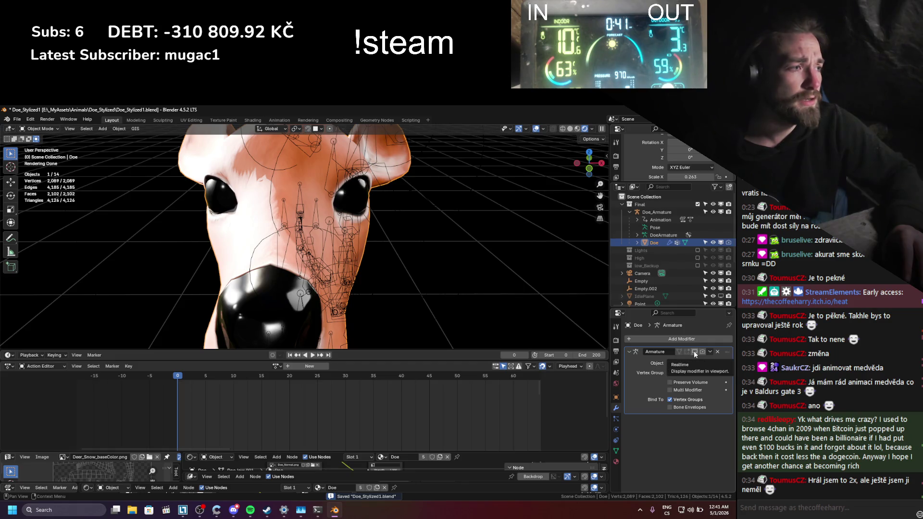
mouse_move(486, 255)
middle_down()
mouse_move(346, 221)
mouse_move(450, 267)
middle_up()
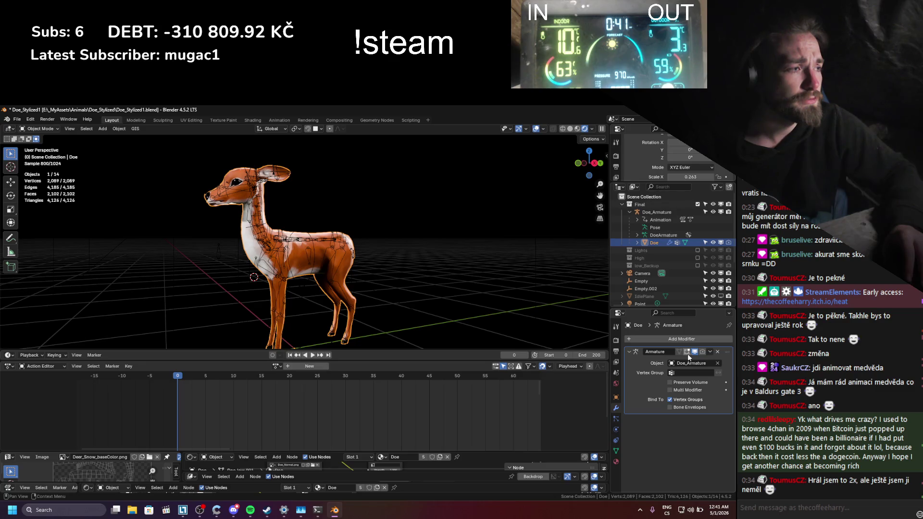
key(KP_0)
key(ctrl+s)
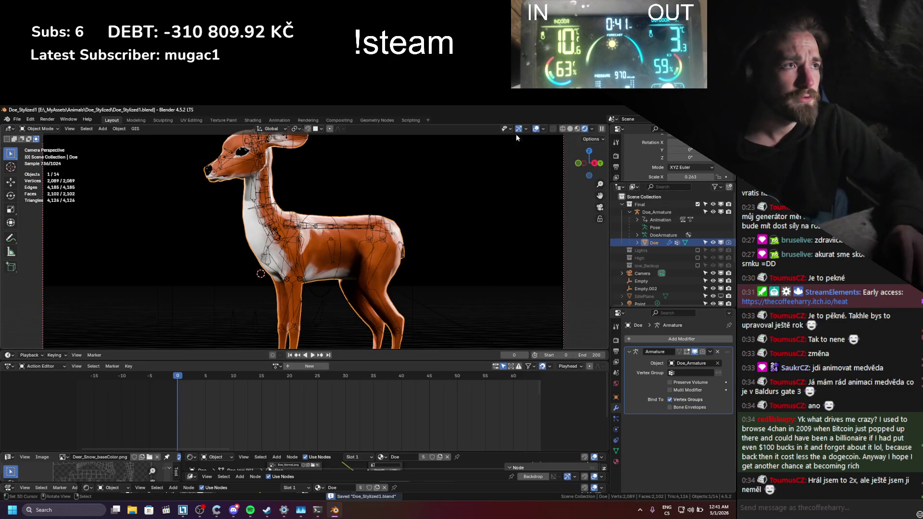
- Hide viewport overlays to inspect the clean camera render of the deer, then restore them
click(536, 129)
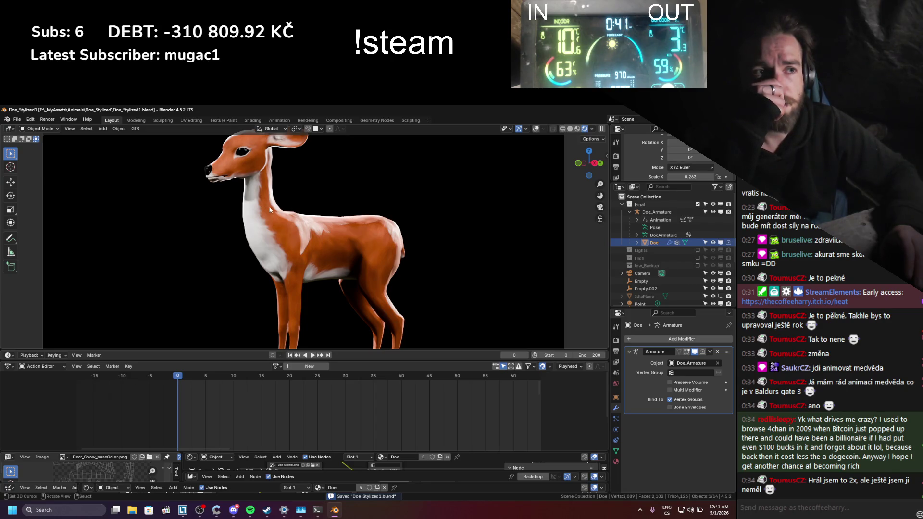
scroll(269, 206, down, 2)
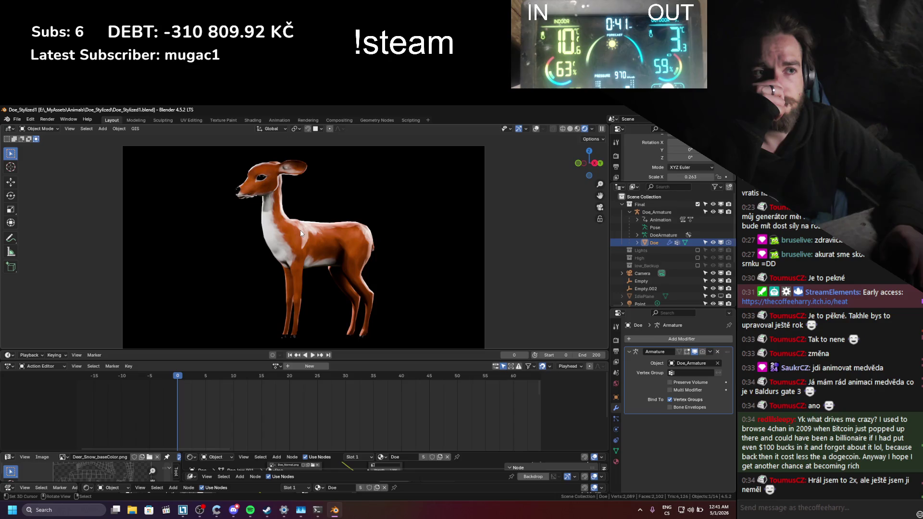
scroll(300, 234, up, 4)
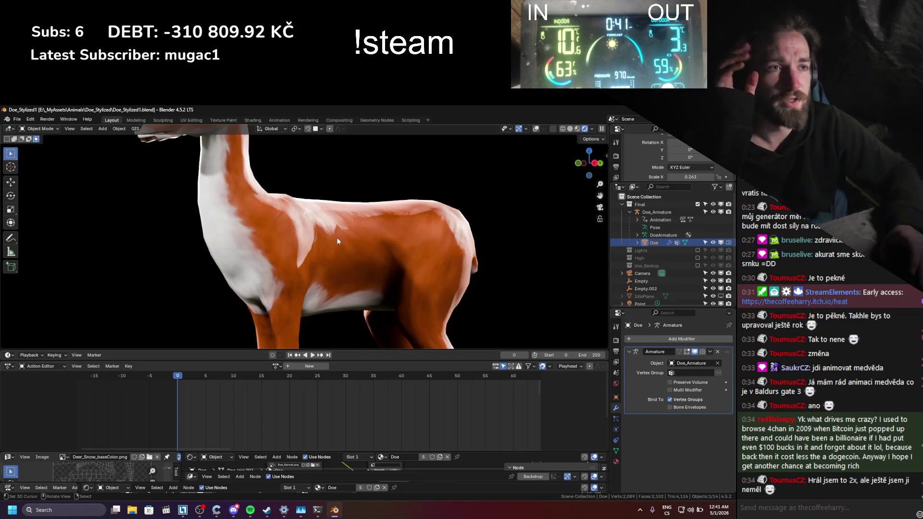
scroll(347, 233, up, 1)
scroll(253, 231, down, 2)
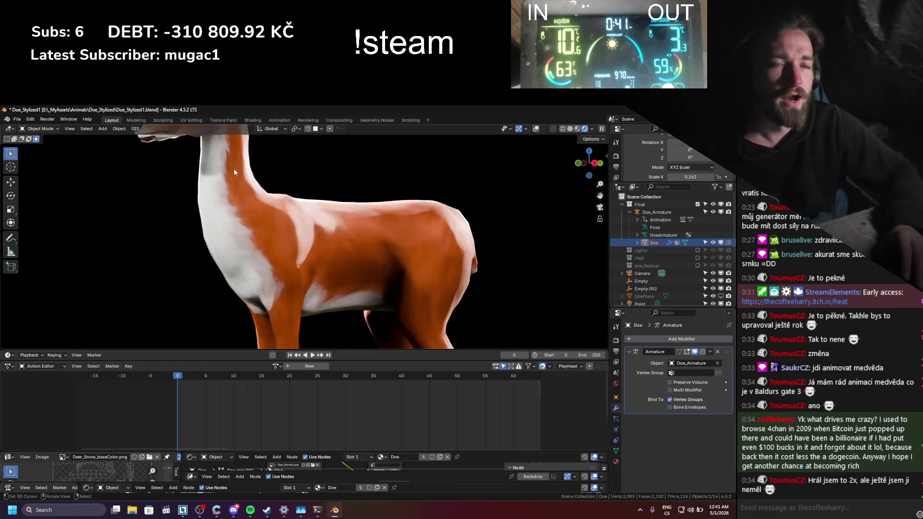
scroll(293, 249, up, 2)
key(shift+c)
scroll(301, 245, up, 8)
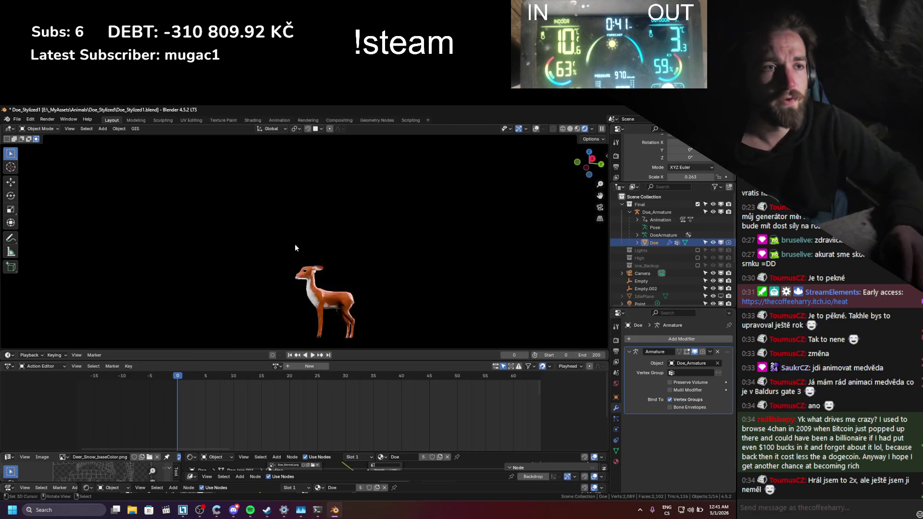
scroll(299, 243, up, 2)
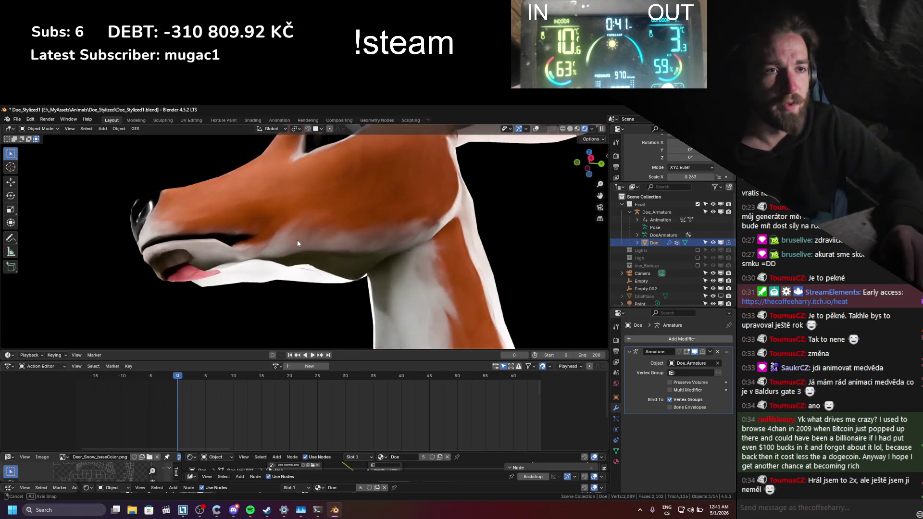
scroll(297, 240, down, 4)
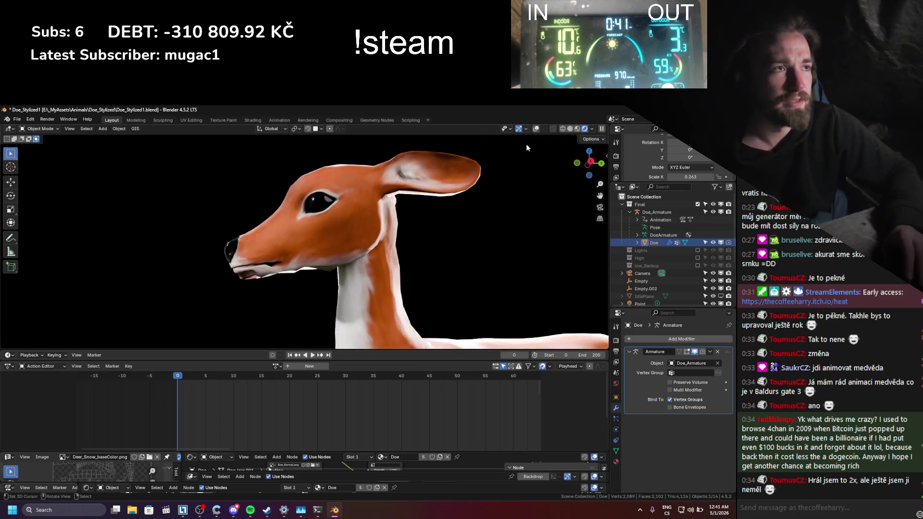
click(536, 130)
- Put Doe_Armature into Pose Mode and move the Jaw_Controller bone to a new position
mouse_move(394, 216)
middle_down()
mouse_move(347, 247)
mouse_move(306, 230)
mouse_move(293, 252)
mouse_move(161, 263)
mouse_move(231, 273)
mouse_move(238, 290)
mouse_move(307, 252)
mouse_move(275, 253)
mouse_move(276, 243)
middle_up()
click(302, 228)
key(ctrl+Tab)
click(161, 264)
key(g)
click(163, 266)
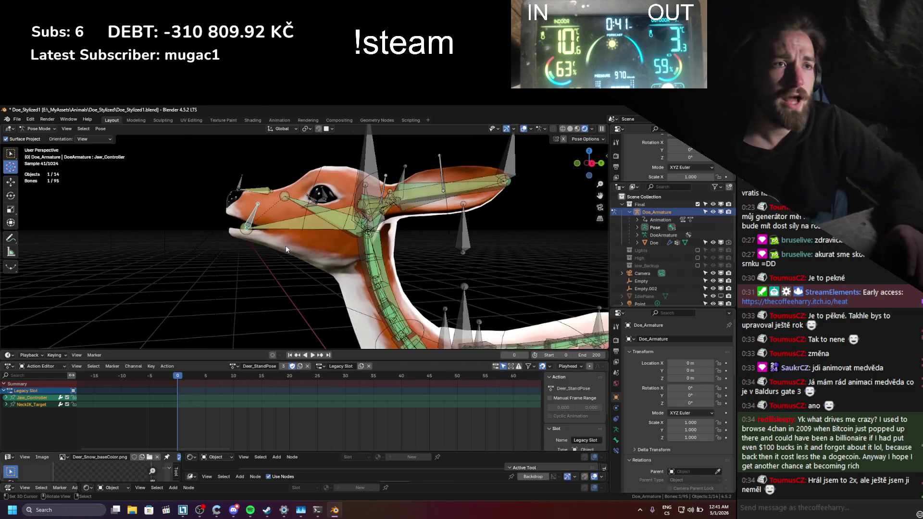
- Return the armature to Object Mode, switch to solid shading, save, and weight paint Doe with its armature
scroll(298, 255, up, 3)
key(ctrl+Tab)
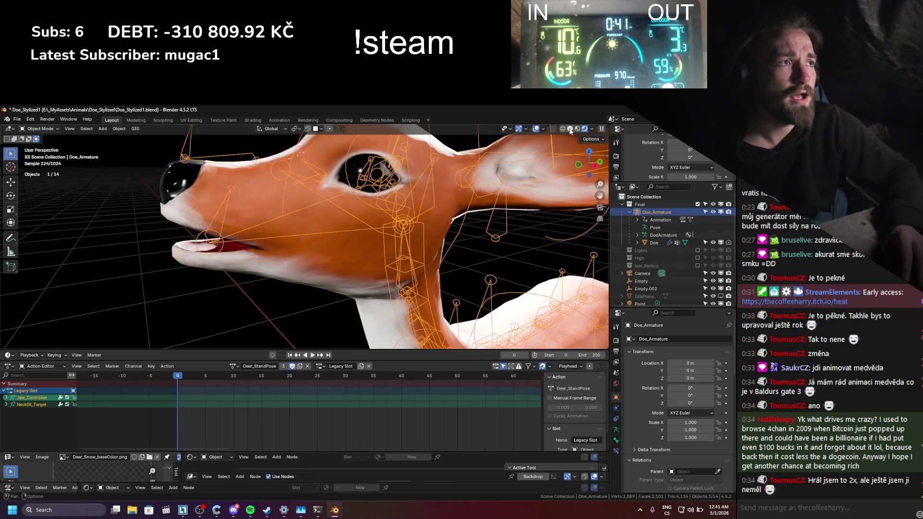
click(570, 130)
key(ctrl+s)
shift+click(261, 261)
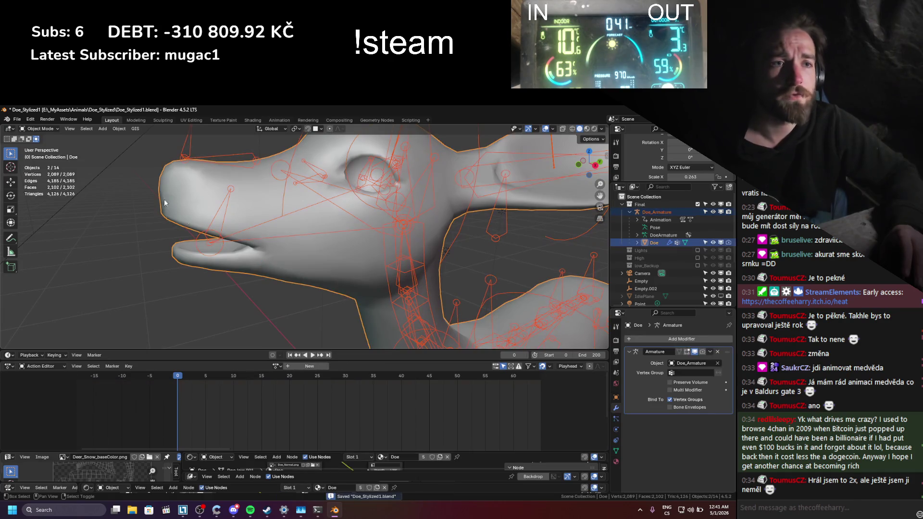
click(50, 130)
click(44, 174)
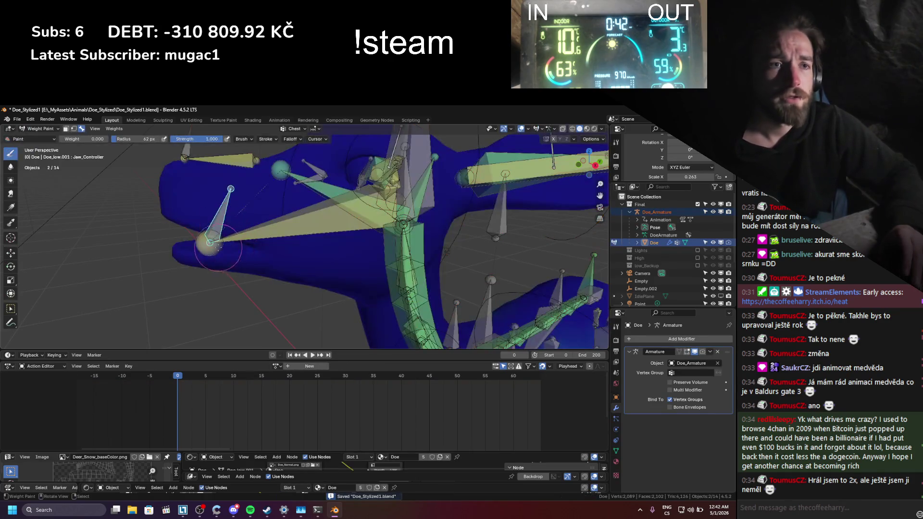
- Paint extra Jaw weight onto the head and set the brush radius to 121 px
middle_drag(250, 240, 291, 237)
mouse_move(291, 236)
mouse_down()
mouse_move(269, 241)
mouse_move(298, 241)
mouse_move(258, 225)
mouse_move(292, 233)
mouse_up()
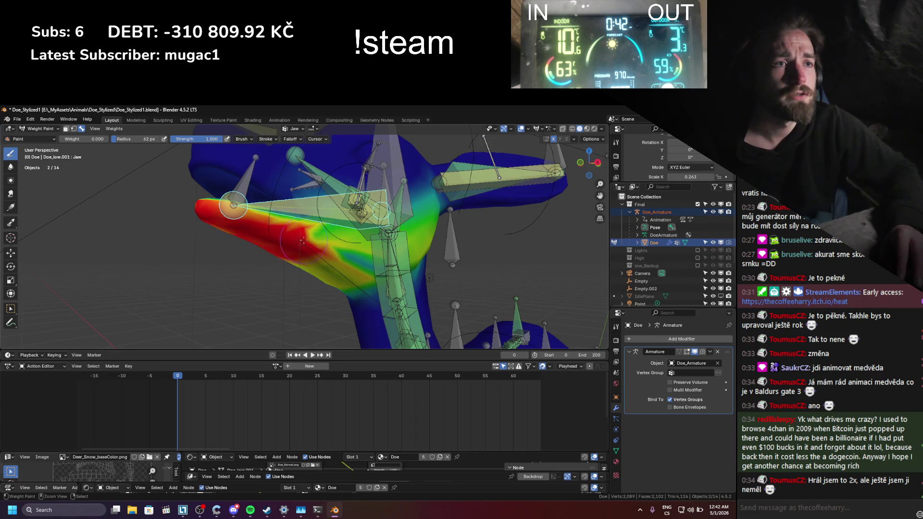
mouse_move(284, 241)
middle_down()
mouse_move(326, 252)
mouse_move(429, 243)
mouse_move(424, 303)
mouse_move(305, 253)
mouse_move(341, 243)
mouse_move(332, 241)
middle_up()
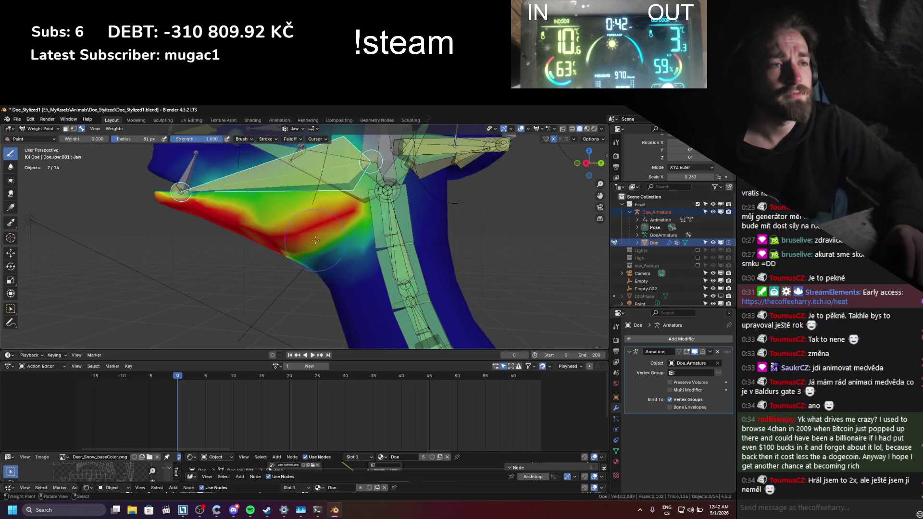
key(f)
click(375, 219)
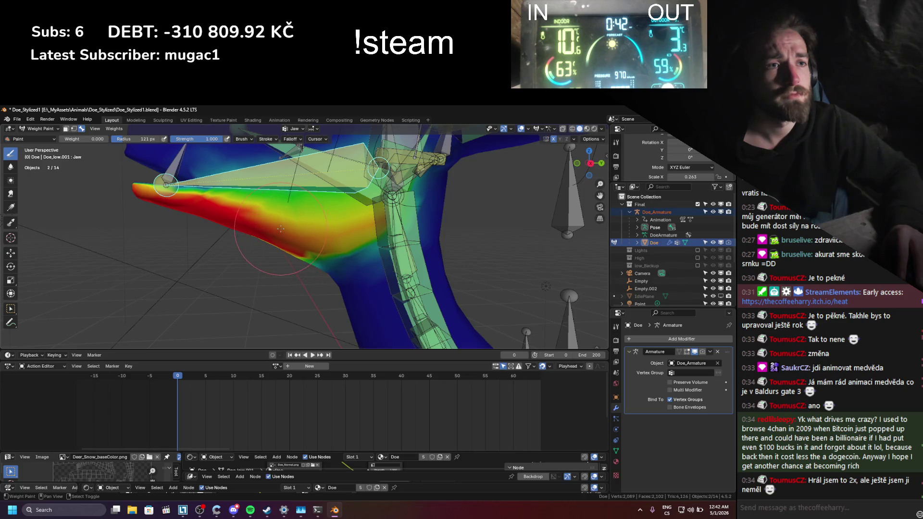
- Test-move Jaw_Controller, cancel the move, and make the Jaw bone active to show its weights
ctrl+click(202, 179)
mouse_move(202, 179)
middle_down()
mouse_move(180, 223)
mouse_move(294, 265)
middle_up()
key(g)
right_click(180, 223)
ctrl+click(231, 240)
- Shrink the brush to 87 px and paint Jaw weight along the lower jaw
key(f)
click(316, 256)
mouse_move(226, 268)
mouse_down()
mouse_move(195, 270)
mouse_move(208, 275)
mouse_up()
mouse_move(237, 279)
middle_down()
mouse_move(288, 298)
mouse_move(287, 266)
mouse_move(248, 267)
mouse_move(262, 266)
mouse_move(240, 244)
mouse_move(218, 241)
middle_up()
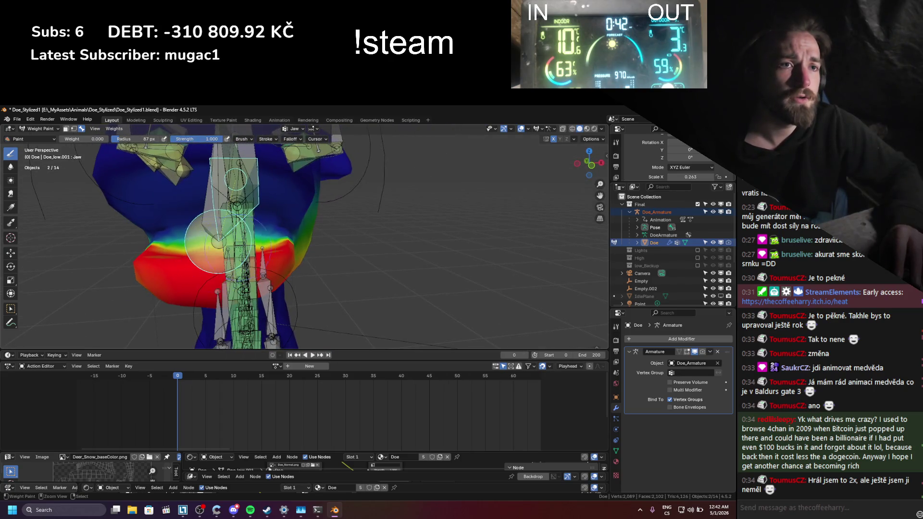
mouse_move(274, 239)
middle_down()
mouse_move(150, 231)
mouse_move(293, 292)
mouse_move(261, 279)
middle_up()
mouse_move(193, 218)
middle_down()
mouse_move(207, 215)
mouse_move(188, 208)
middle_up()
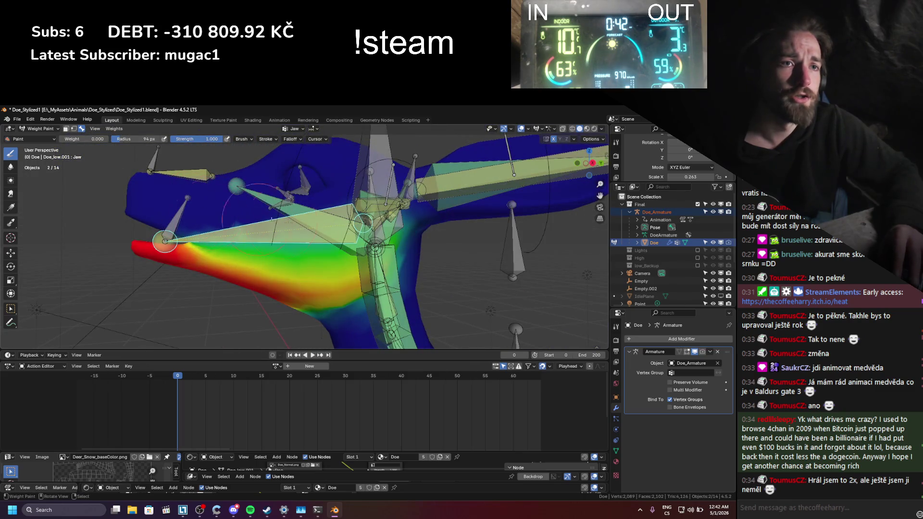
mouse_move(257, 229)
middle_down()
mouse_move(274, 251)
mouse_move(233, 259)
mouse_move(275, 202)
middle_up()
- Reactivate the Jaw bone, enlarge the brush to 149 px, and inspect its weights around the head
ctrl+click(287, 267)
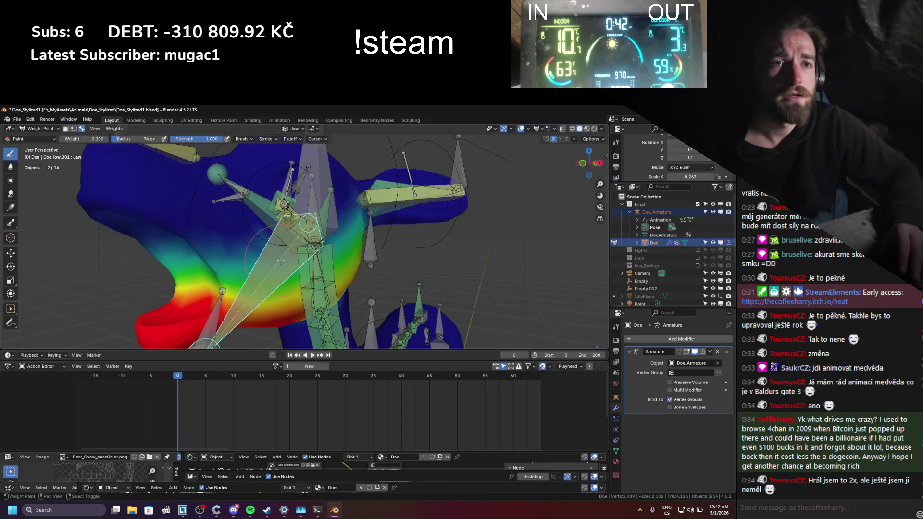
middle_drag(288, 267, 242, 241)
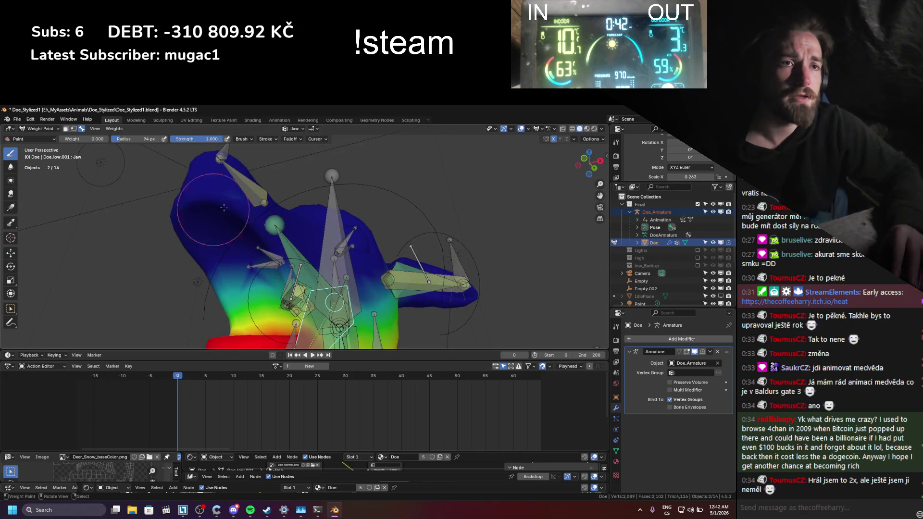
key(f)
click(236, 231)
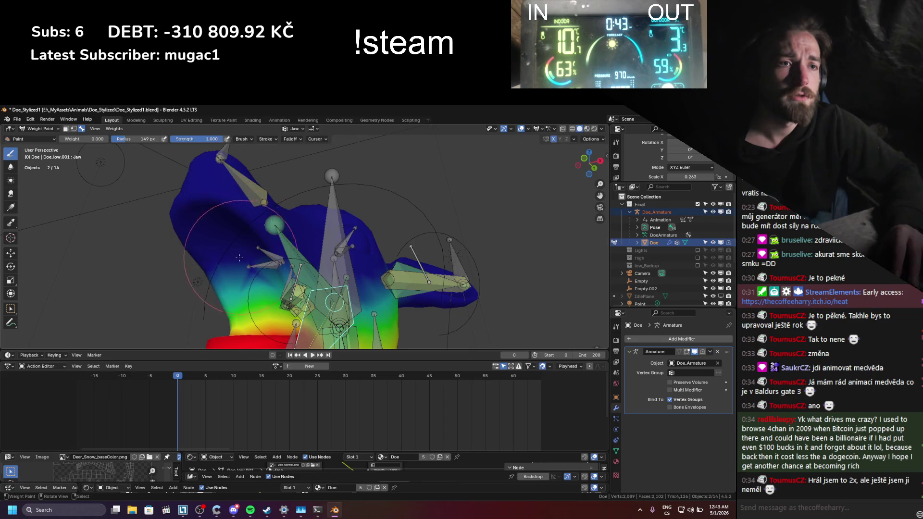
middle_drag(244, 259, 216, 261)
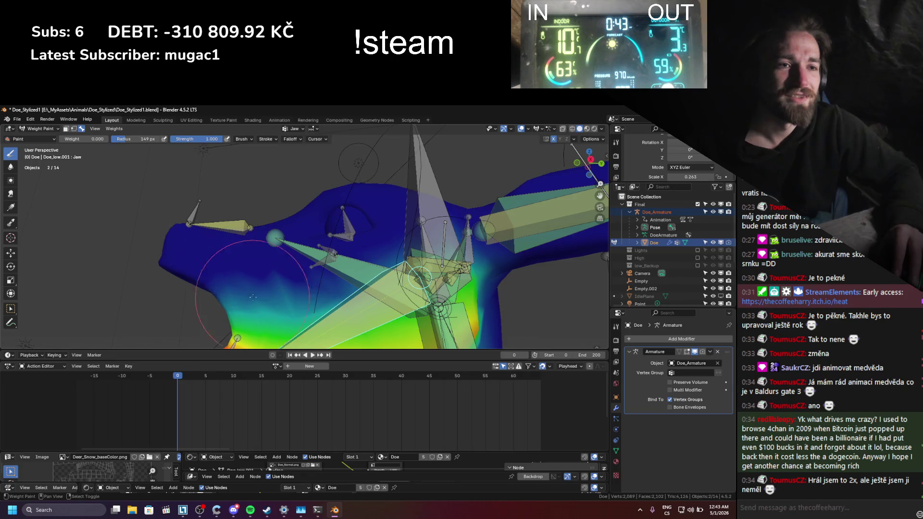
middle_drag(267, 296, 258, 291)
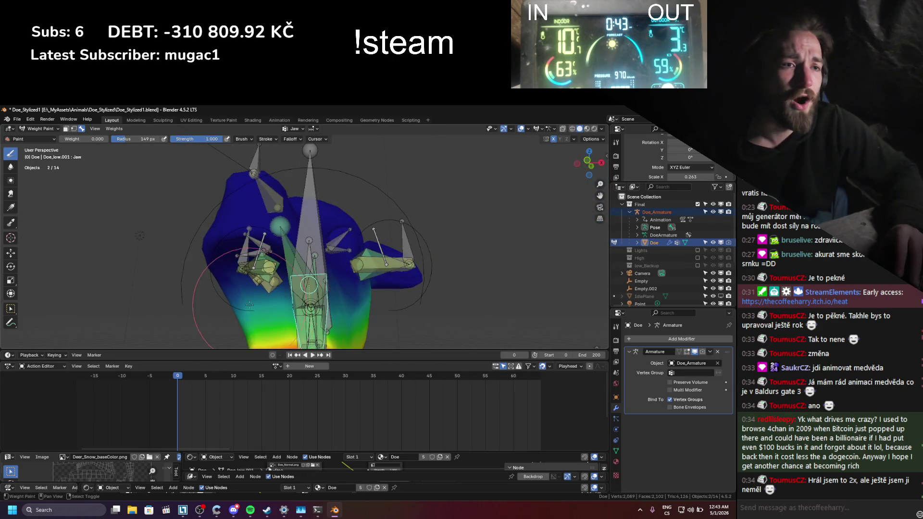
mouse_move(250, 304)
middle_down()
mouse_move(326, 302)
mouse_move(240, 320)
middle_up()
- Reposition Jaw_Controller, then make the Jaw bone active to view its weights
ctrl+click(238, 320)
key(g)
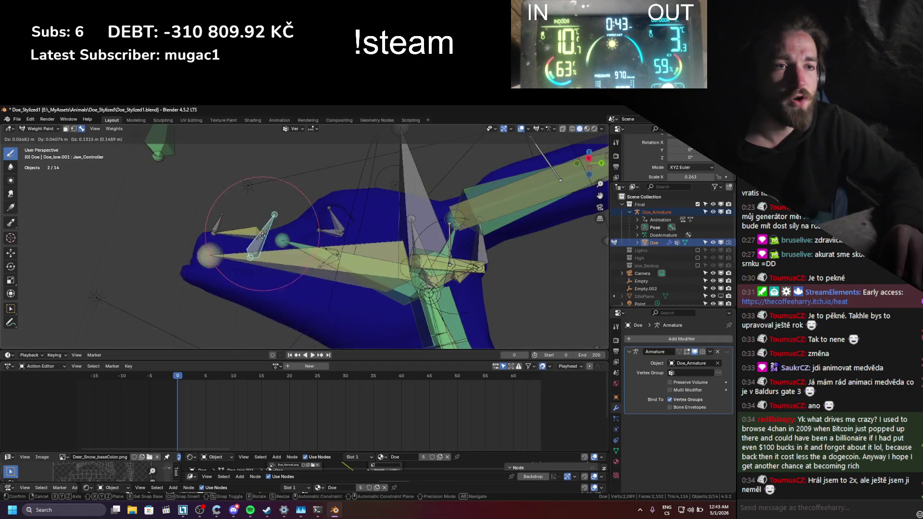
mouse_move(268, 243)
alt+middle_down()
mouse_move(285, 210)
mouse_move(362, 291)
alt+middle_up()
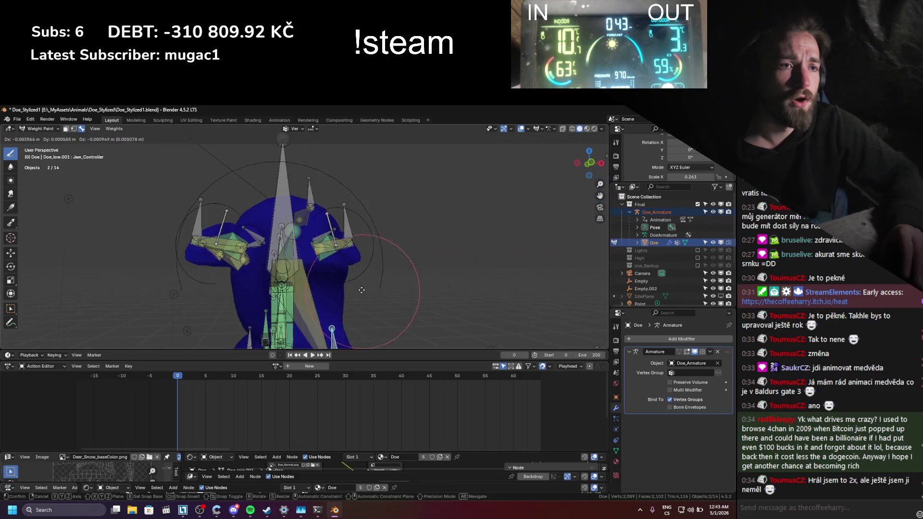
click(331, 213)
middle_drag(331, 213, 241, 245)
key(g)
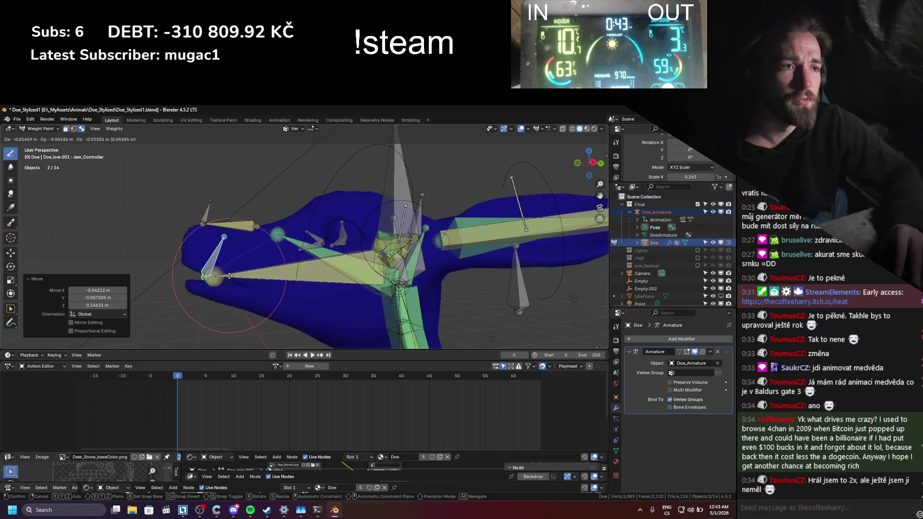
key(Escape)
mouse_move(229, 276)
middle_down()
mouse_move(154, 187)
mouse_move(77, 139)
mouse_move(168, 202)
mouse_move(240, 231)
middle_up()
ctrl+click(240, 231)
scroll(248, 236, up, 3)
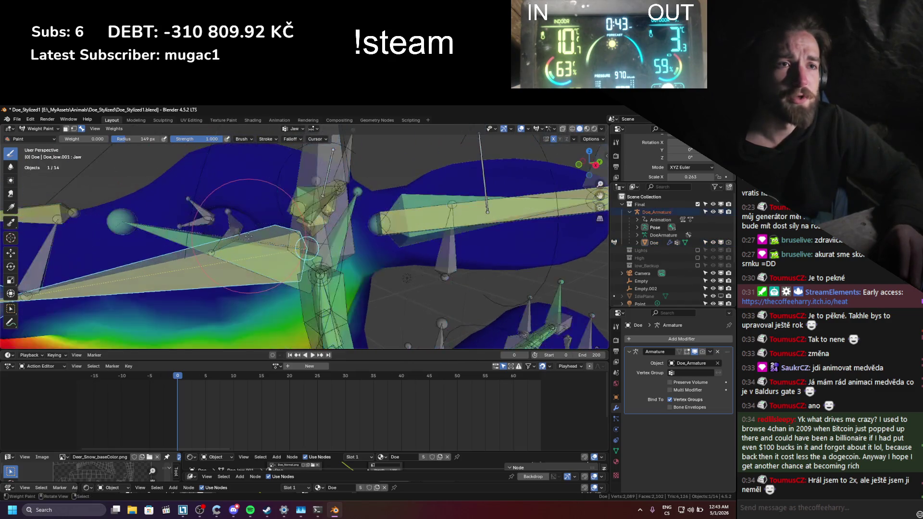
- Select EyeLid_Top.L, test-rotate it on the X axis, and bring the left eye into view
ctrl+click(237, 222)
key(r)
key(x)
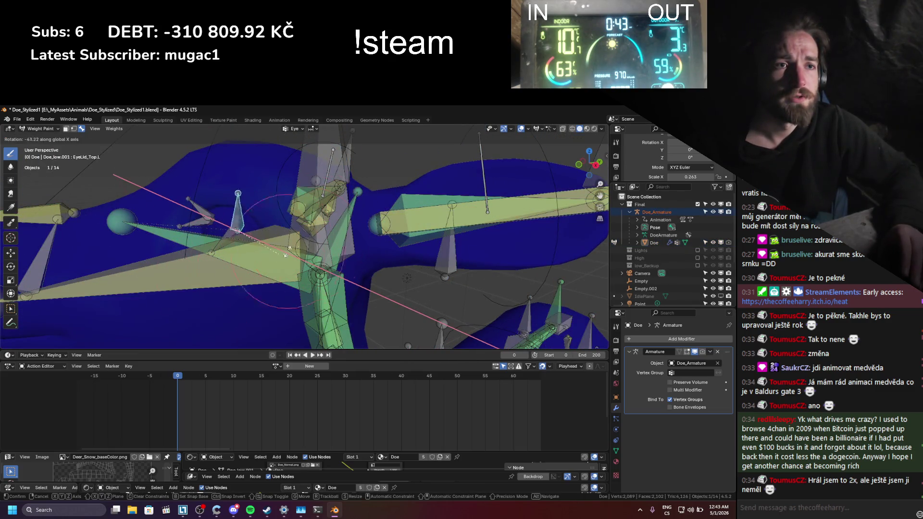
key(Escape)
mouse_move(214, 335)
middle_down()
mouse_move(241, 224)
mouse_move(280, 254)
middle_up()
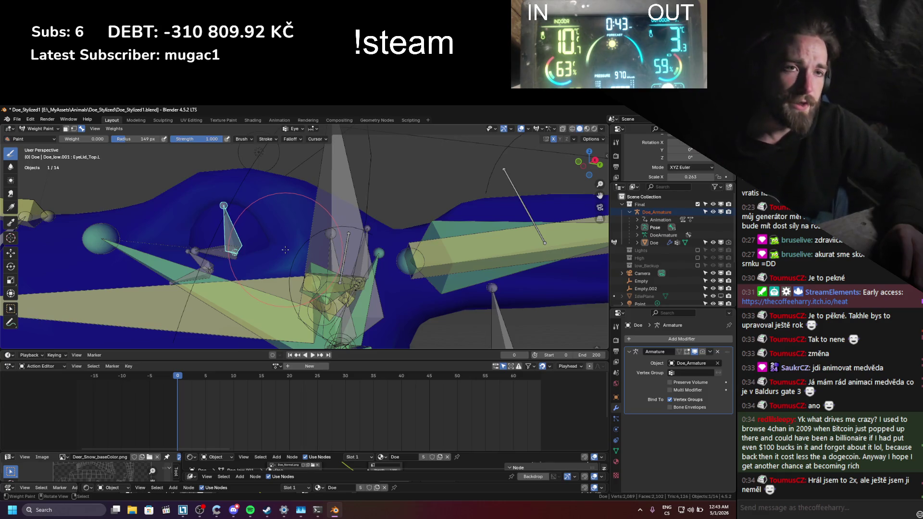
middle_drag(265, 222, 281, 254)
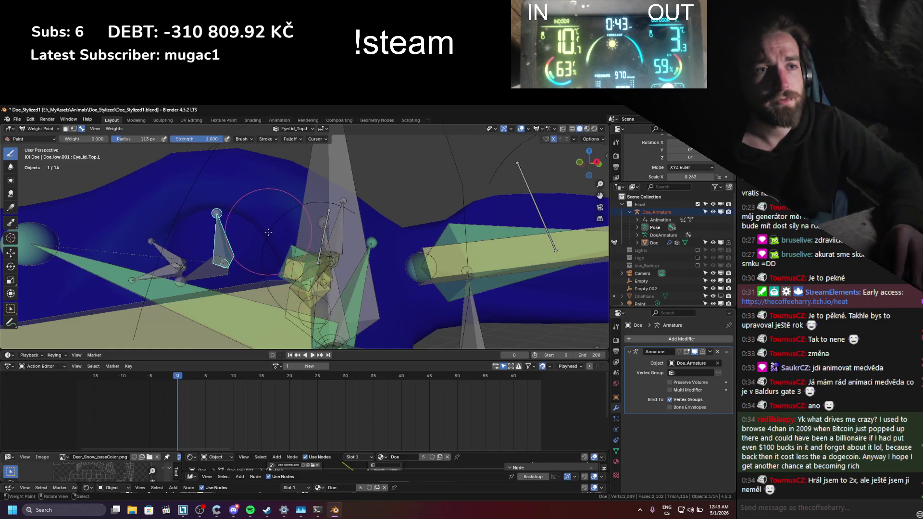
- Paint an EyeLid_Top.L weight arc above the left eye, test and undo a move, then return to Object Mode
mouse_move(272, 255)
mouse_down()
mouse_move(269, 236)
mouse_move(236, 211)
mouse_move(166, 216)
mouse_move(174, 231)
mouse_up()
mouse_move(216, 248)
middle_down()
mouse_move(246, 223)
mouse_move(196, 251)
mouse_move(226, 231)
middle_up()
key(g)
click(211, 212)
key(ctrl+z)
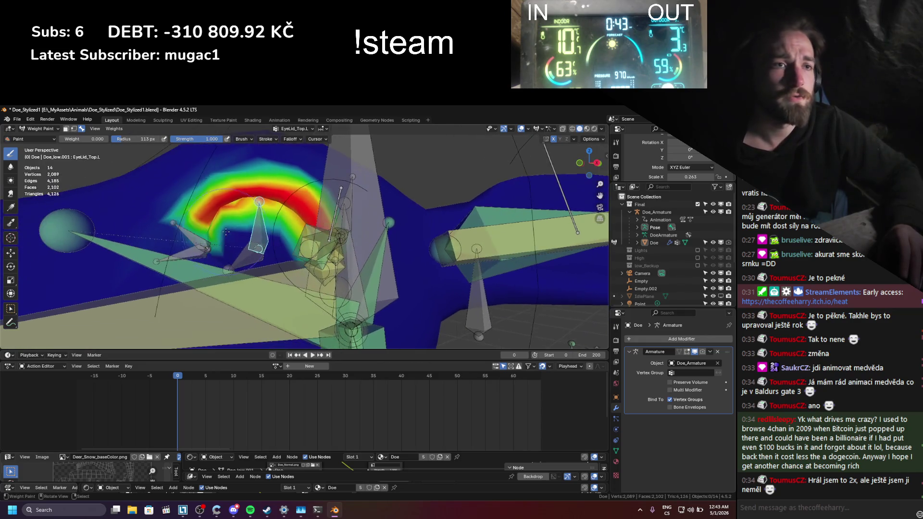
click(41, 128)
click(36, 136)
- Separate the selected eye geometry of Doe into a new object, Doe.001
click(199, 251)
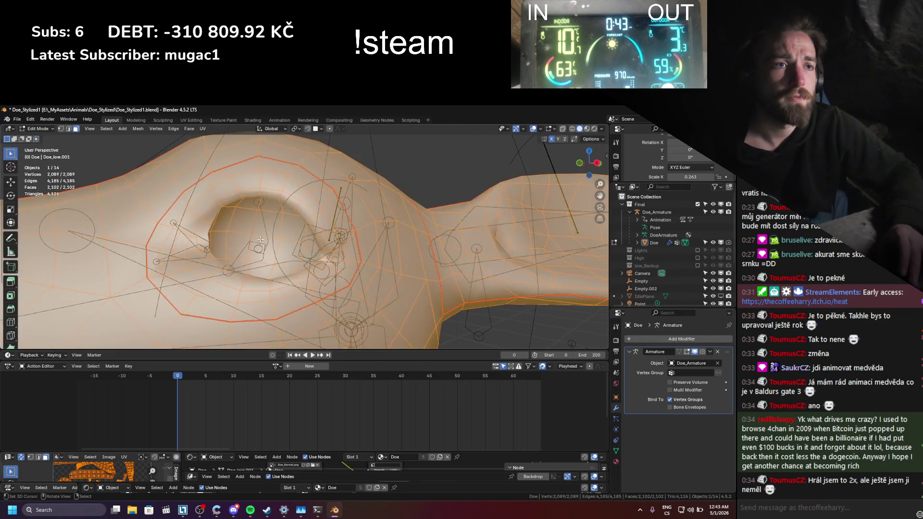
key(Tab)
mouse_move(199, 251)
middle_down()
mouse_move(348, 267)
mouse_move(294, 264)
middle_up()
key(p)
click(303, 272)
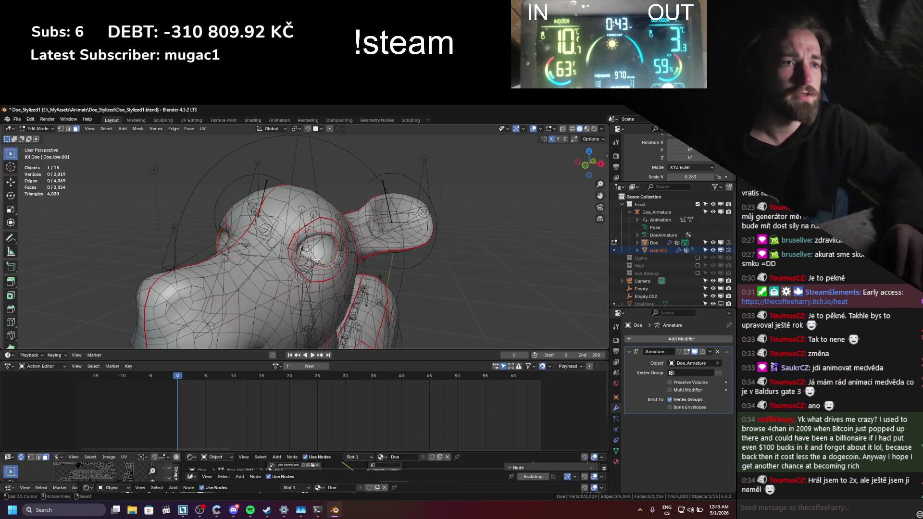
key(Tab)
- Hide Doe.001 and put Doe with its armature back into Weight Paint mode
click(333, 255)
click(333, 254)
key(h)
click(329, 220)
scroll(329, 220, up, 5)
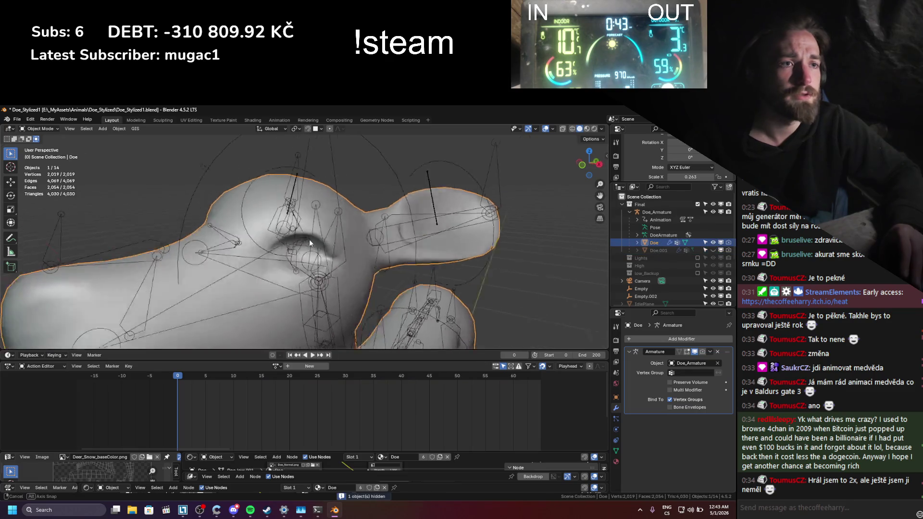
shift+click(283, 236)
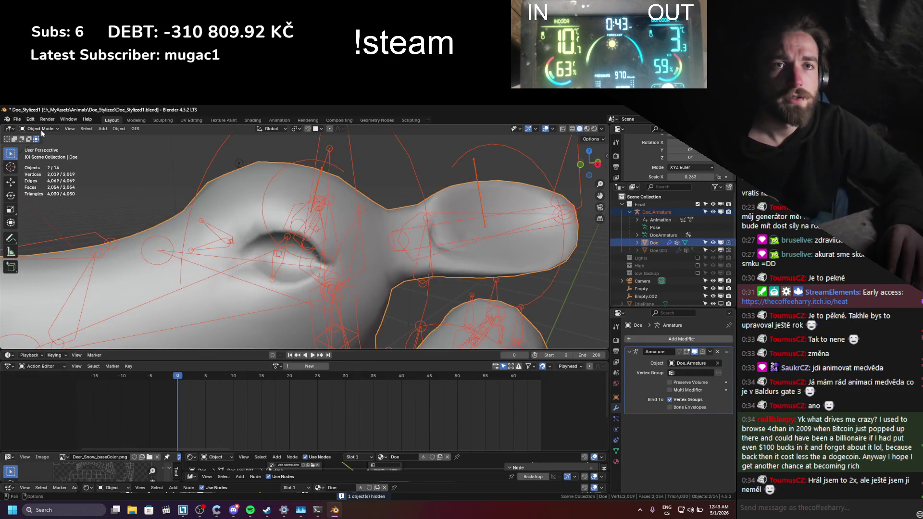
click(42, 131)
click(42, 168)
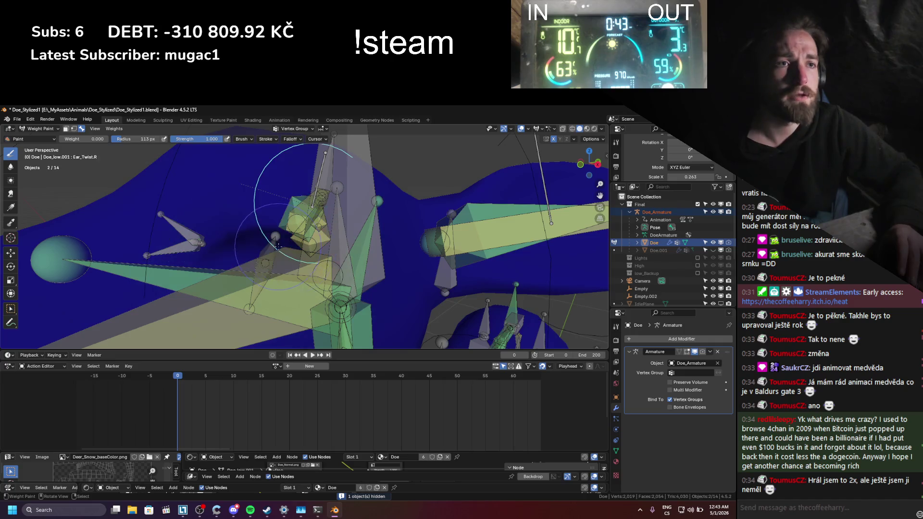
- Soften and reshape the EyeLid_Top.L weight arc above the left eye
ctrl+click(278, 245)
middle_drag(278, 245, 275, 201)
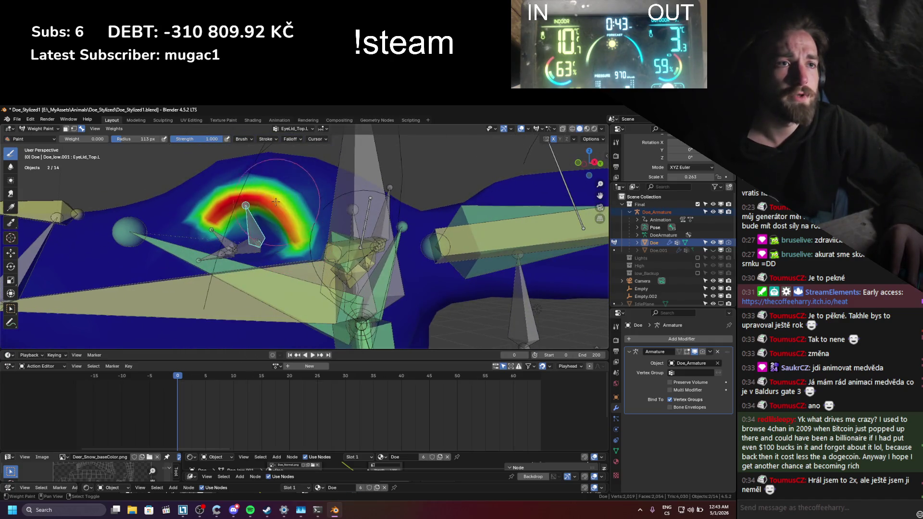
drag(276, 201, 206, 226)
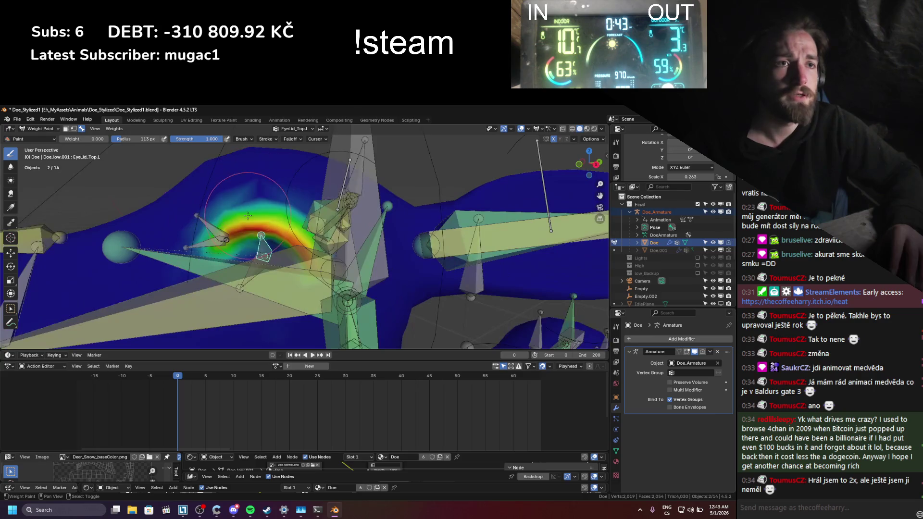
mouse_move(241, 221)
middle_down()
mouse_move(244, 258)
mouse_move(287, 243)
mouse_move(486, 262)
middle_up()
- Make Eyelid_Bottom.L active, hide the bones blocking the eye, and enlarge the brush to 135 px
ctrl+click(244, 259)
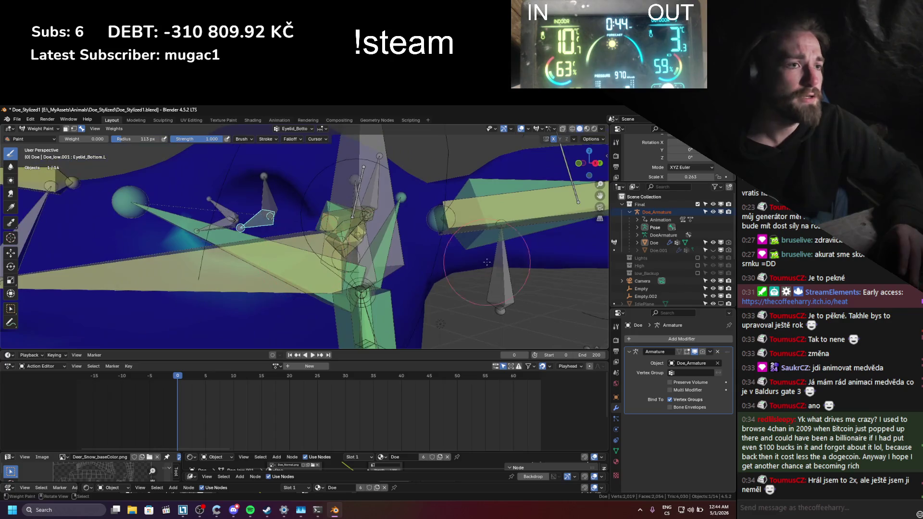
ctrl+click(336, 250)
key(h)
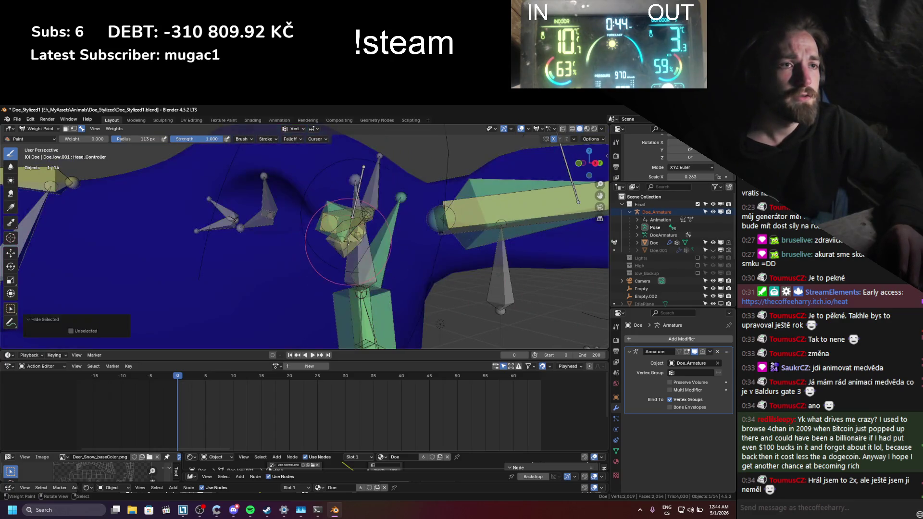
ctrl+click(257, 229)
mouse_move(256, 230)
middle_down()
mouse_move(298, 262)
mouse_move(246, 280)
middle_up()
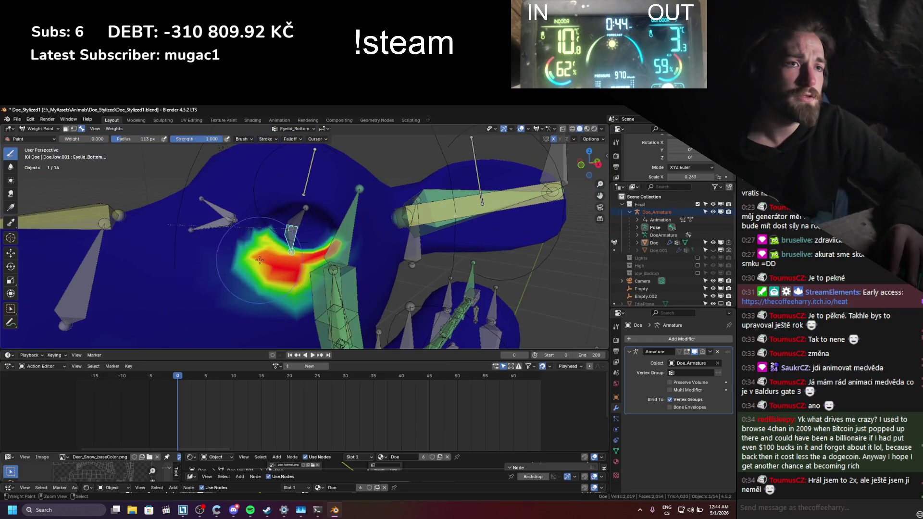
key(f)
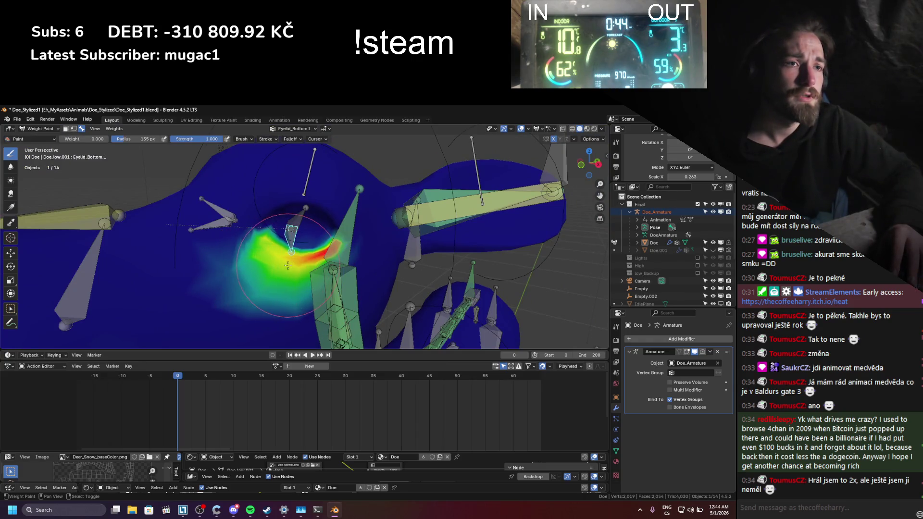
middle_drag(338, 259, 269, 231)
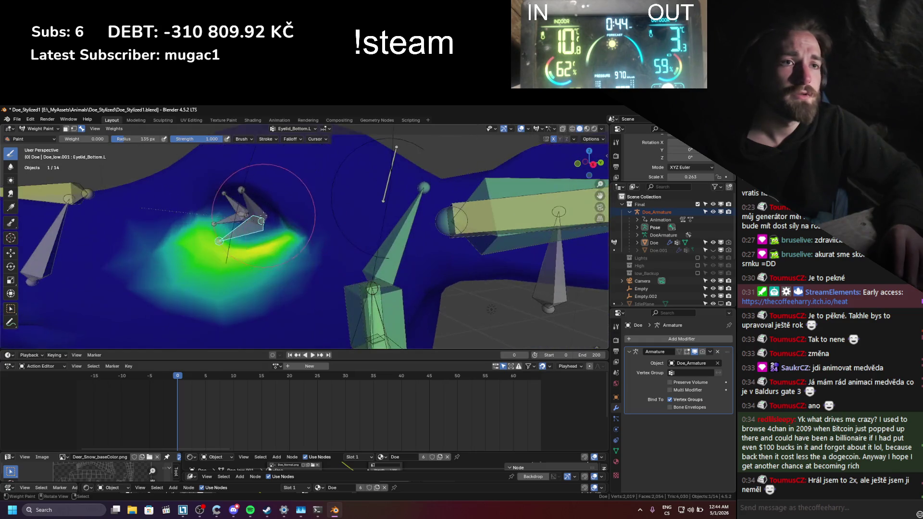
- Test the EyeLid_Top.L weights by rotating the bone on X, then on Y
ctrl+click(245, 224)
key(r)
key(x)
key(x)
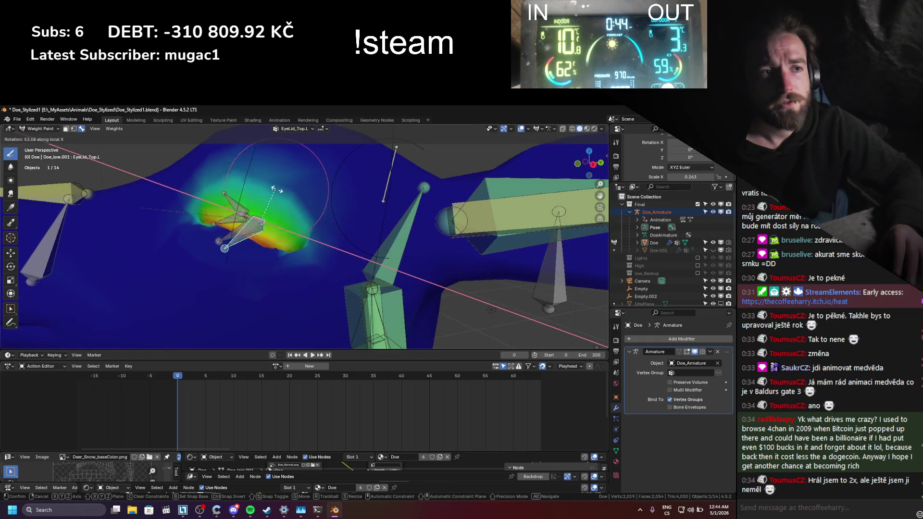
click(277, 193)
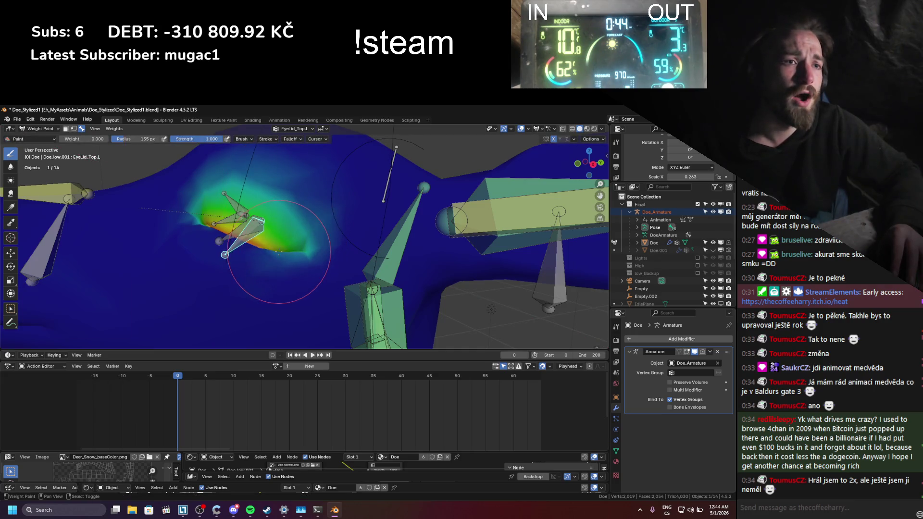
mouse_move(271, 252)
middle_down()
mouse_move(274, 263)
mouse_move(279, 243)
mouse_move(315, 271)
middle_up()
ctrl+click(303, 255)
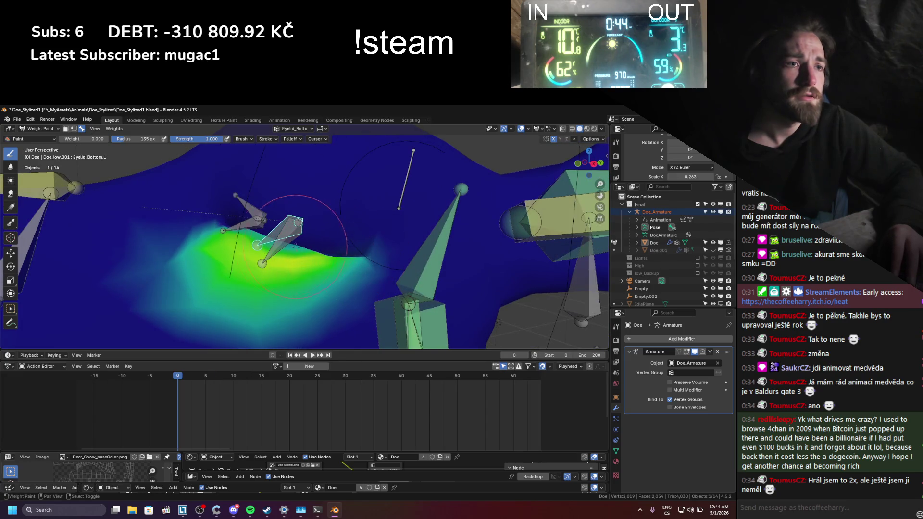
ctrl+click(248, 208)
mouse_move(248, 208)
middle_down()
mouse_move(250, 225)
mouse_move(330, 226)
mouse_move(305, 216)
mouse_move(306, 245)
mouse_move(327, 243)
middle_up()
key(r)
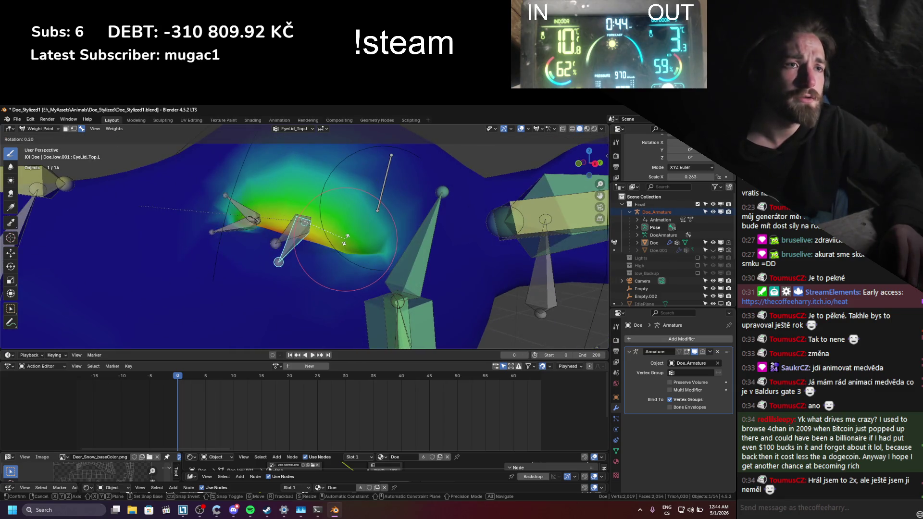
key(y)
click(344, 245)
- Rotate Eyelid_Bottom.L on X to check its weights, then review EyeLid_Top.L's weights
ctrl+click(294, 226)
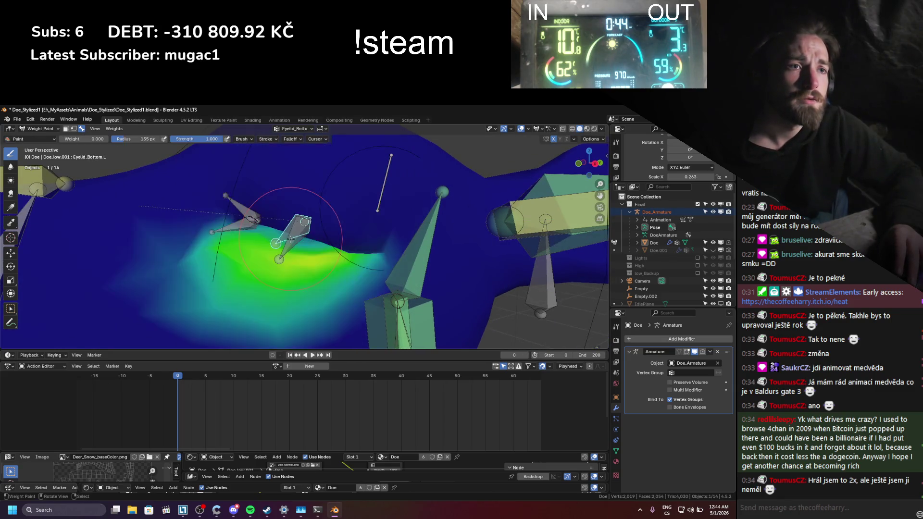
key(r)
key(x)
key(x)
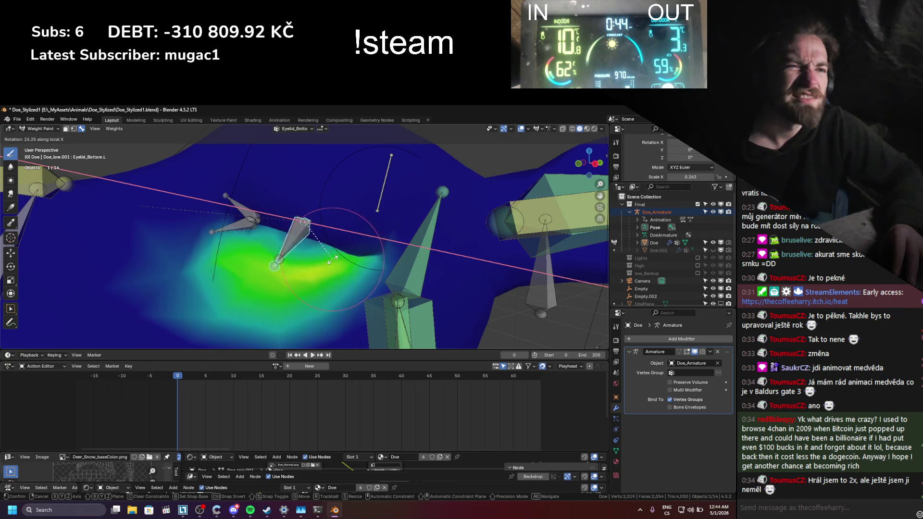
click(314, 260)
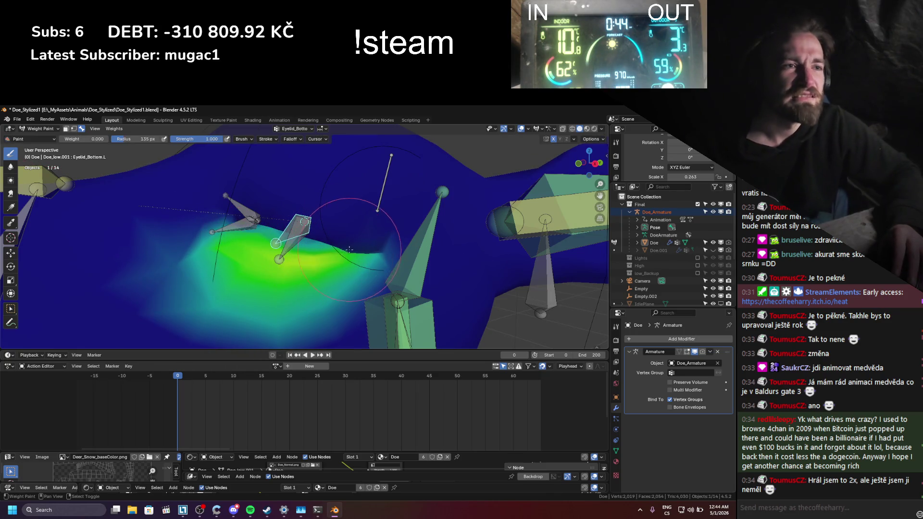
ctrl+click(307, 237)
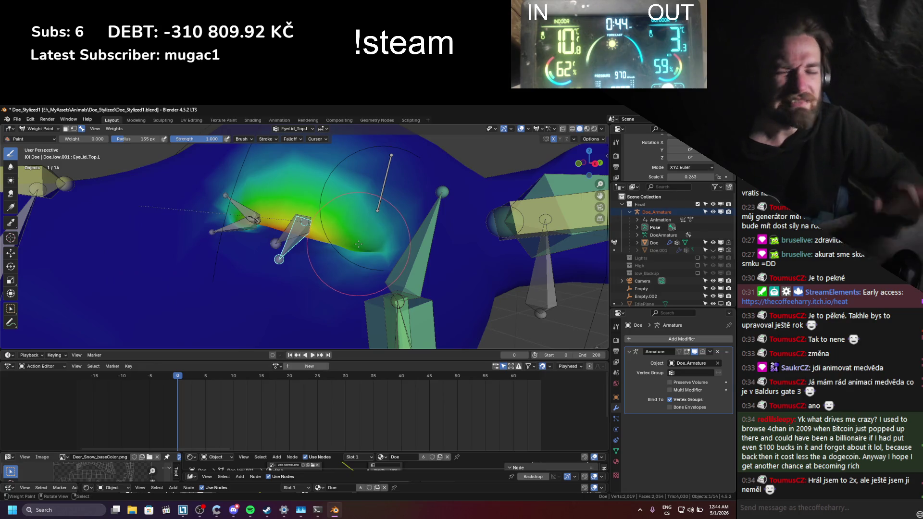
mouse_move(359, 244)
middle_down()
mouse_move(394, 256)
mouse_move(298, 250)
middle_up()
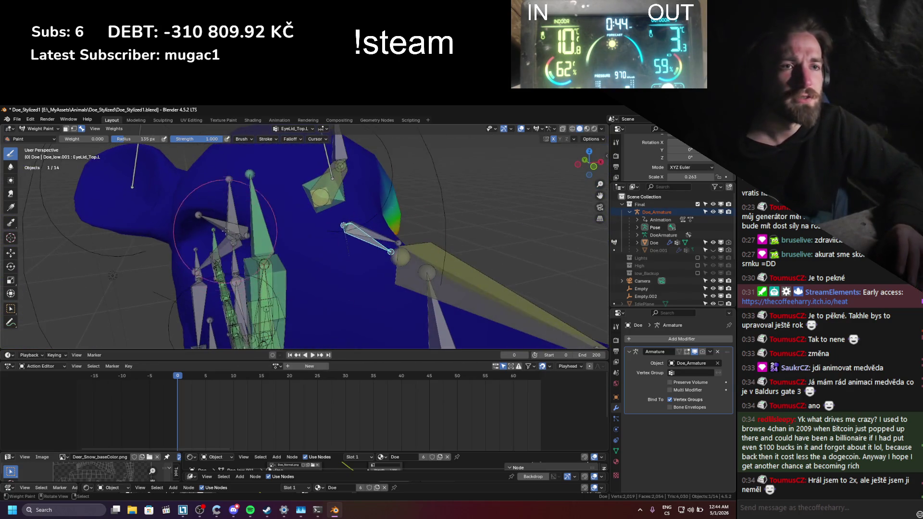
- Inspect the eyelid bones' weights, settling on EyeLid_Top.L
ctrl+click(212, 226)
mouse_move(211, 226)
middle_down()
mouse_move(289, 260)
mouse_move(348, 262)
mouse_move(327, 234)
middle_up()
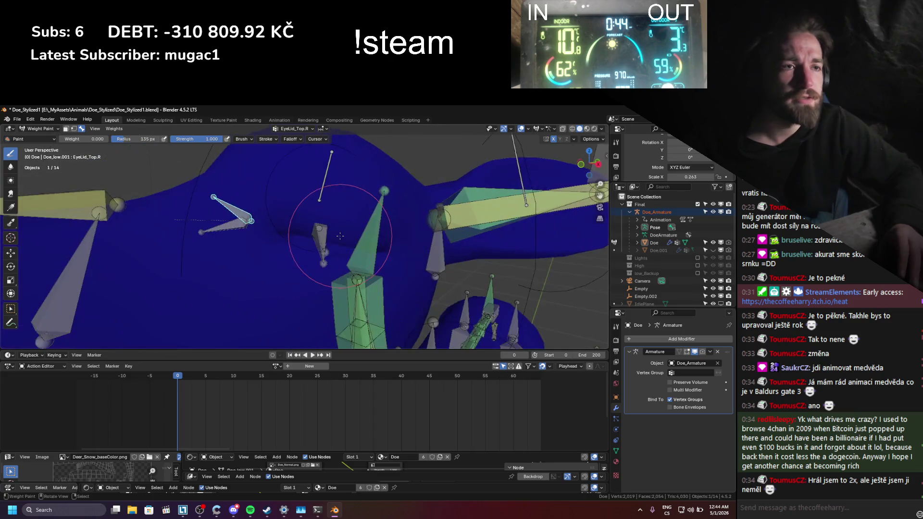
ctrl+click(327, 233)
ctrl+click(322, 251)
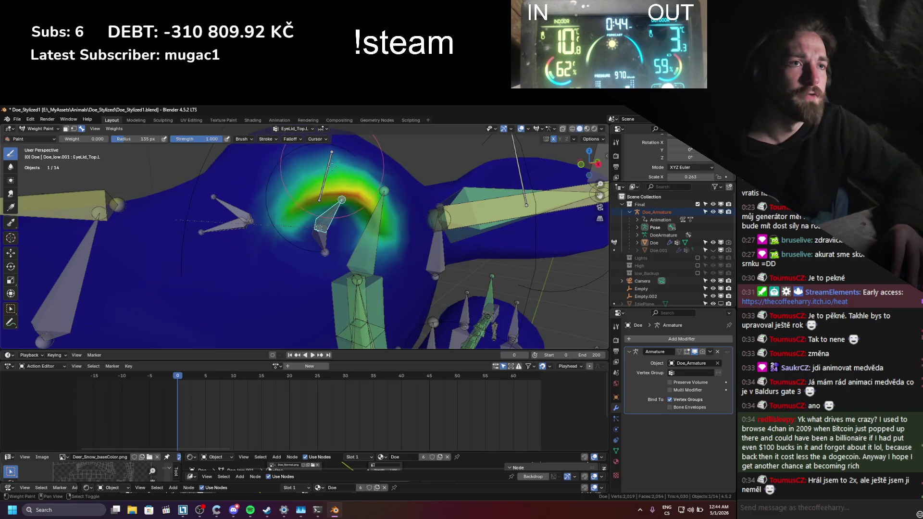
scroll(332, 166, down, 3)
scroll(339, 226, down, 3)
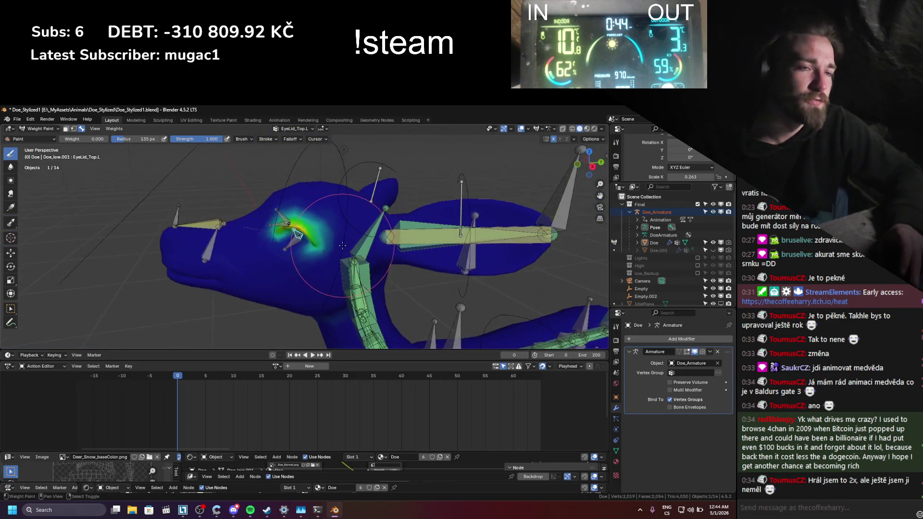
scroll(342, 245, up, 3)
- Trial-rotate EyeLid_Top.L to test its weights, then cancel a second Z-axis rotation
key(r)
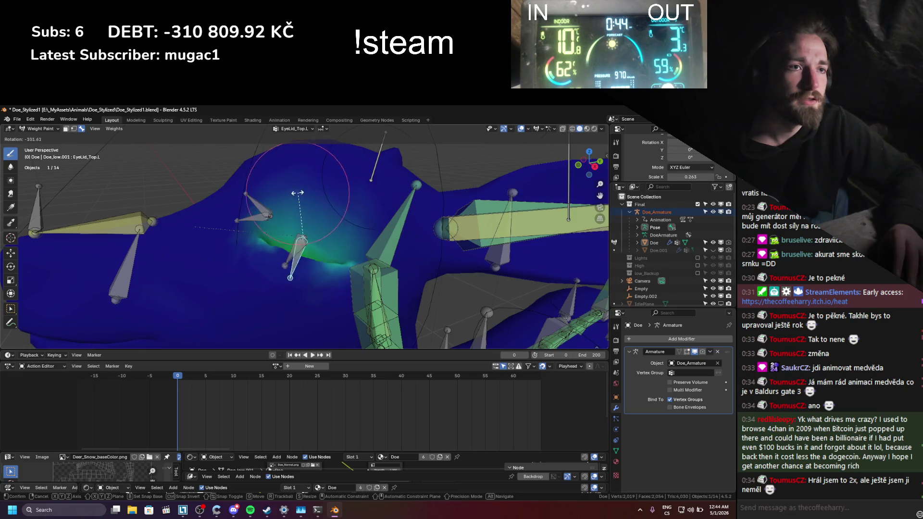
click(332, 201)
key(r)
key(z)
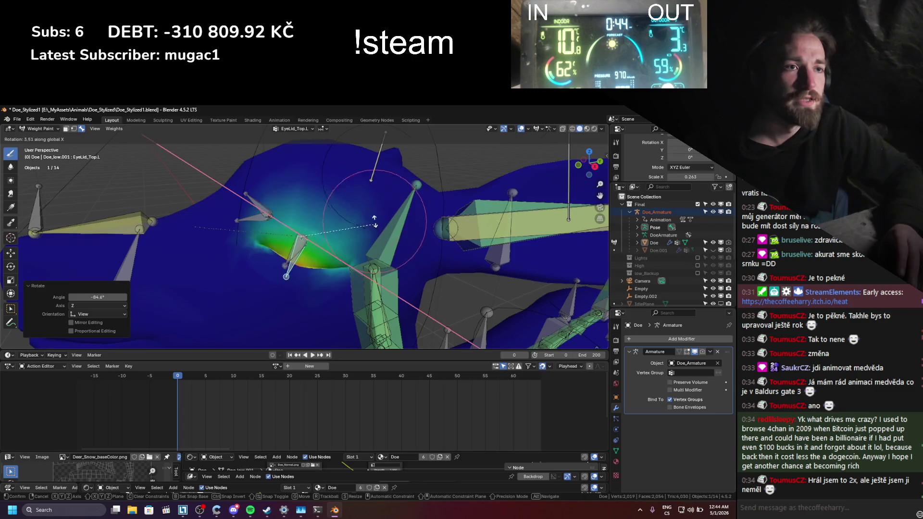
right_click(345, 203)
- Save Doe_Stylized1.blend
mouse_move(345, 204)
middle_down()
mouse_move(324, 166)
mouse_move(343, 221)
mouse_move(293, 255)
mouse_move(322, 247)
middle_up()
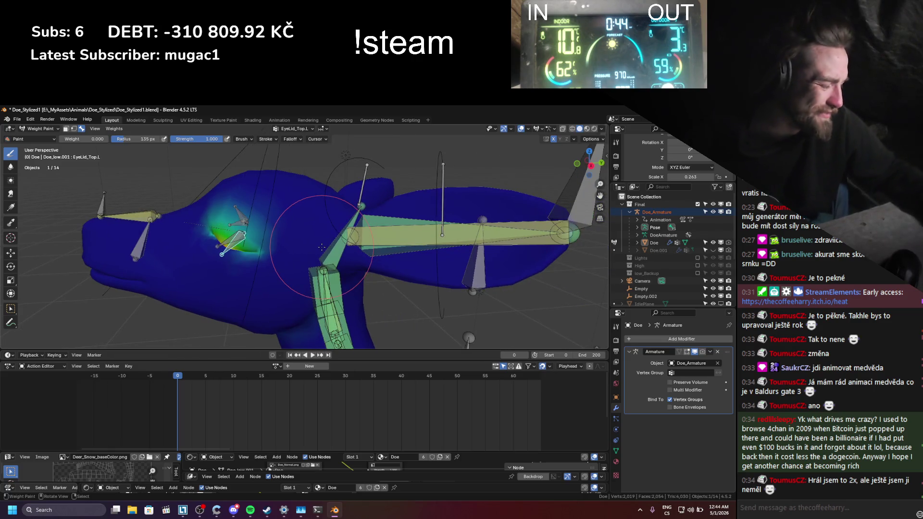
middle_drag(322, 247, 342, 242)
scroll(342, 242, down, 3)
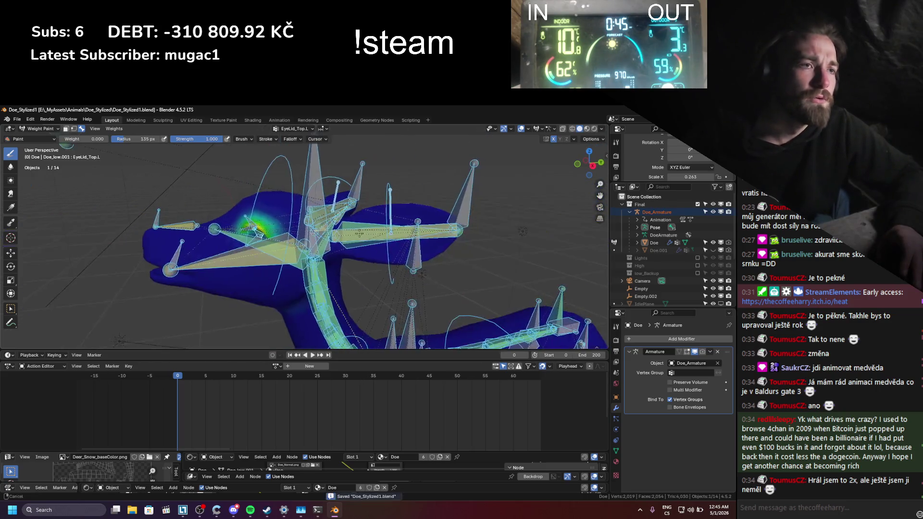
key(ctrl+s)
- Return the doe to Object Mode and orbit to a side view of the deer
click(40, 129)
click(42, 138)
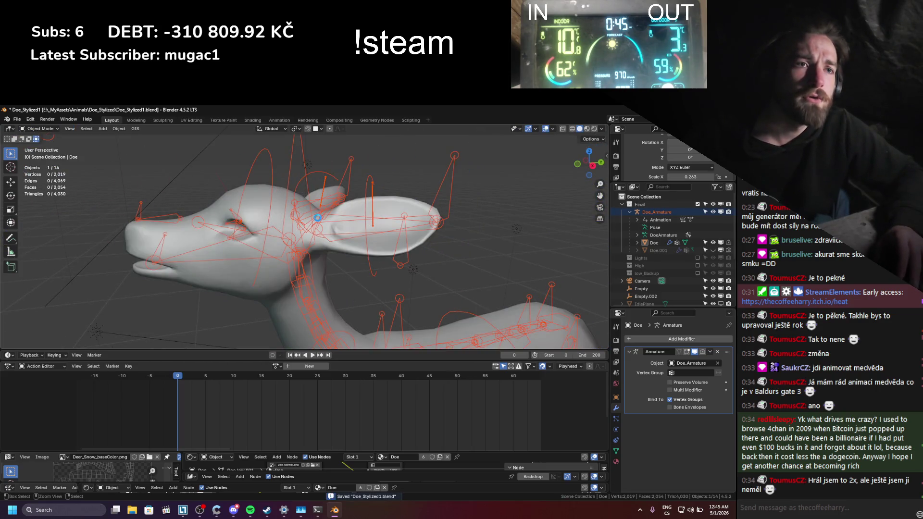
scroll(318, 218, down, 3)
middle_drag(285, 325, 186, 412)
middle_drag(198, 376, 327, 249)
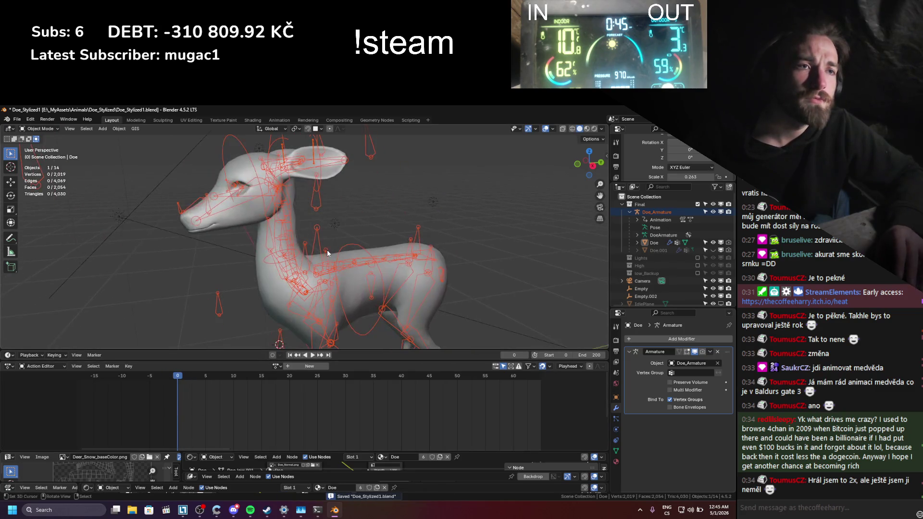
middle_drag(379, 295, 283, 153)
- Put Doe_Armature into Pose Mode and try a quick grab-move
click(282, 153)
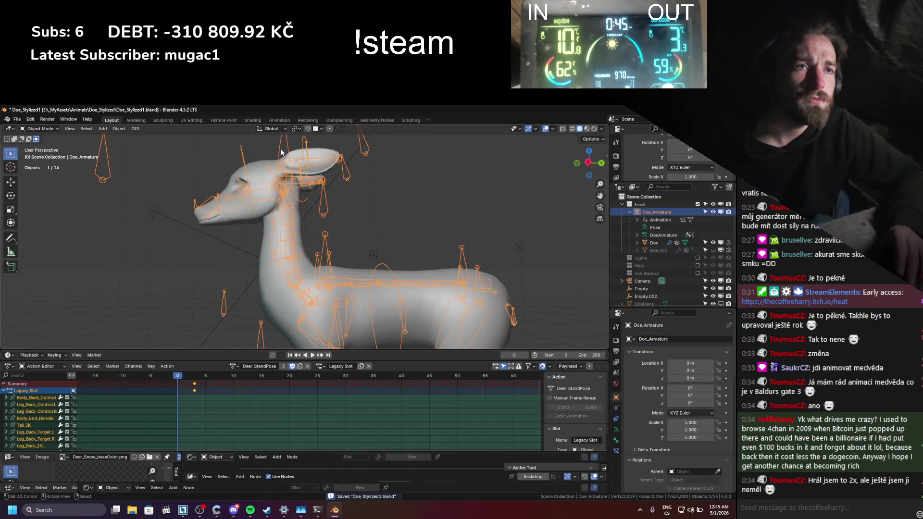
key(ctrl+Tab)
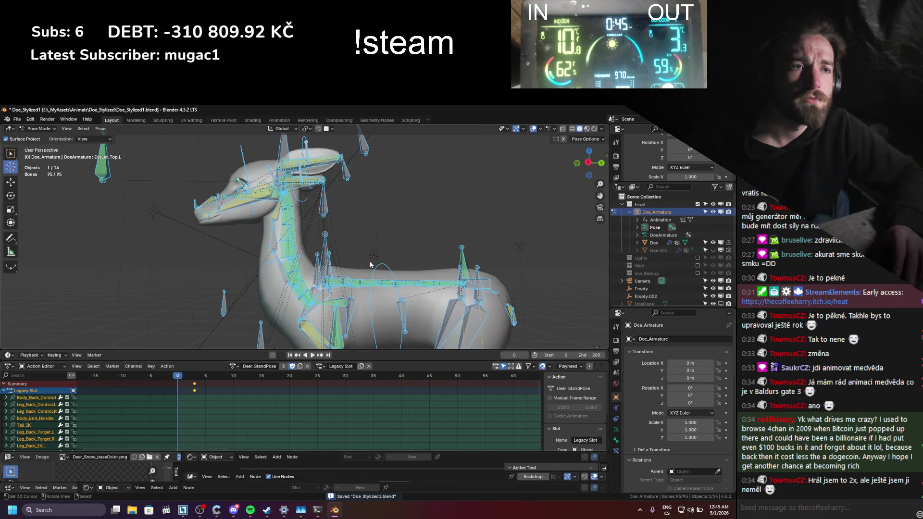
key(g)
click(186, 394)
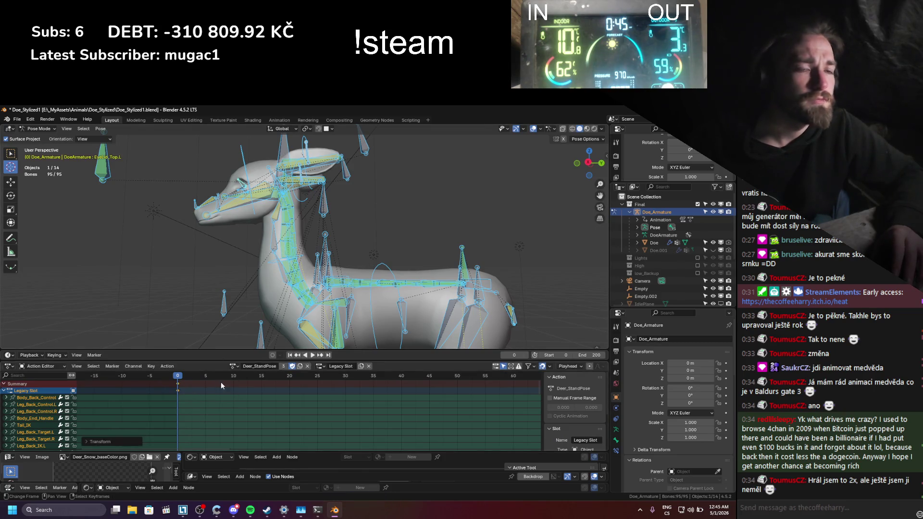
- Through the scene camera, trial-move the Head_Controller bone and undo the move
click(279, 159)
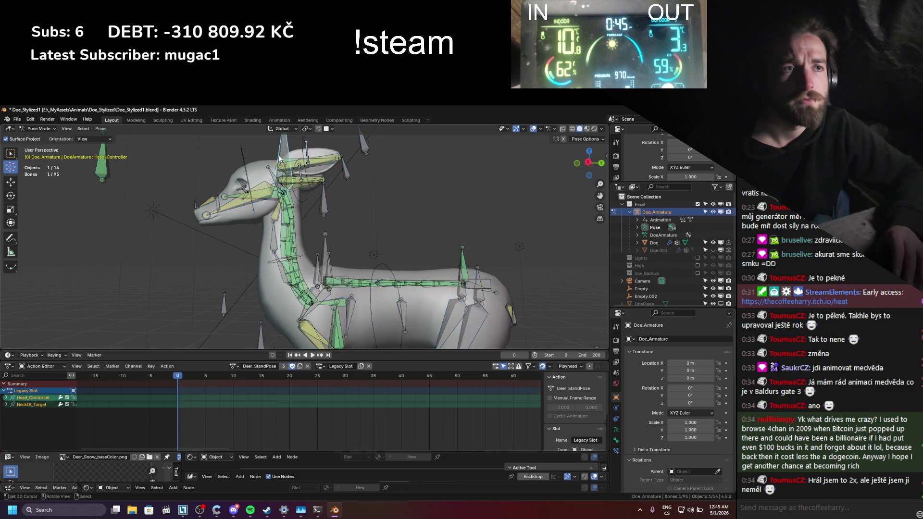
middle_drag(352, 192, 361, 240)
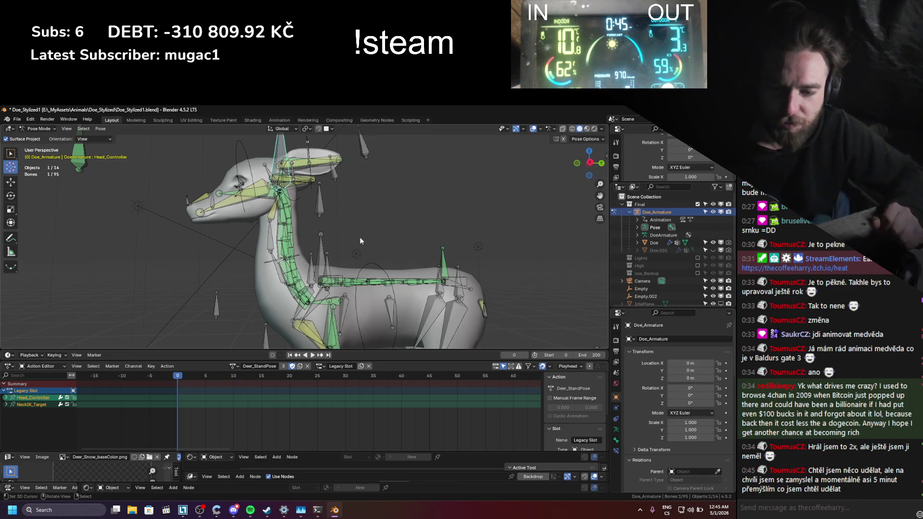
key(KP_0)
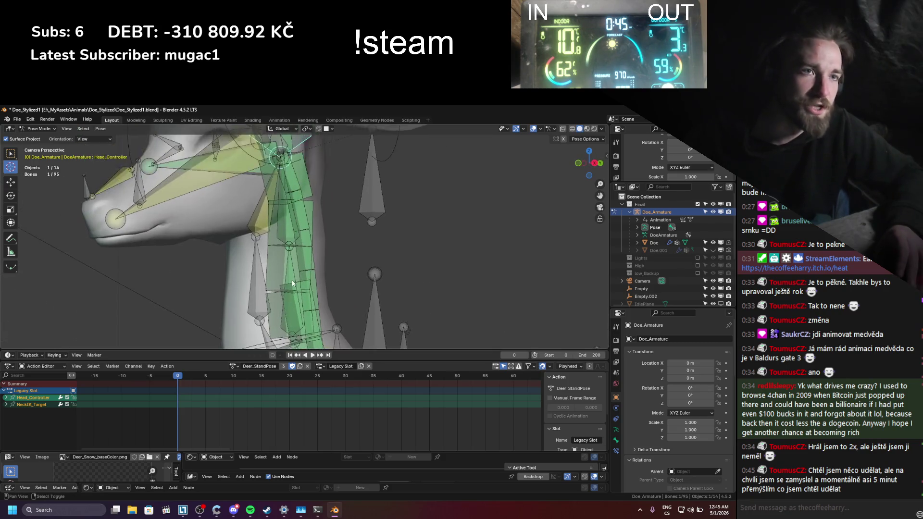
key(KP_0)
key(KP_0)
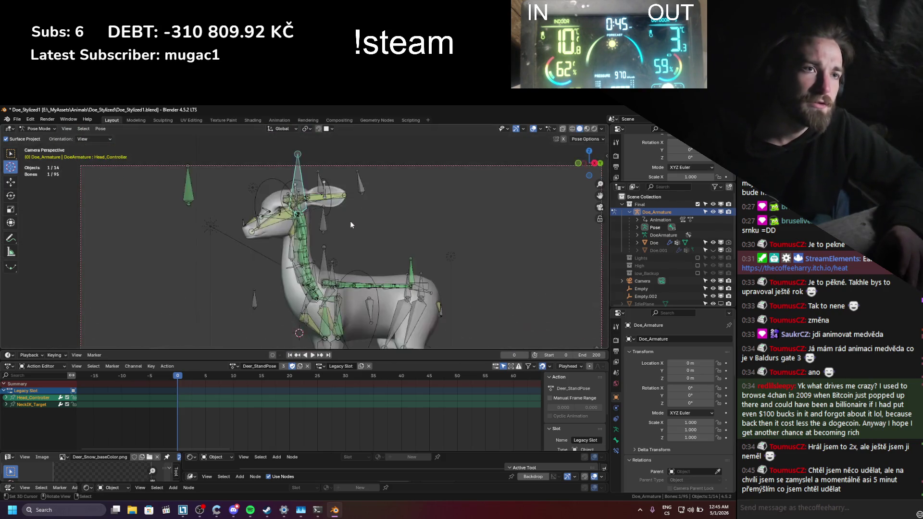
key(g)
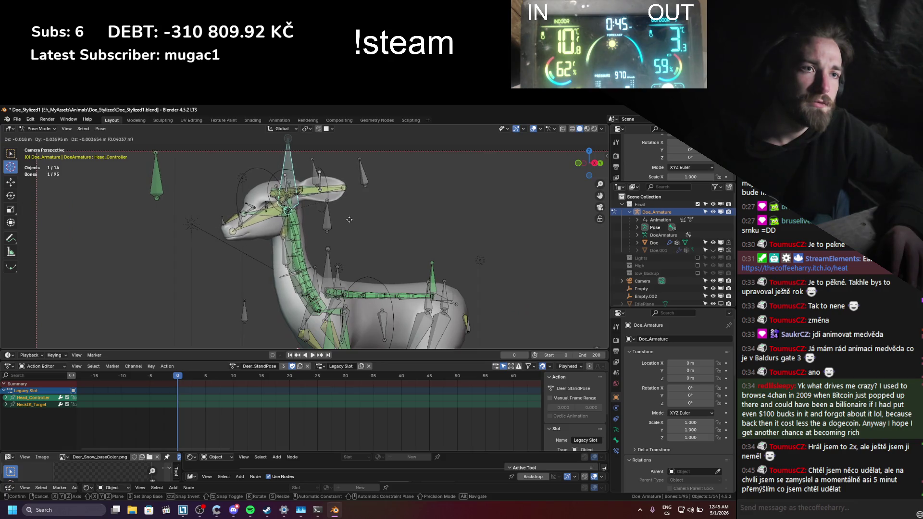
click(350, 222)
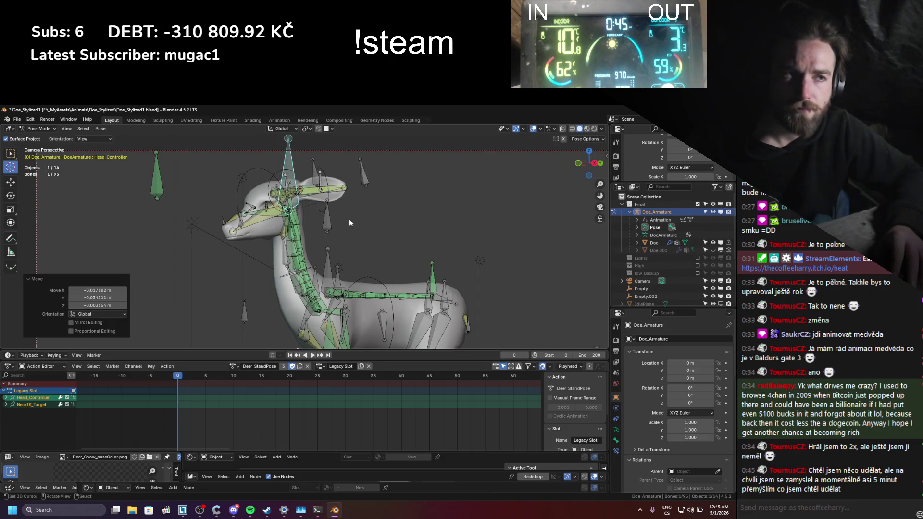
key(ctrl+z)
key(ctrl+z)
key(ctrl+z)
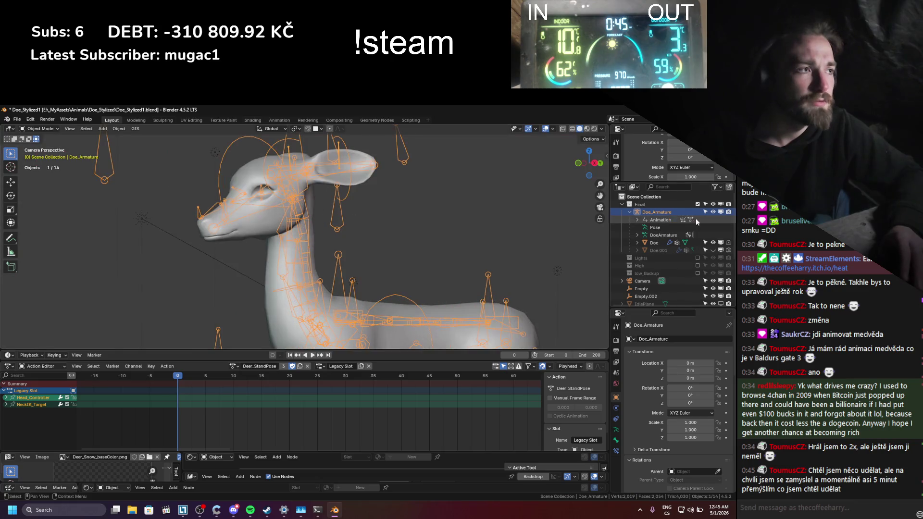
- Select the eye mesh Doe.001 and leave camera view
click(659, 250)
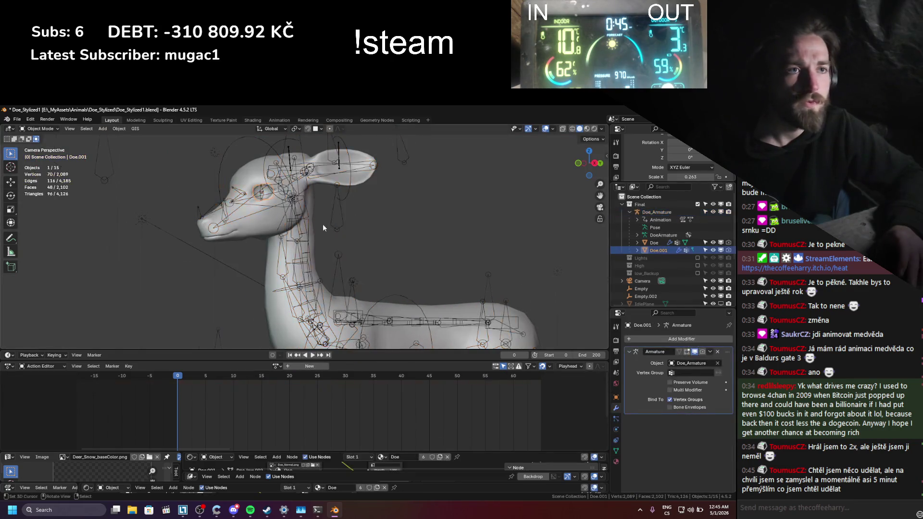
scroll(322, 224, down, 5)
middle_drag(347, 244, 336, 246)
- Briefly enter and exit Edit Mode on the eye mesh Doe.001
key(Tab)
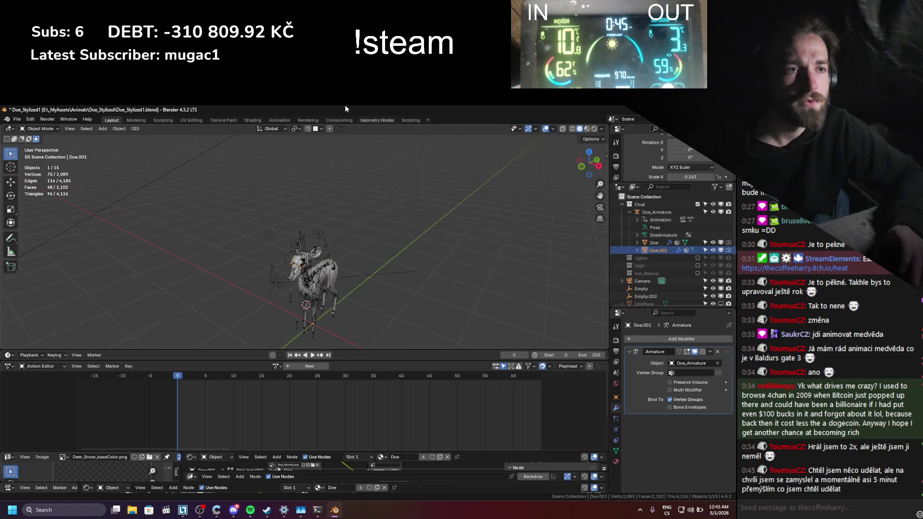
scroll(322, 225, up, 8)
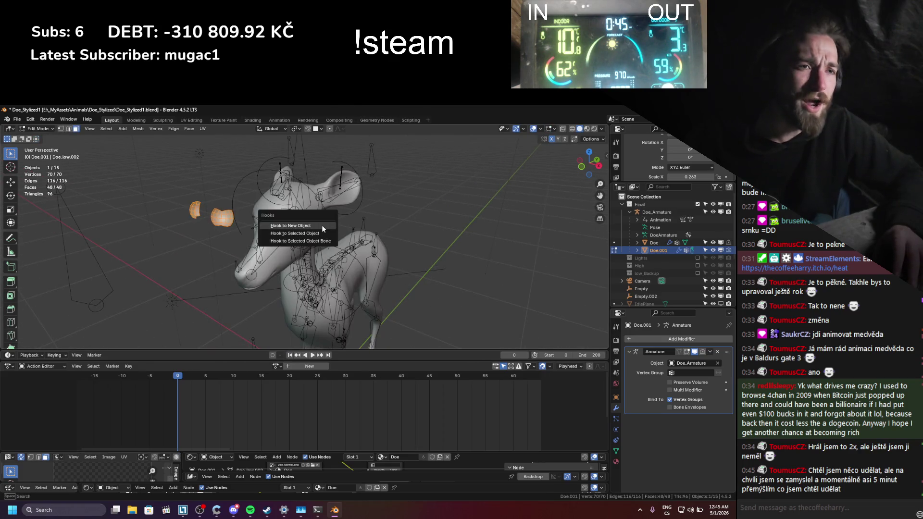
scroll(323, 225, up, 5)
key(Tab)
- In Pose Mode, trial-rotate and cancel the Neck_Head_handle bone, then select the Jaw bone
click(251, 185)
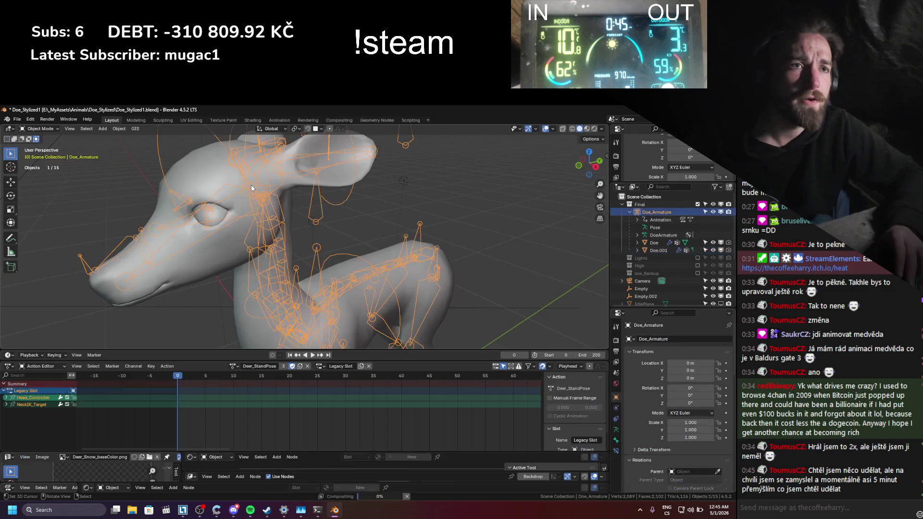
key(ctrl+Tab)
click(253, 185)
click(254, 186)
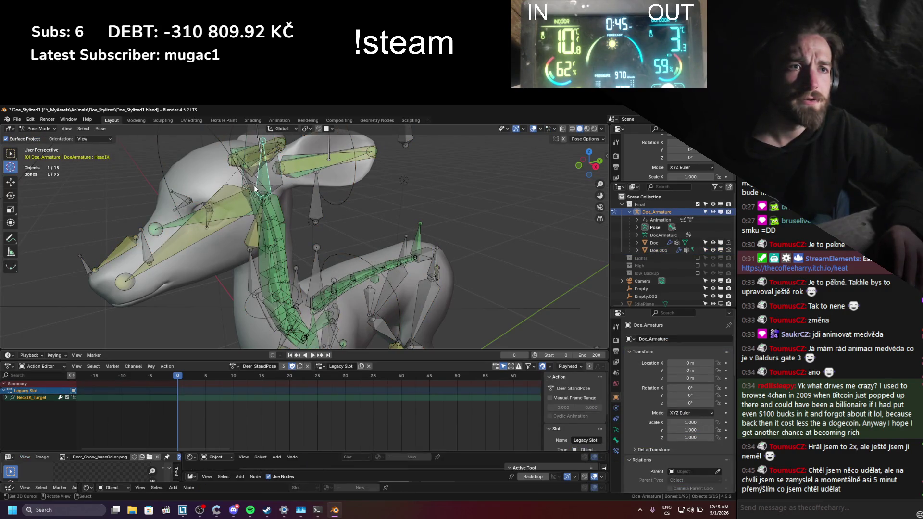
click(254, 185)
key(r)
key(Escape)
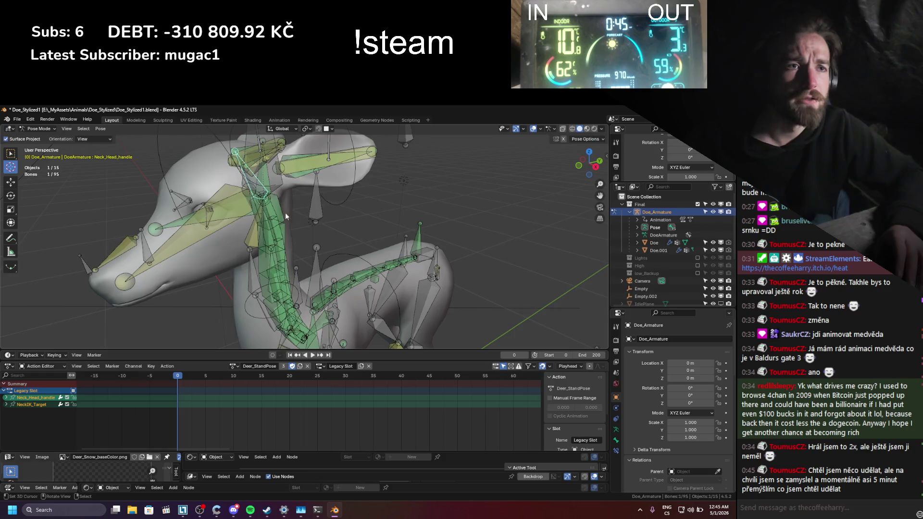
mouse_move(284, 212)
middle_down()
mouse_move(240, 206)
mouse_move(214, 175)
mouse_move(200, 185)
middle_up()
click(221, 196)
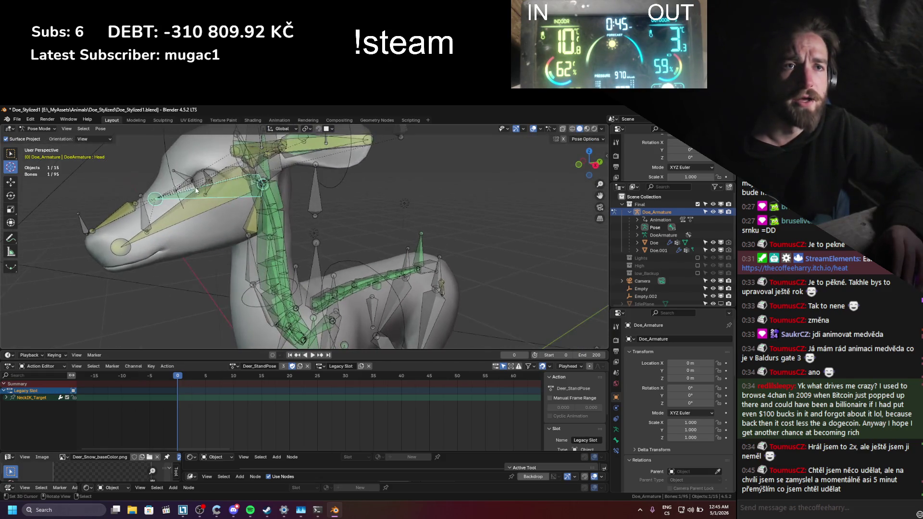
key(ctrl+Tab)
- Assign all of Doe.001's vertices to the Head vertex group and return to Object Mode
click(200, 185)
key(Tab)
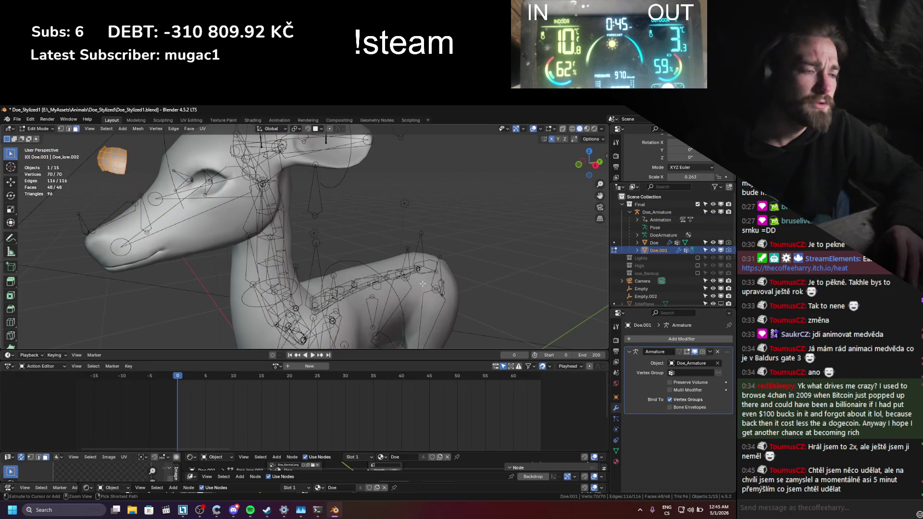
key(ctrl+g)
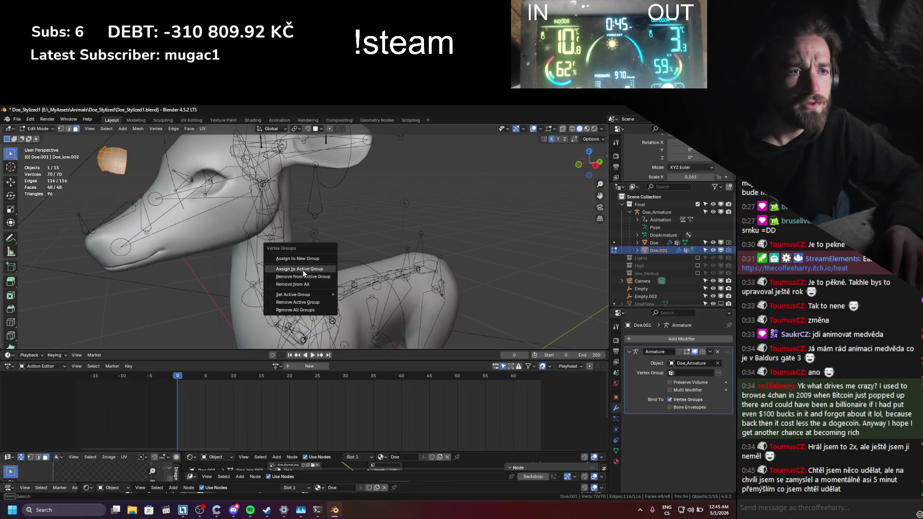
click(615, 450)
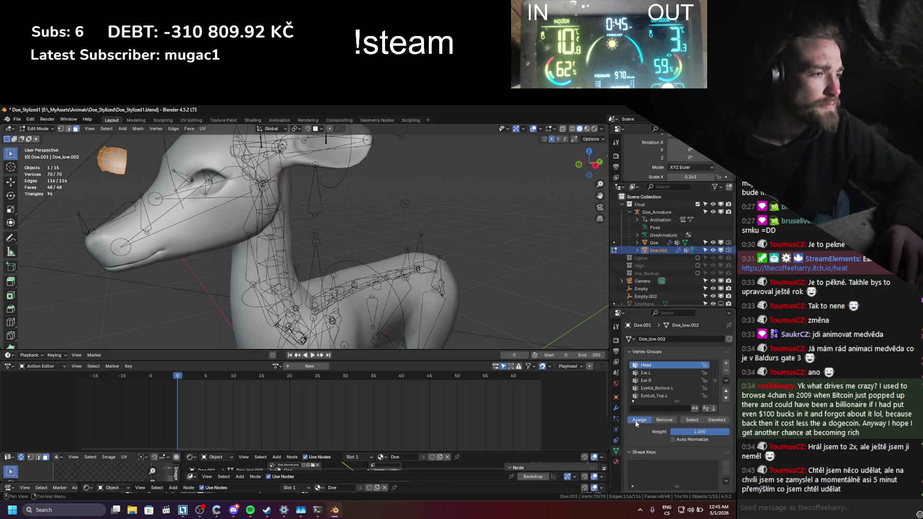
click(635, 421)
key(Tab)
- Save the file, then select the eye and body meshes and run Join from F3 search
middle_drag(293, 272, 324, 224)
key(ctrl+s)
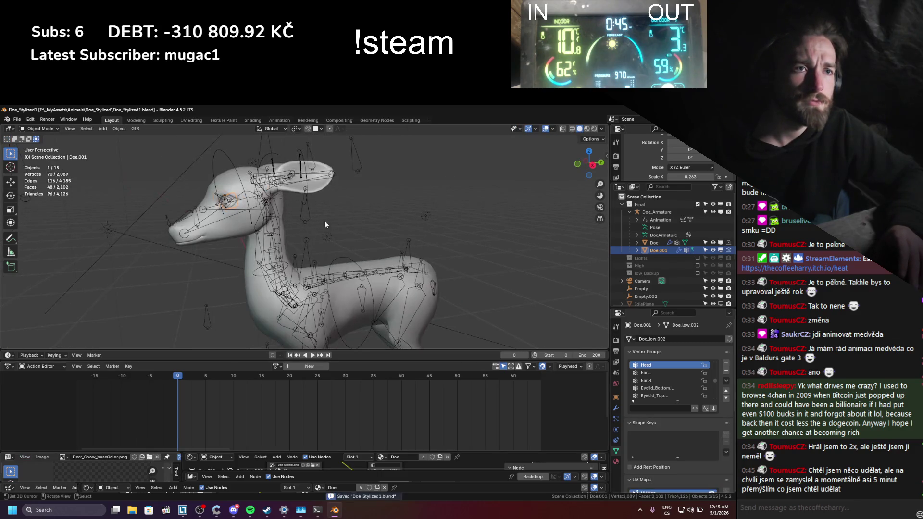
click(324, 224)
key(KP_0)
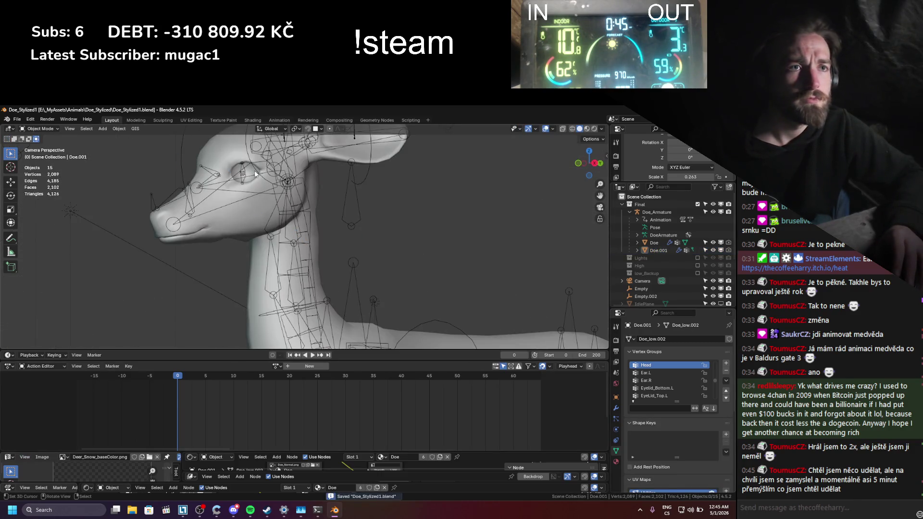
click(243, 174)
shift+click(252, 175)
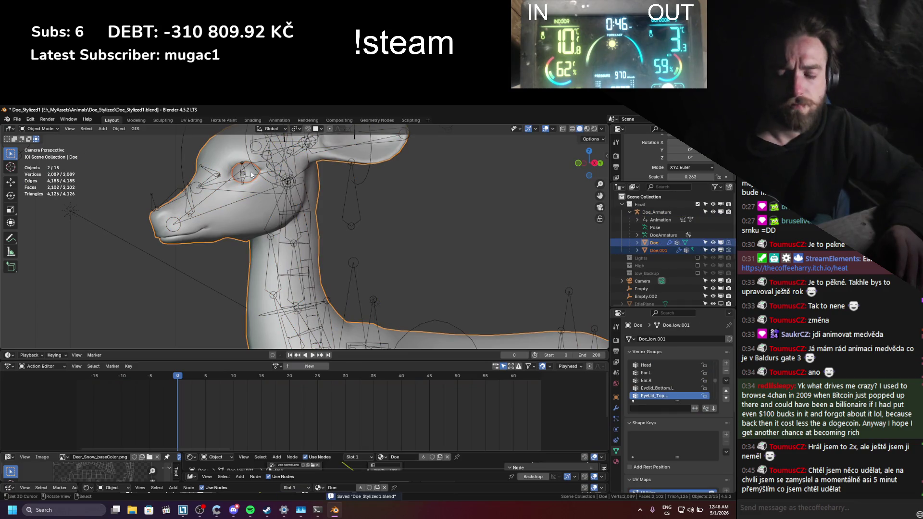
key(F3)
text(join)
key(Return)
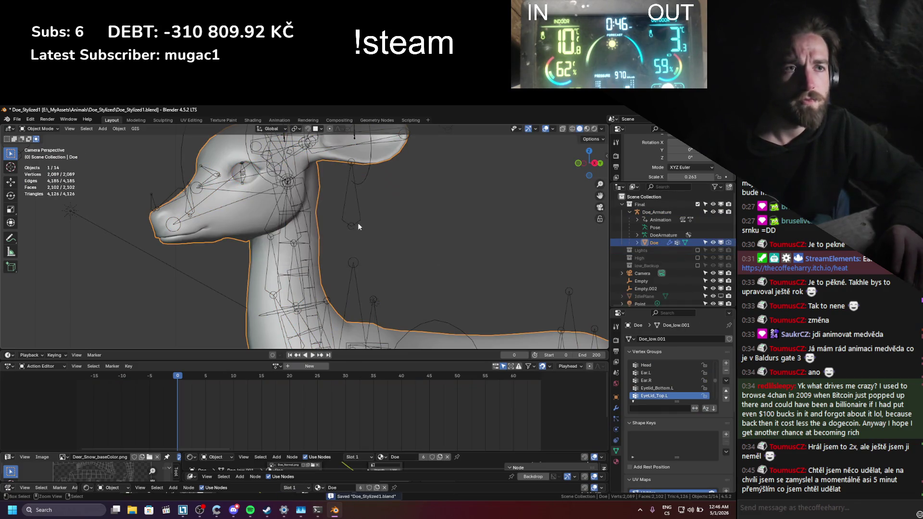
- Check the joined Doe mesh in Edit Mode, in and out of camera view
scroll(252, 179, up, 10)
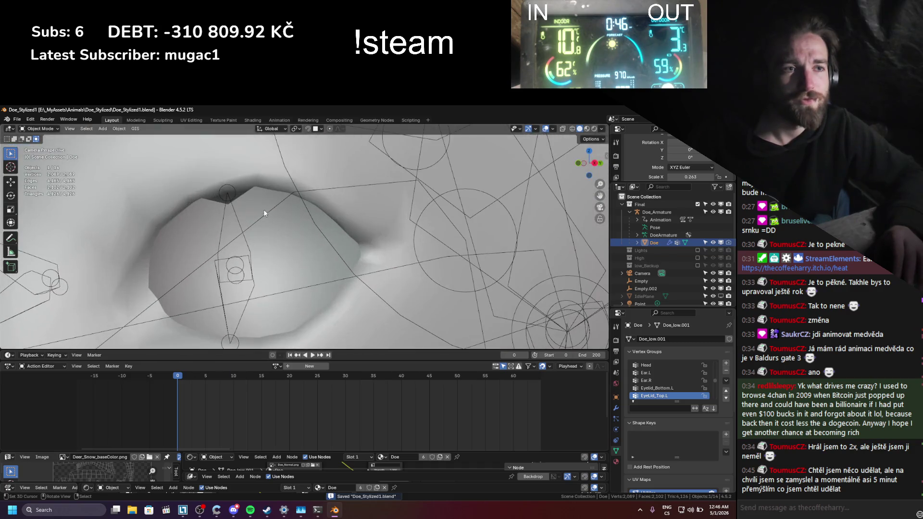
key(Tab)
scroll(276, 215, down, 5)
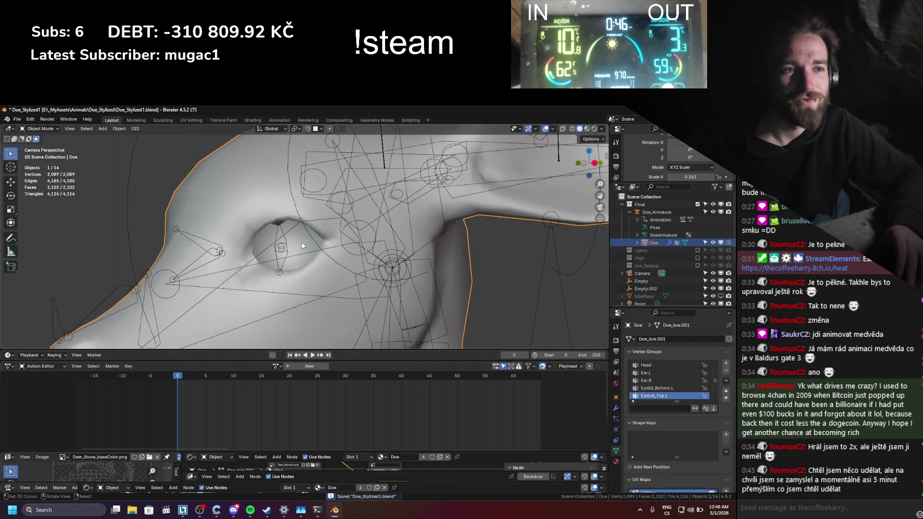
scroll(302, 241, up, 2)
key(KP_0)
scroll(302, 250, up, 8)
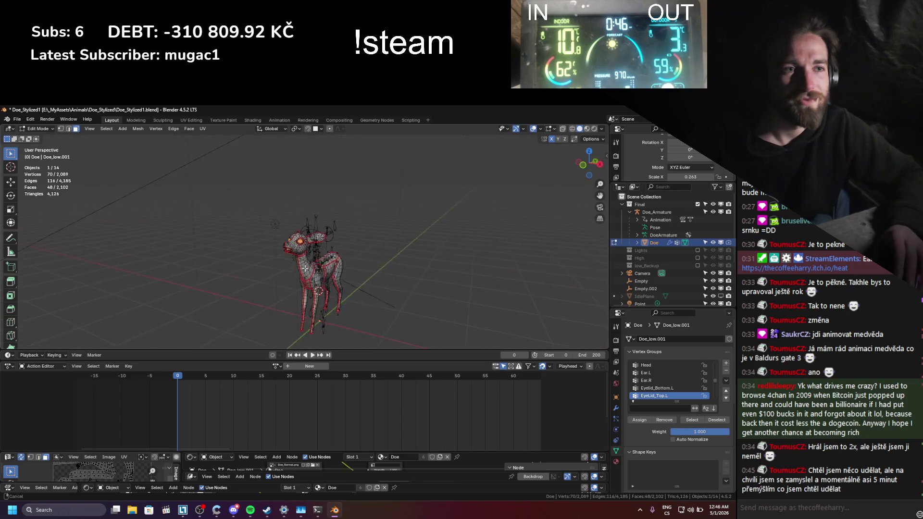
scroll(301, 258, up, 6)
scroll(269, 298, down, 3)
- Select a face near the eye, inspect the eye socket close up, then exit and select the armature
click(241, 313)
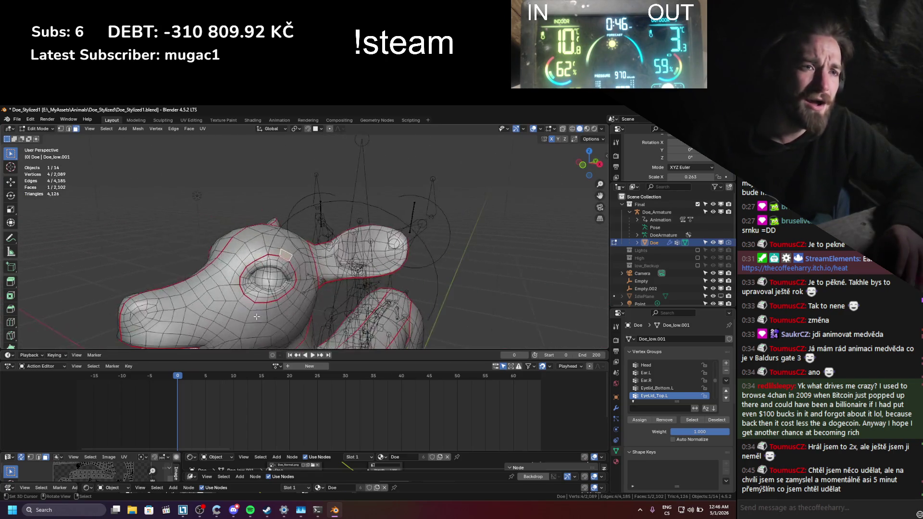
scroll(225, 343, up, 3)
mouse_move(225, 343)
middle_down()
mouse_move(288, 241)
mouse_move(321, 295)
middle_up()
scroll(293, 238, down, 3)
scroll(294, 238, up, 2)
key(Tab)
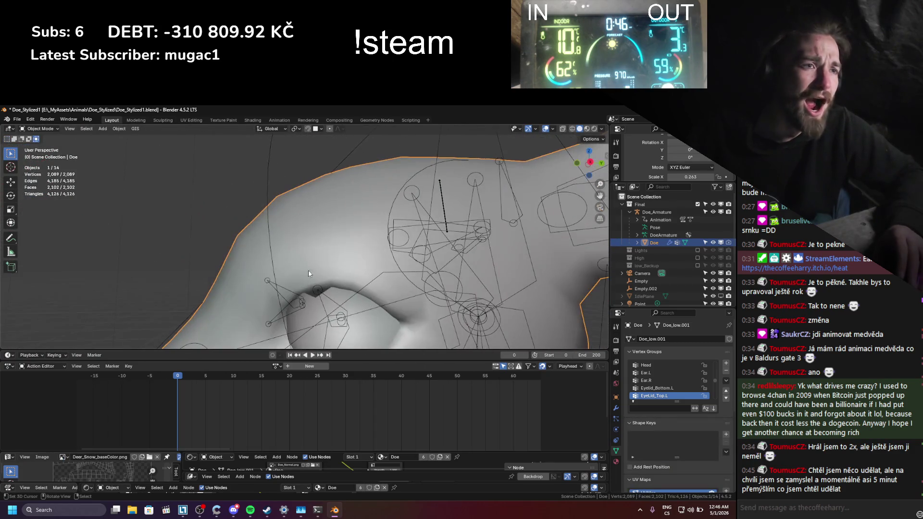
click(322, 294)
- Test-rotate EyeLid_Top.L around the X axis in Pose Mode, then leave Pose Mode
key(ctrl+Tab)
click(320, 302)
key(r)
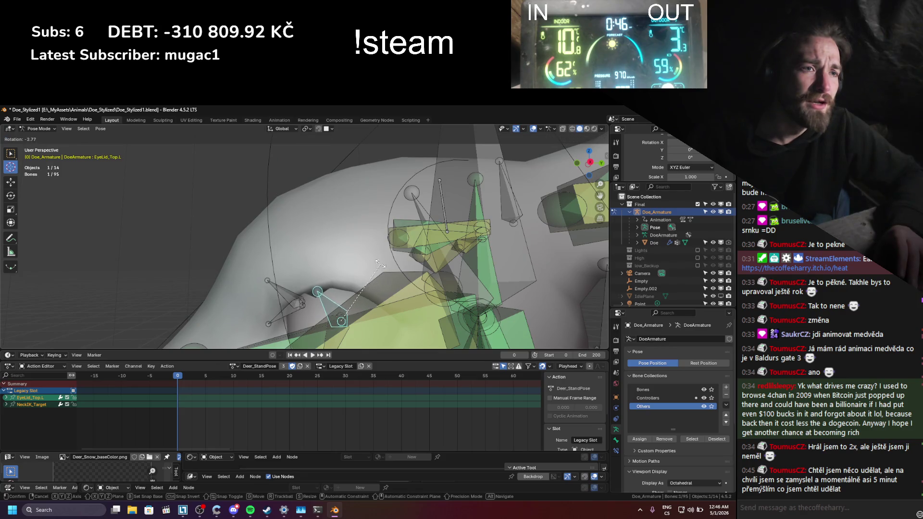
alt+middle_drag(368, 234, 361, 272)
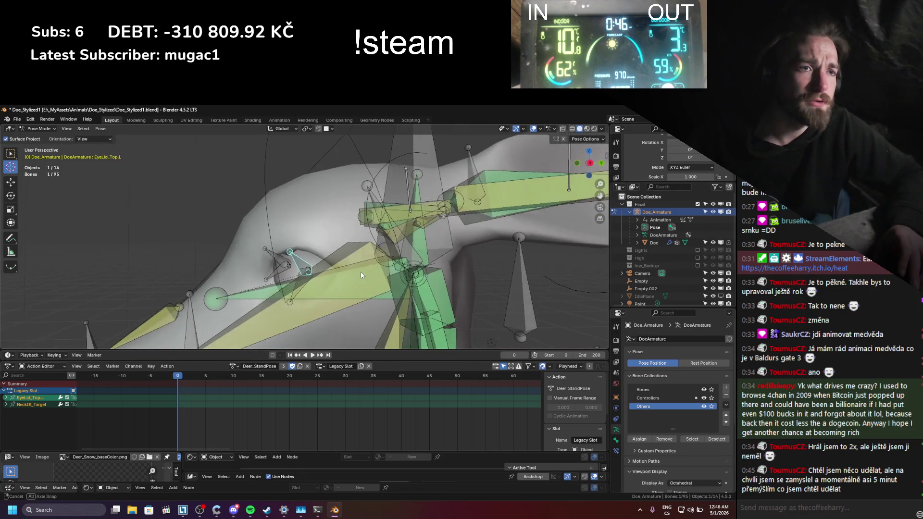
key(x)
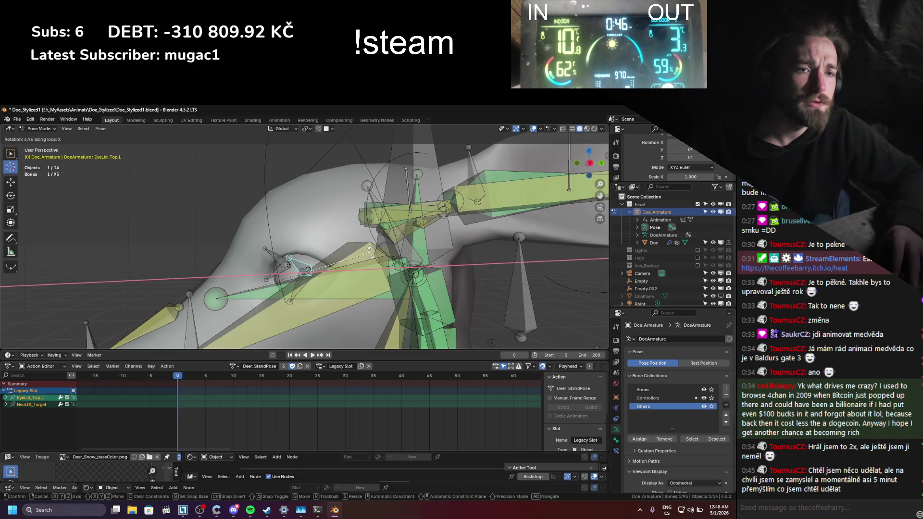
click(313, 281)
key(ctrl+Tab)
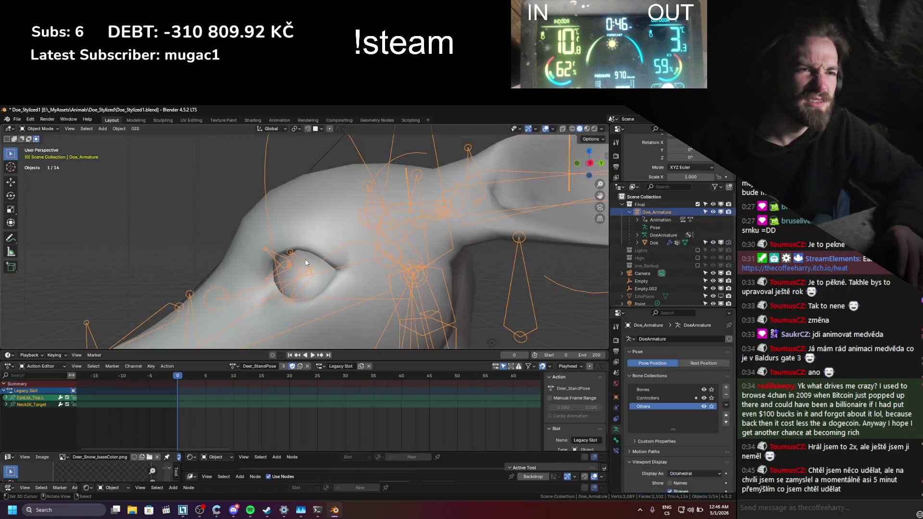
- Enter Edit Mode on Doe and fill the first face across an eye-socket gap
click(305, 262)
key(Tab)
scroll(224, 240, up, 3)
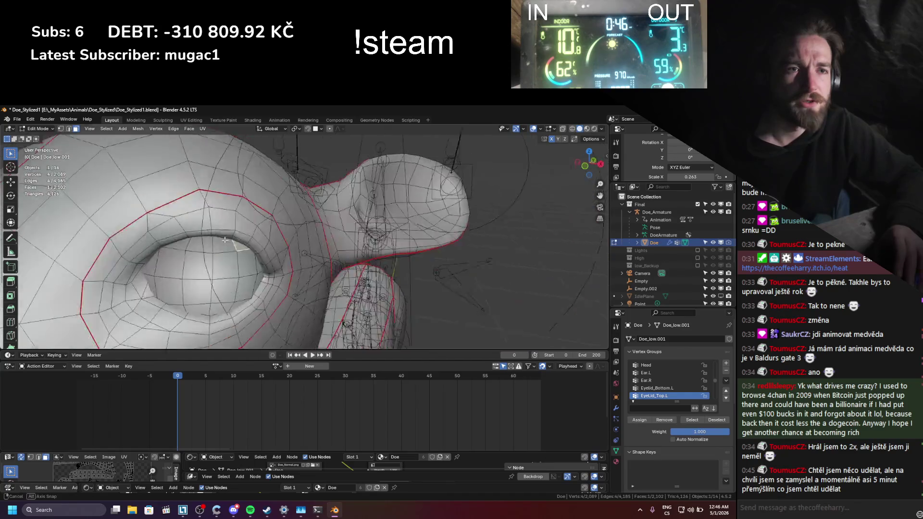
middle_drag(225, 239, 327, 239)
scroll(334, 242, down, 6)
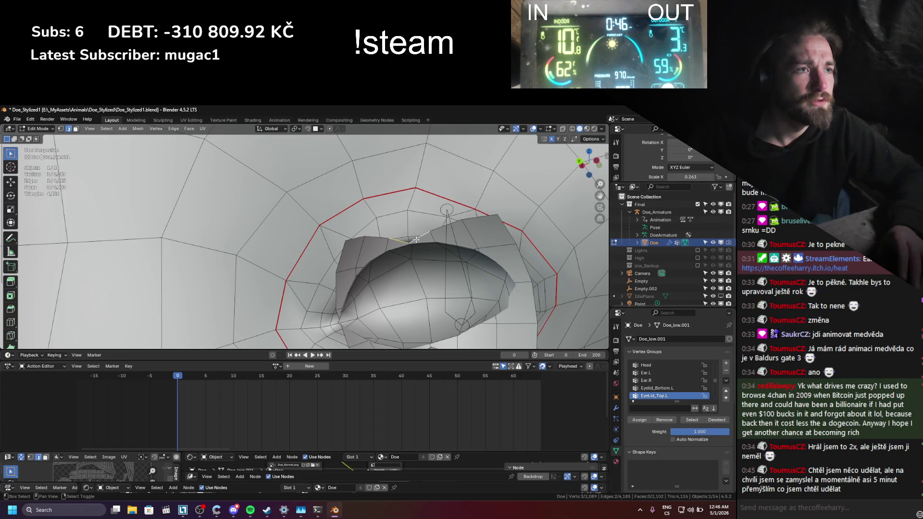
key(f)
- Fill further faces over the remaining gaps around the eye socket
mouse_move(416, 239)
middle_down()
mouse_move(381, 249)
mouse_move(433, 269)
mouse_move(537, 283)
middle_up()
shift+click(358, 256)
key(f)
scroll(358, 256, down, 3)
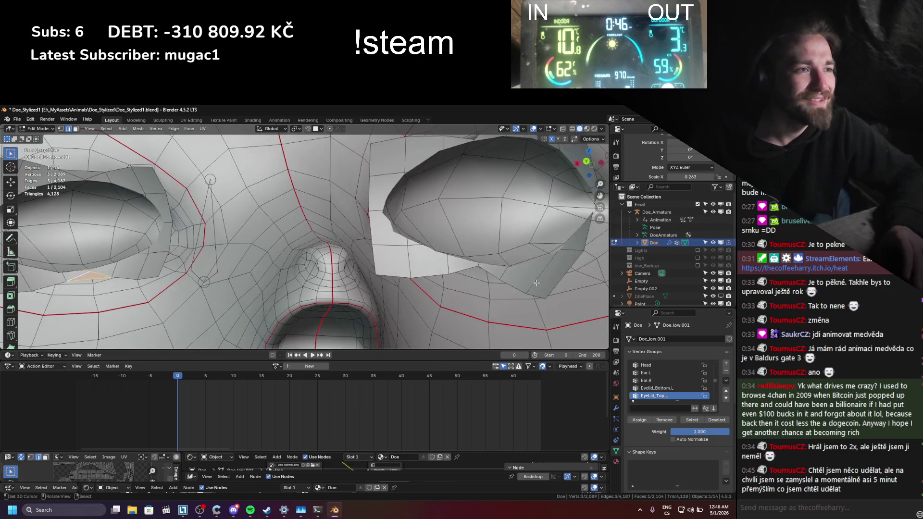
shift+click(465, 268)
middle_drag(465, 268, 423, 200)
key(f)
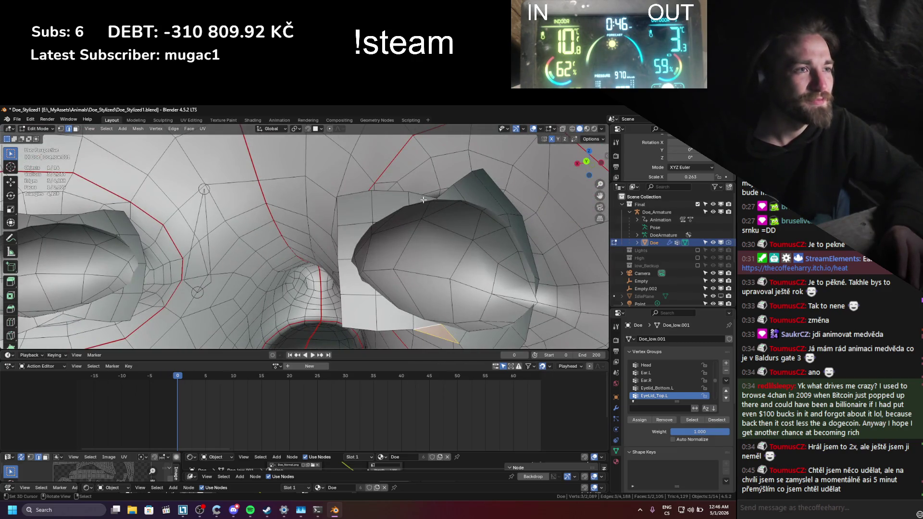
- Leave Edit Mode and save Doe_Stylized1.blend
key(Tab)
scroll(331, 265, down, 5)
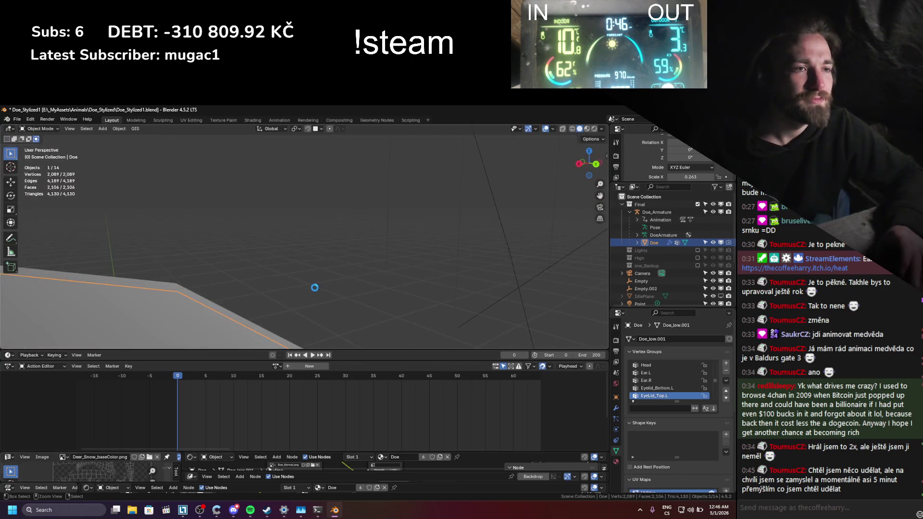
key(ctrl+s)
- Switch to camera view and select the Doe mesh together with its armature
middle_drag(326, 289, 342, 292)
key(grave)
click(381, 280)
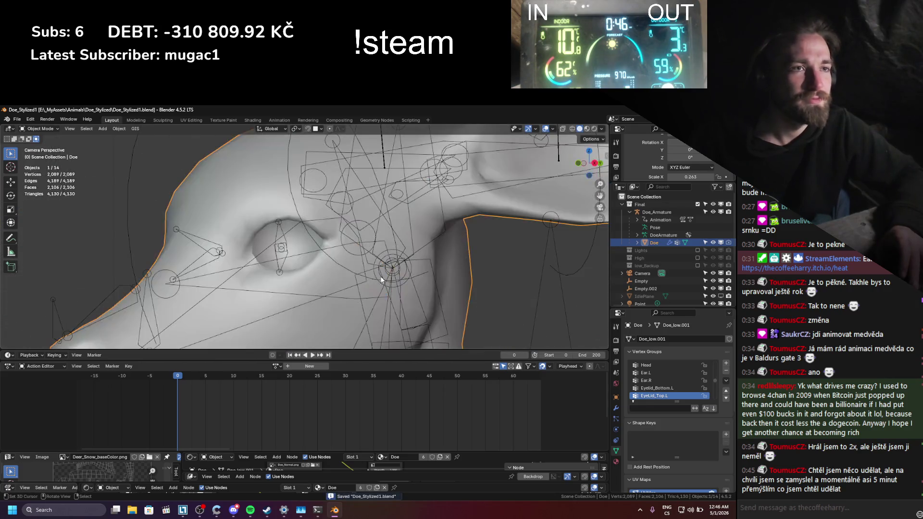
scroll(434, 263, down, 5)
click(324, 258)
scroll(257, 195, down, 3)
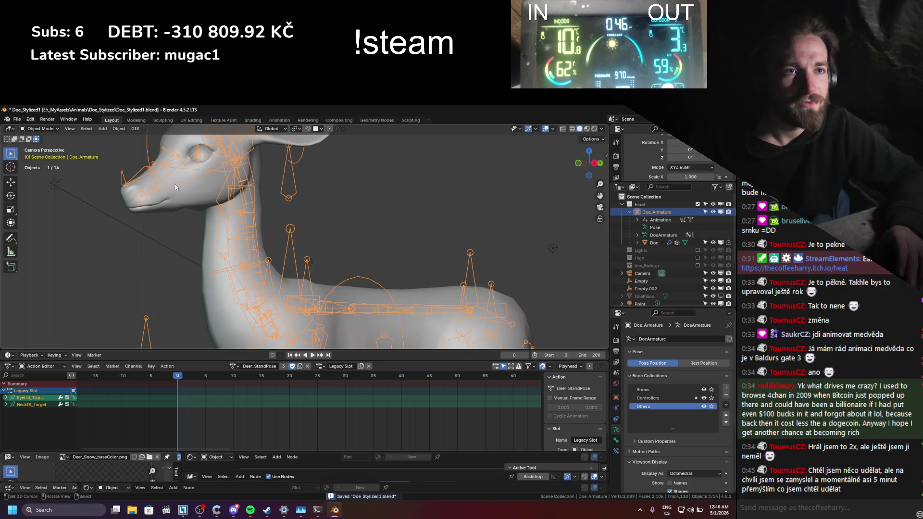
click(242, 245)
mouse_move(316, 301)
middle_down()
mouse_move(316, 256)
mouse_move(197, 219)
mouse_move(331, 272)
mouse_move(345, 242)
mouse_move(283, 263)
mouse_move(283, 228)
middle_up()
scroll(315, 273, up, 6)
scroll(331, 271, up, 5)
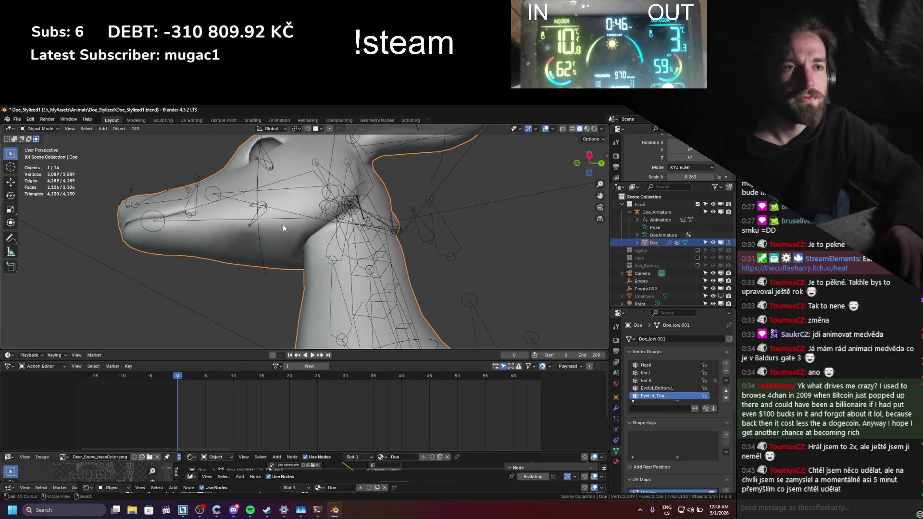
shift+click(270, 212)
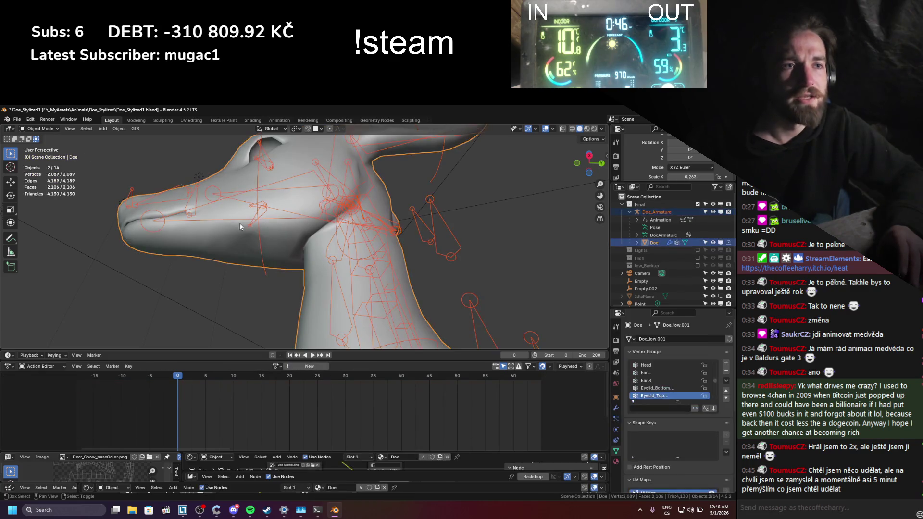
- Enter Weight Paint, undo a stray jaw stroke, and inspect the Head, Ear.R and Ear_Follow.R weights
click(40, 129)
click(49, 170)
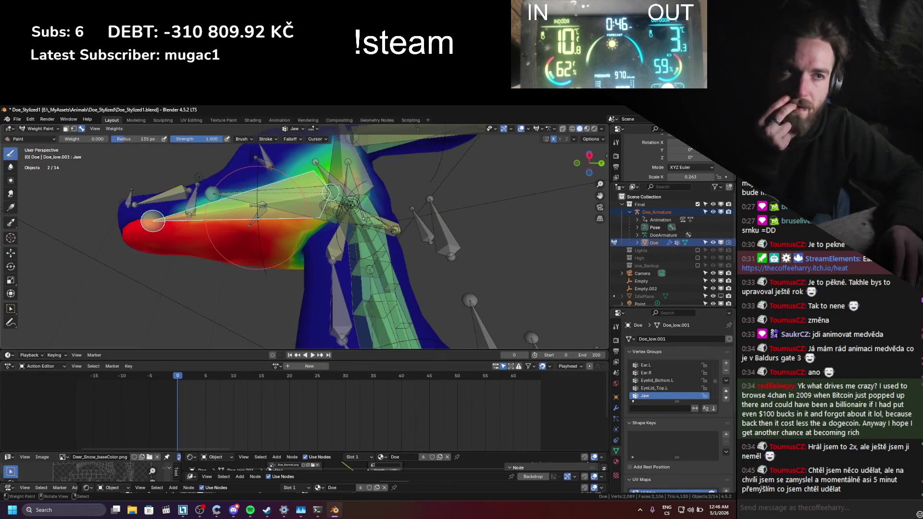
drag(301, 256, 299, 256)
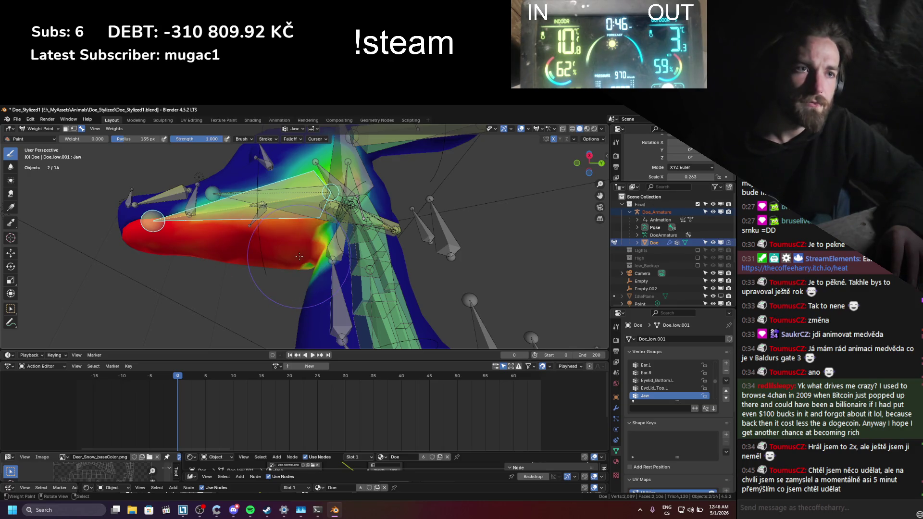
key(ctrl+z)
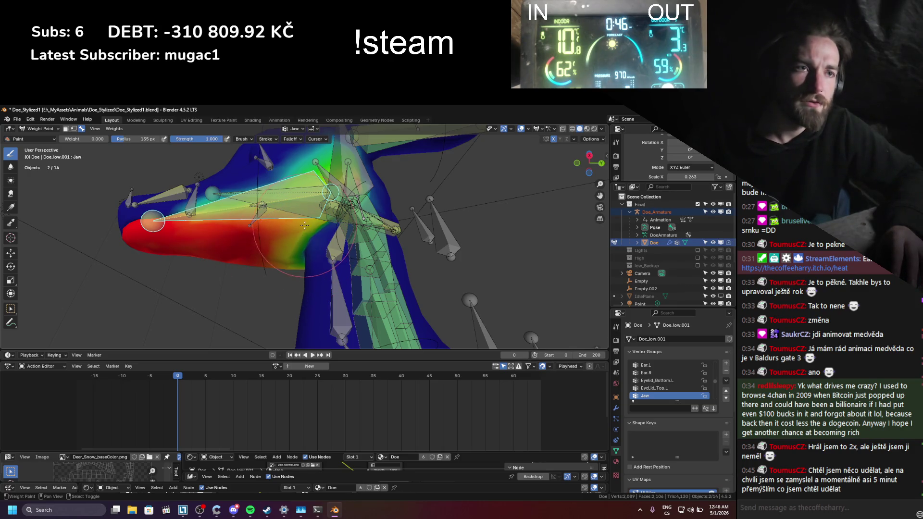
ctrl+click(333, 212)
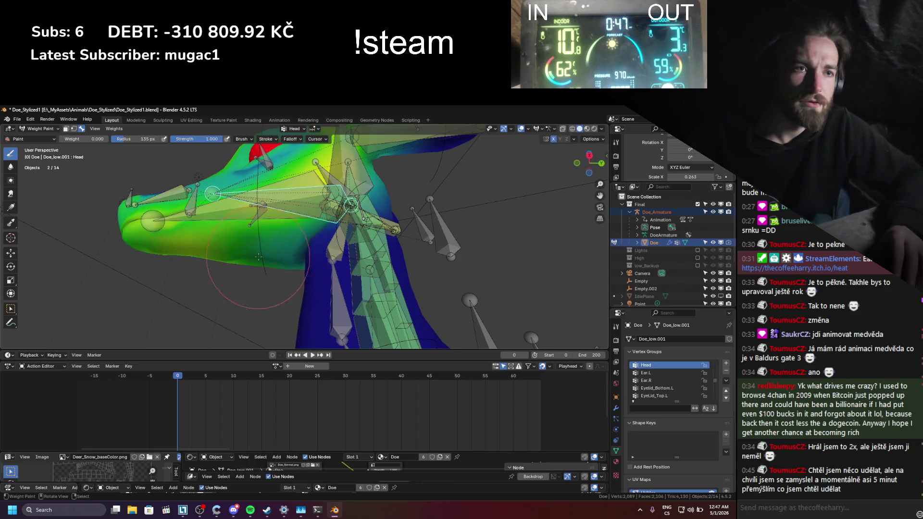
middle_drag(262, 264, 252, 260)
ctrl+click(344, 204)
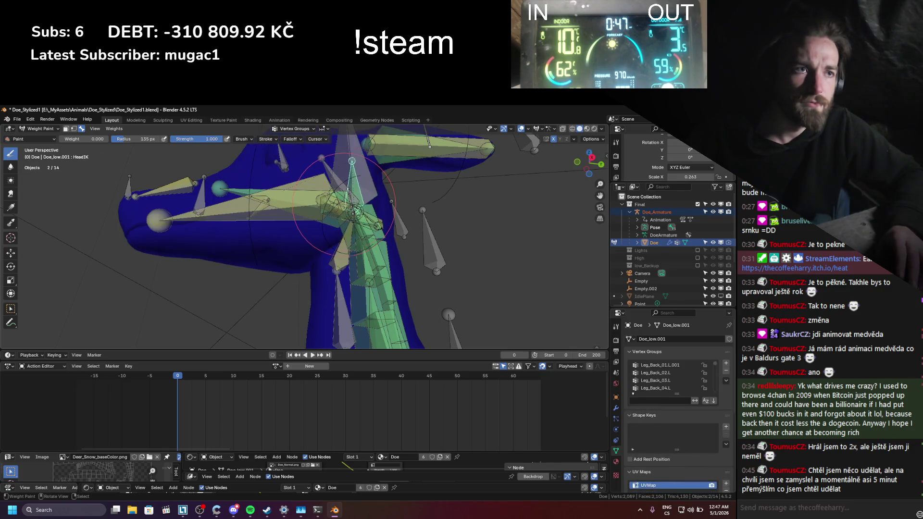
ctrl+click(348, 192)
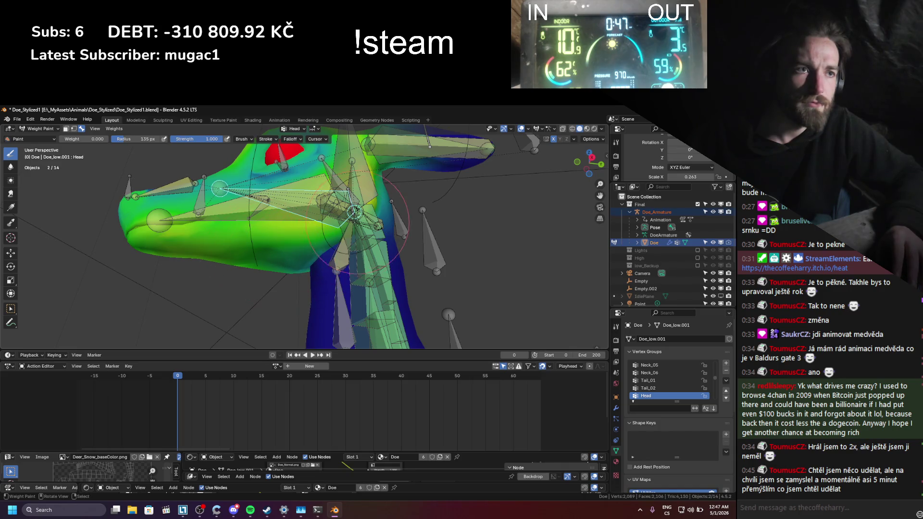
ctrl+click(354, 212)
ctrl+click(354, 212)
ctrl+click(354, 212)
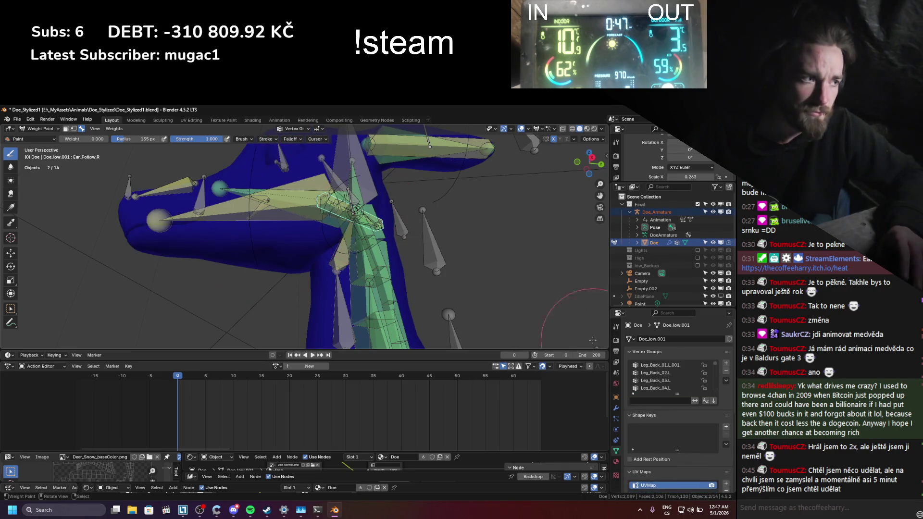
- Return to Object Mode, select the armature and save the file
scroll(663, 423, down, 3)
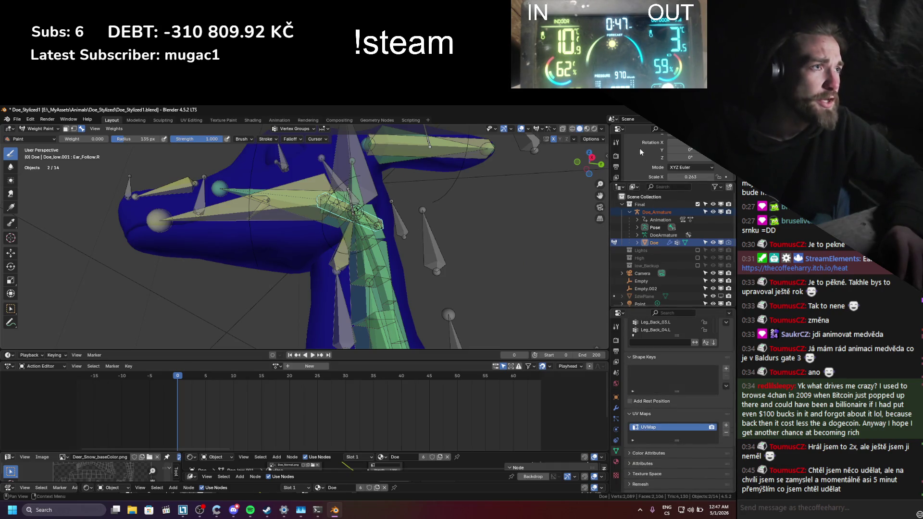
click(619, 129)
click(619, 130)
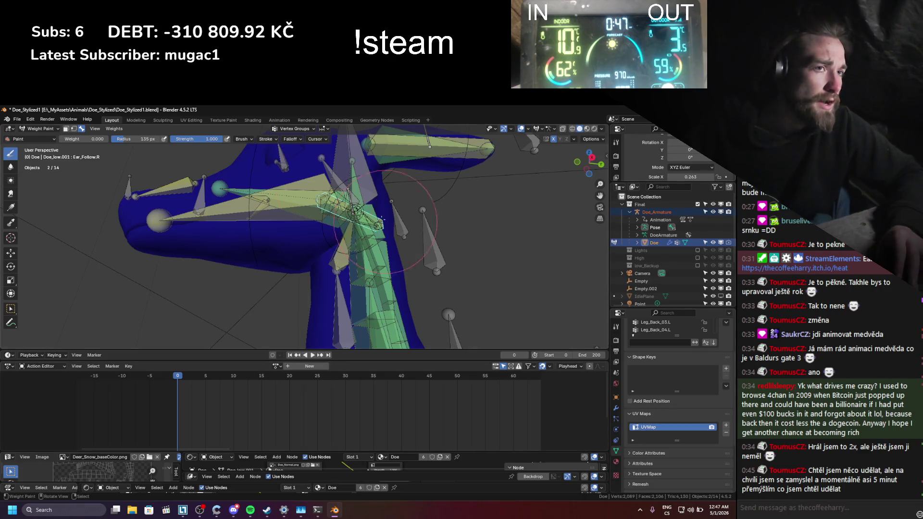
click(42, 129)
click(39, 143)
click(382, 239)
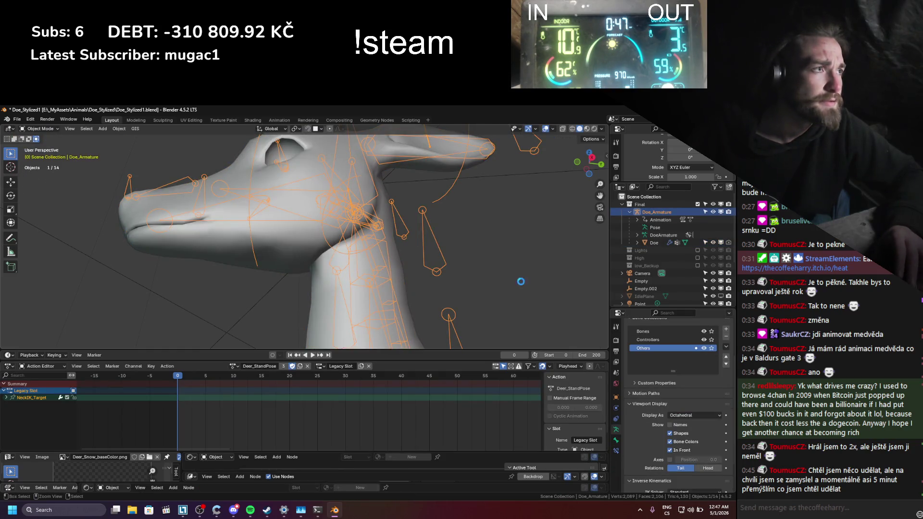
key(ctrl+s)
- Hide the Others and Controllers bone collections and put the Doe mesh in Weight Paint
scroll(625, 433, up, 3)
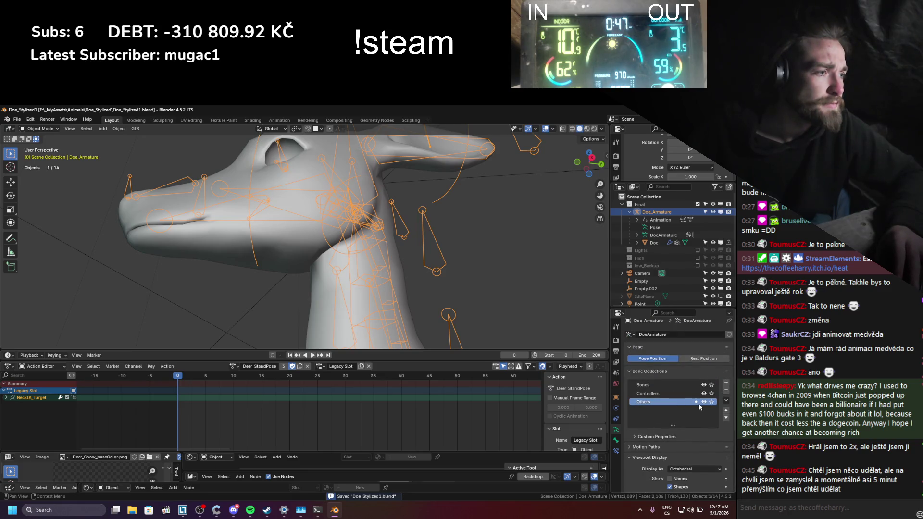
click(704, 402)
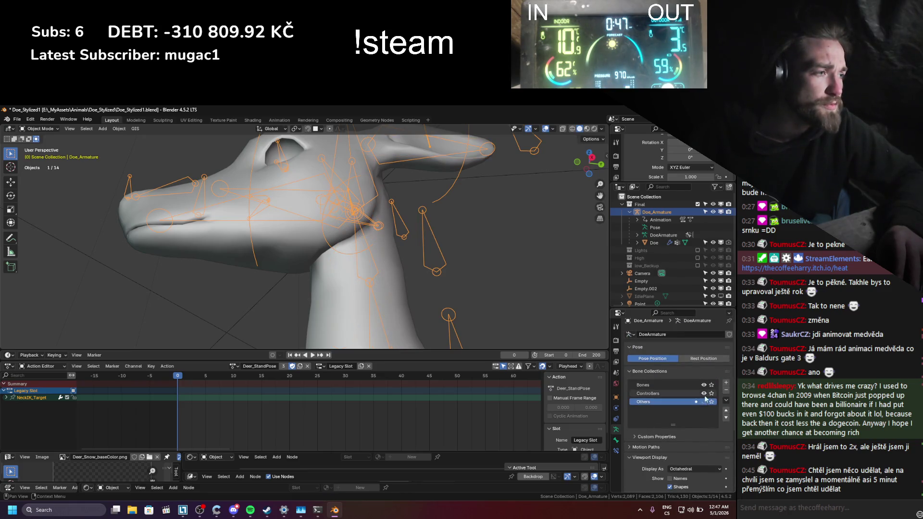
click(704, 394)
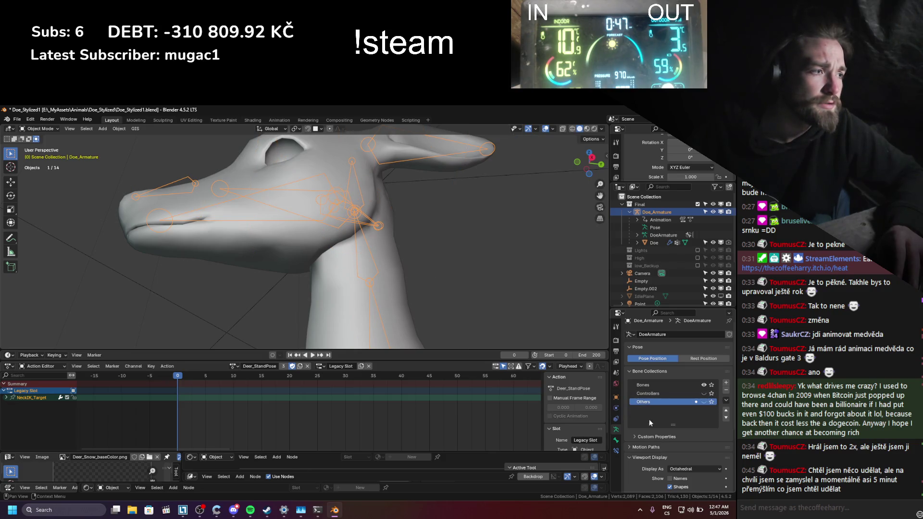
click(402, 326)
click(41, 129)
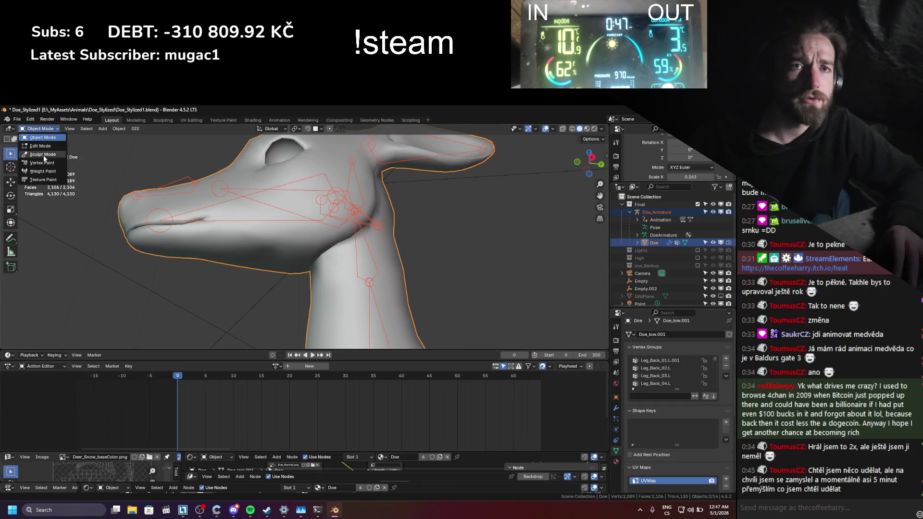
click(43, 171)
- Browse the Jaw and Head groups, then repaint Neck_04 on the upper neck with a 181 px brush
ctrl+click(336, 192)
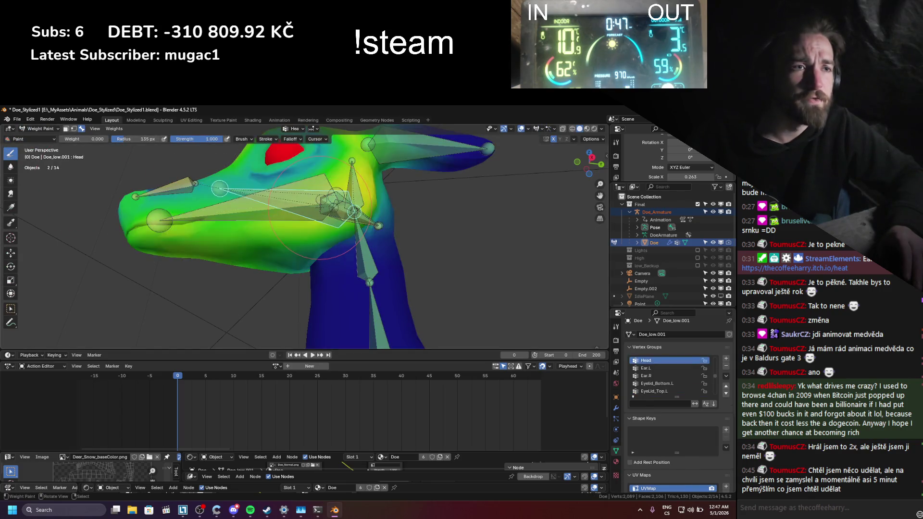
ctrl+click(320, 208)
ctrl+click(320, 208)
ctrl+click(320, 208)
ctrl+click(321, 208)
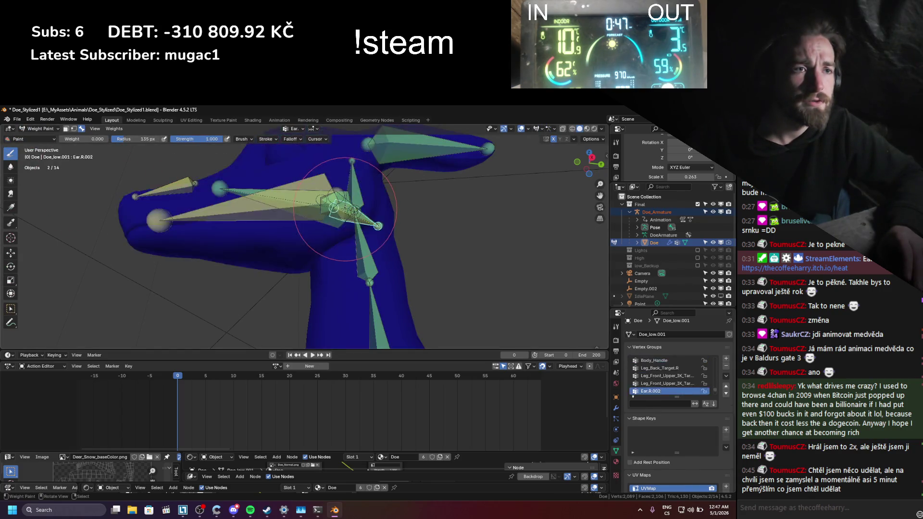
ctrl+click(321, 209)
ctrl+click(360, 248)
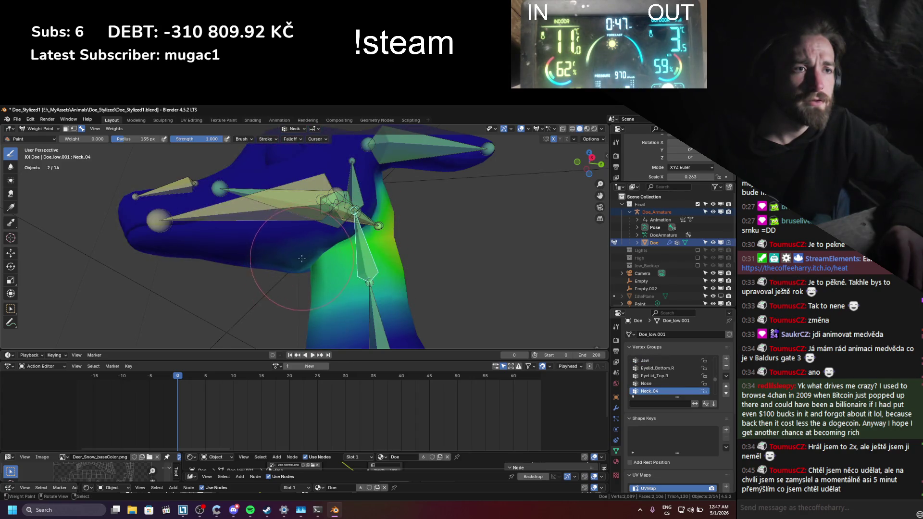
middle_drag(289, 266, 274, 251)
mouse_move(272, 248)
mouse_down()
mouse_move(284, 236)
mouse_move(269, 277)
mouse_up()
middle_drag(269, 276, 262, 274)
key(f)
click(259, 278)
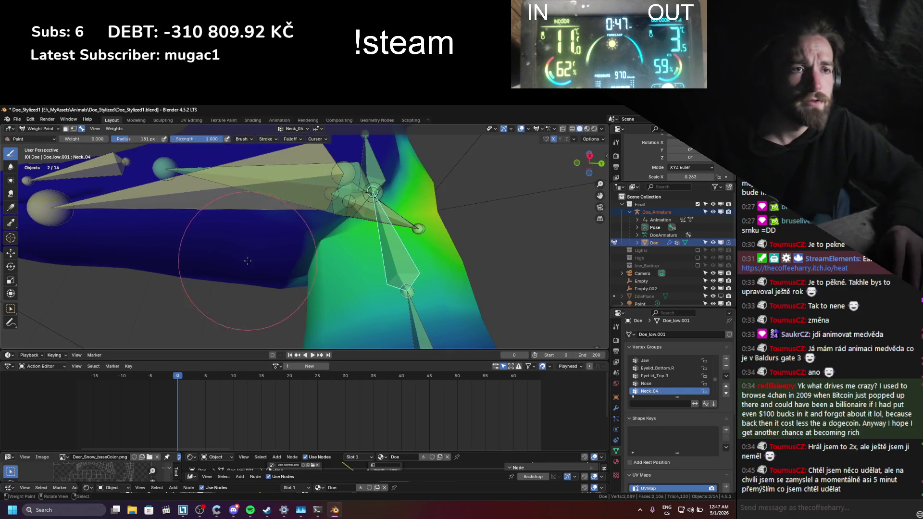
- Inspect the Neck_03 and Neck_02 weights from a side view of the head
ctrl+click(408, 320)
scroll(189, 239, down, 3)
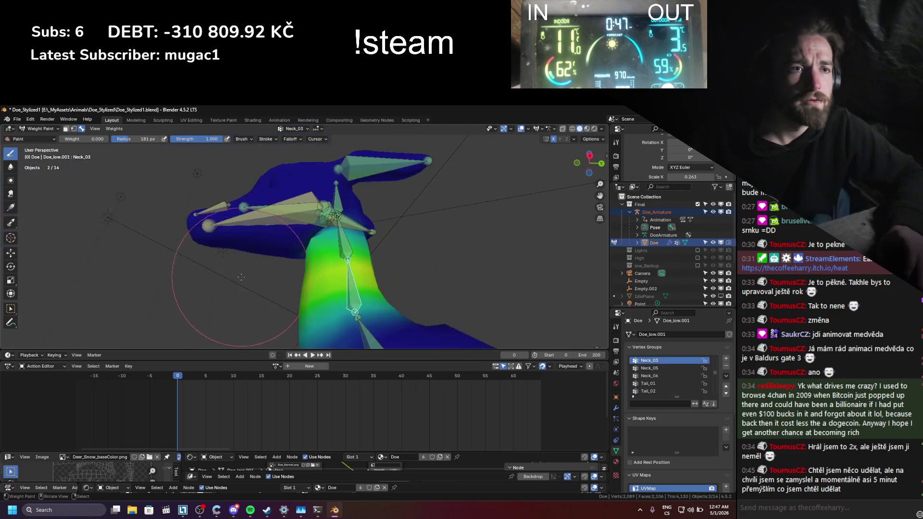
mouse_move(189, 240)
middle_down()
mouse_move(288, 241)
mouse_move(202, 221)
middle_up()
ctrl+click(346, 321)
click(40, 129)
- Return to Object Mode, save the file, and look through the scene camera
click(29, 138)
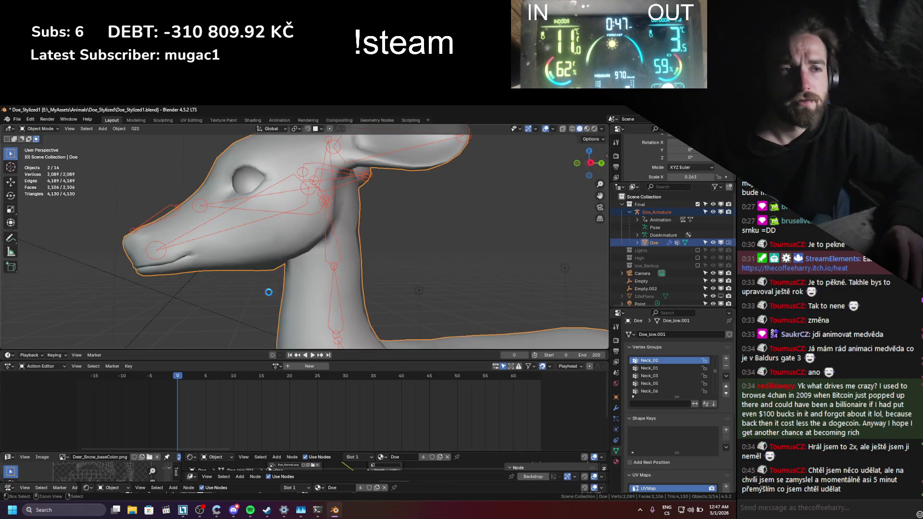
key(ctrl+s)
scroll(255, 298, down, 1)
key(KP_0)
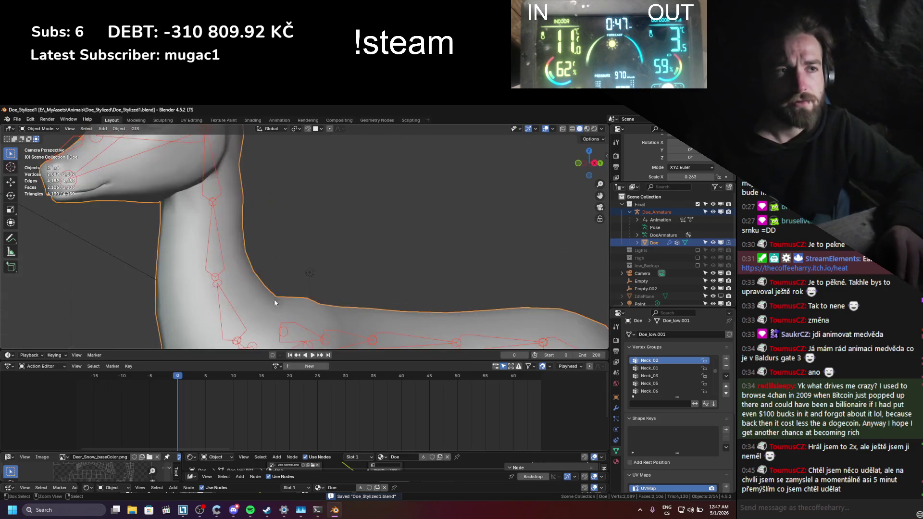
- Switch to Rendered shading with overlays hidden, then settle back on the camera view
click(595, 128)
click(536, 129)
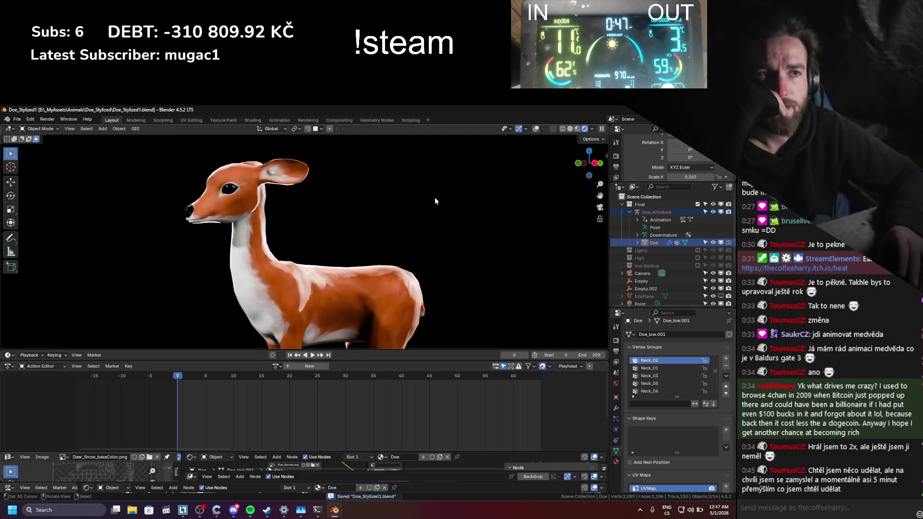
scroll(426, 211, down, 2)
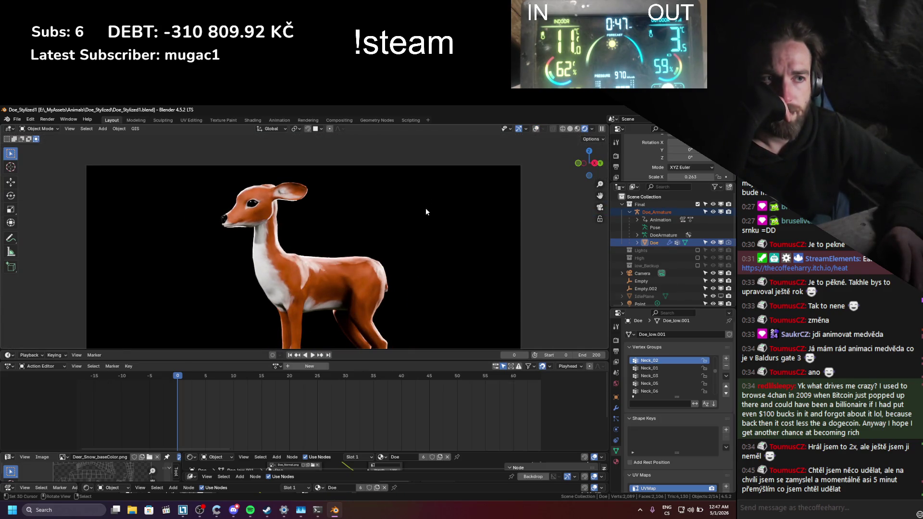
scroll(426, 209, down, 1)
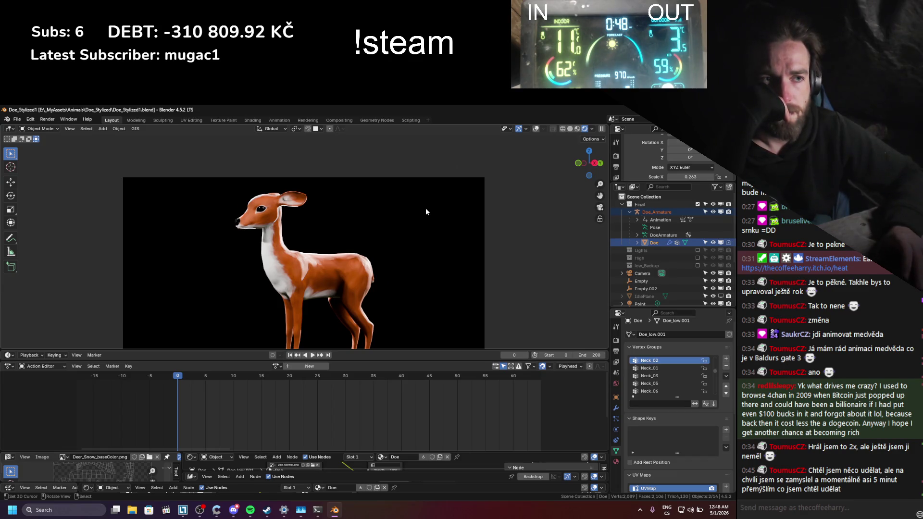
middle_drag(426, 208, 355, 257)
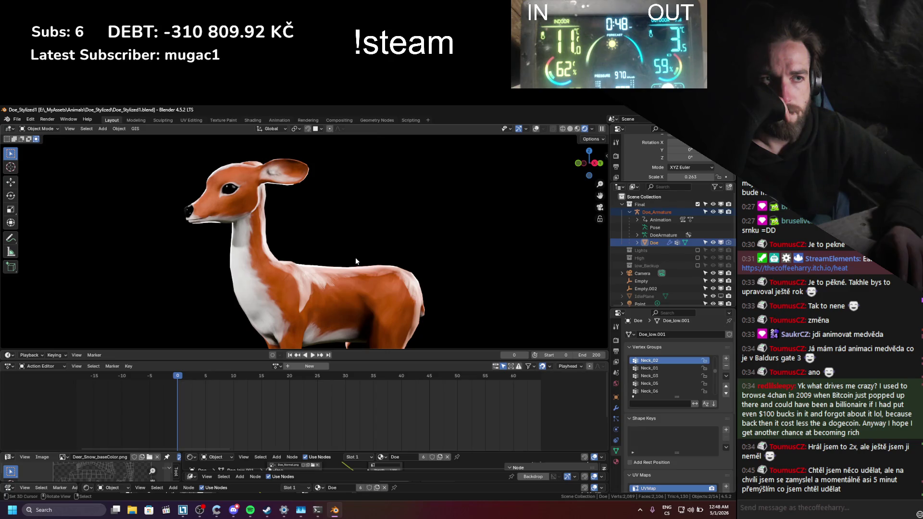
key(KP_0)
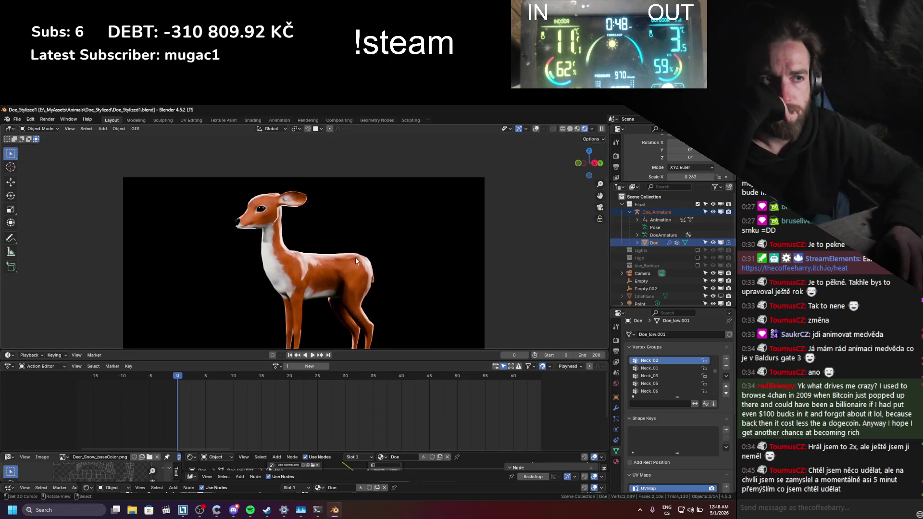
scroll(624, 271, down, 2)
- Delete the selected point lights down to Sun.004
click(639, 273)
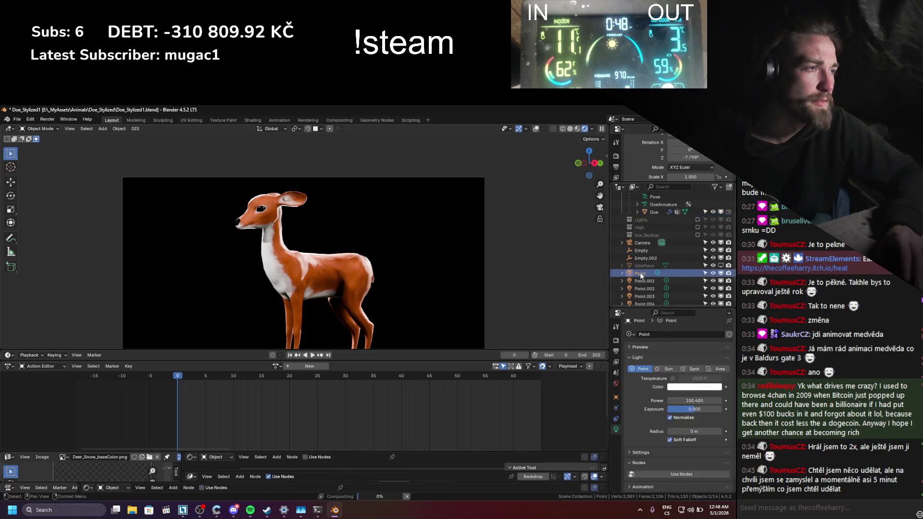
scroll(639, 272, down, 3)
shift+click(640, 298)
right_click(640, 297)
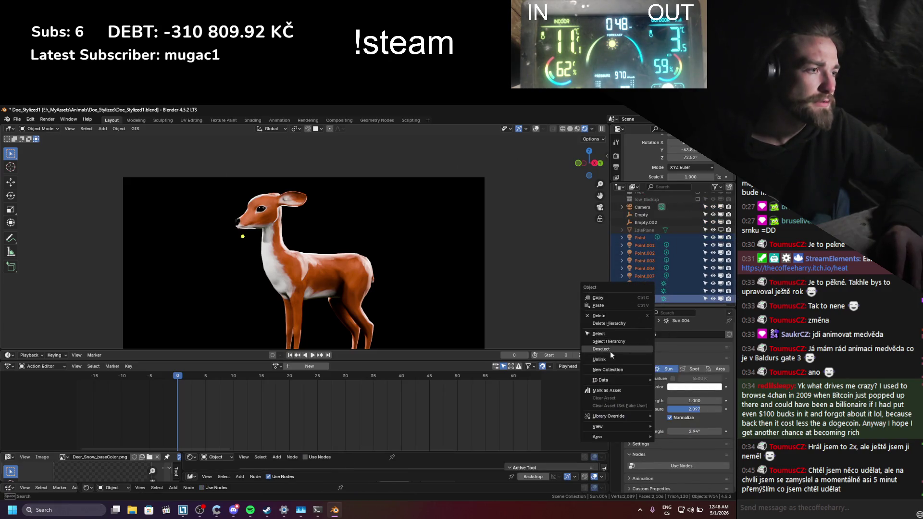
click(611, 323)
scroll(357, 279, down, 1)
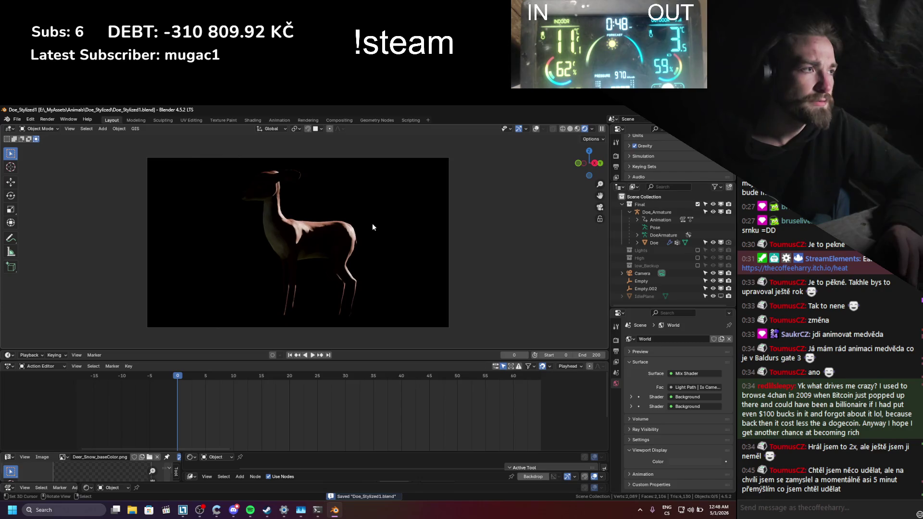
- Delete the Lights collection with its lights and save the file
click(697, 250)
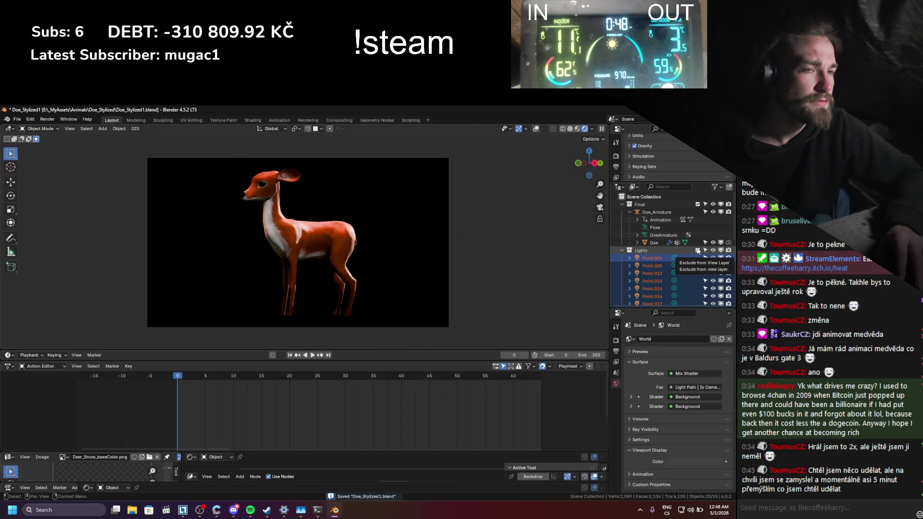
right_click(651, 250)
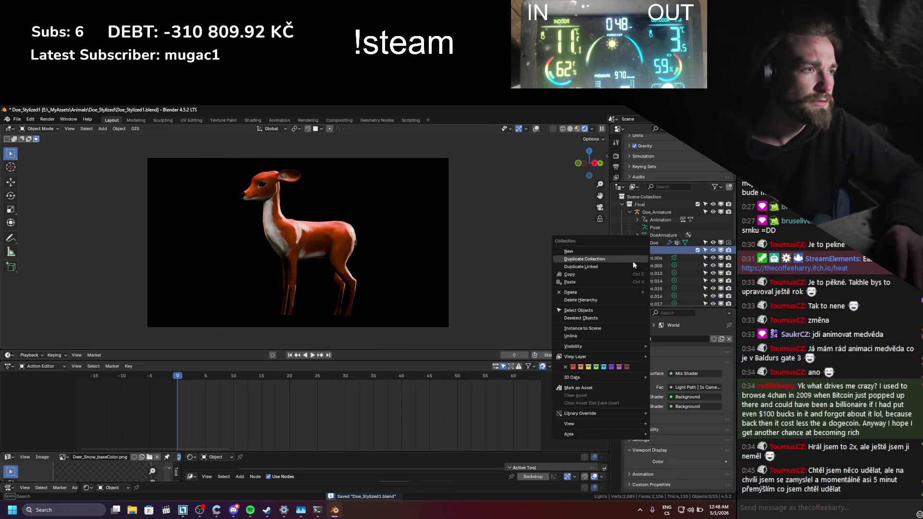
click(602, 288)
scroll(330, 248, up, 1)
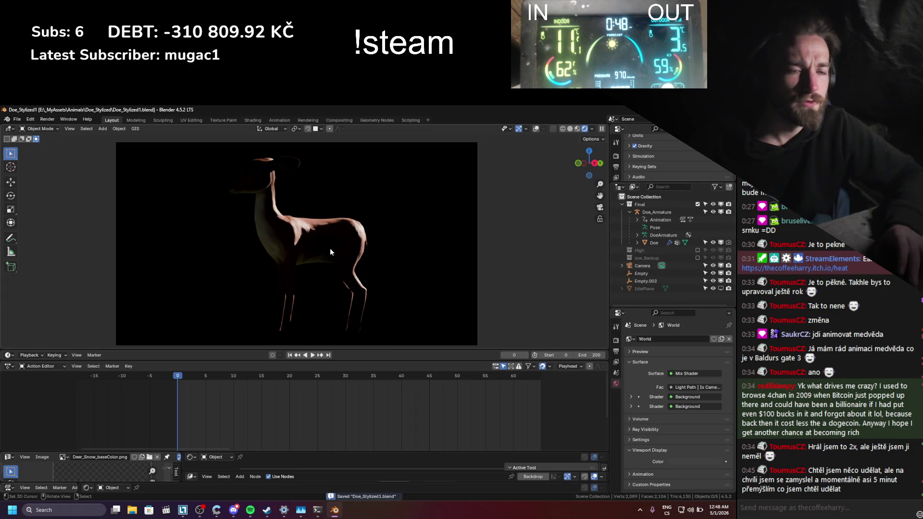
key(ctrl+s)
- Connect the zero-strength Background node to the World Output so the render goes dark
drag(223, 454, 201, 382)
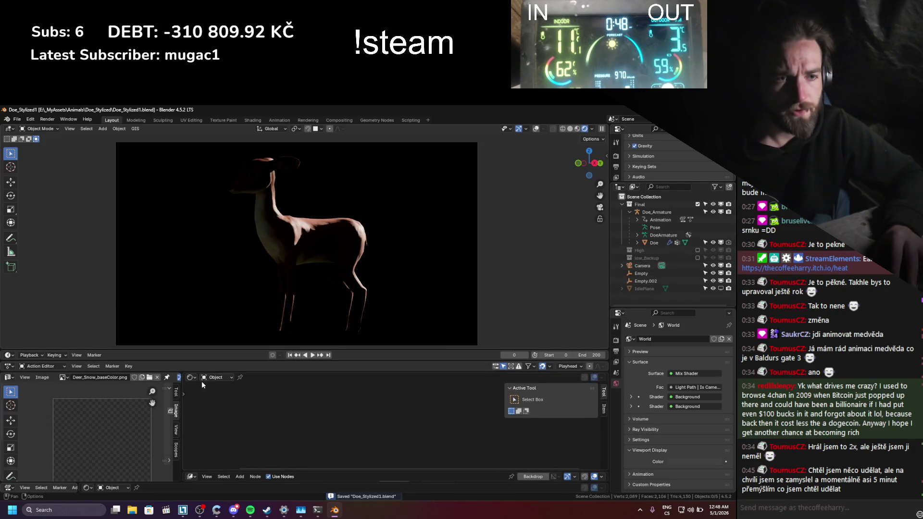
click(213, 406)
middle_drag(314, 435, 336, 449)
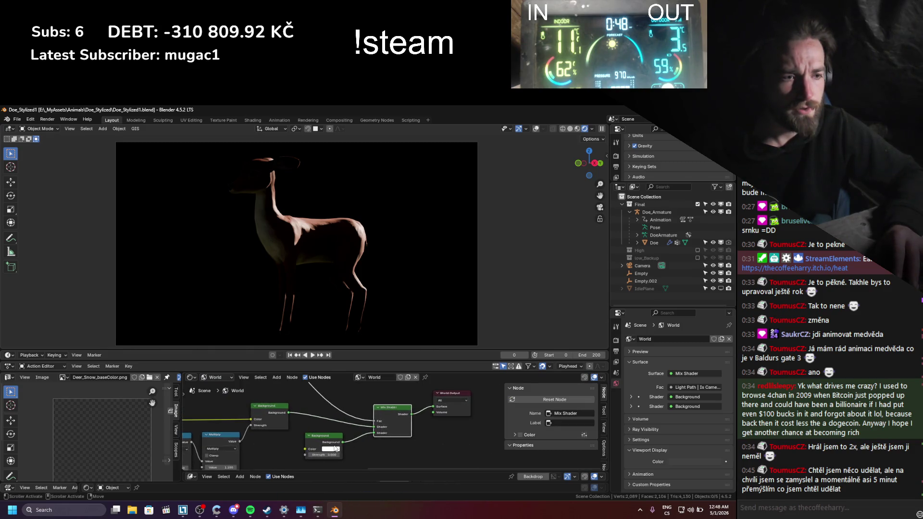
ctrl+shift+click(322, 446)
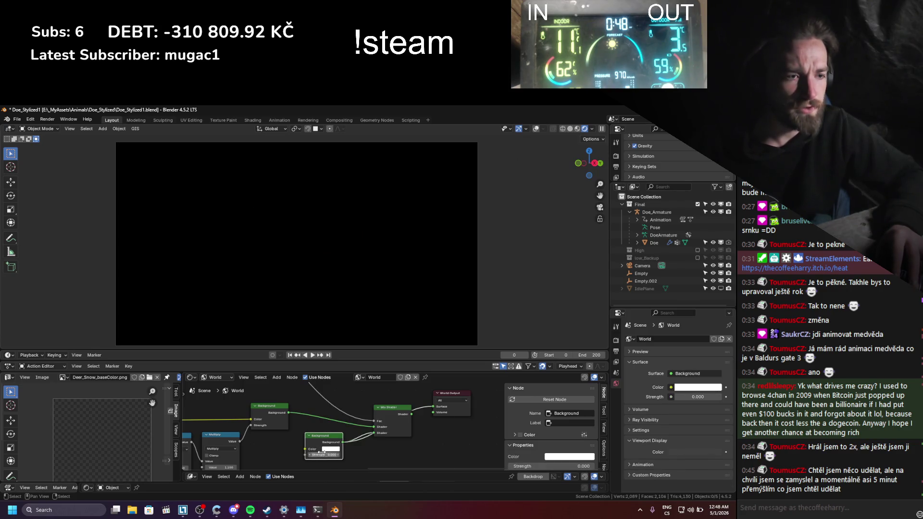
click(535, 129)
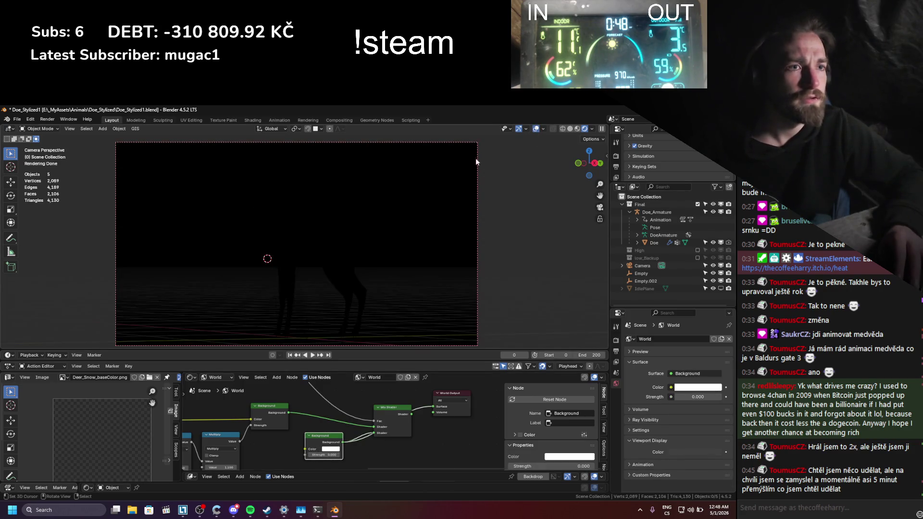
click(536, 129)
- Add a point light, position it along X beside the doe, set exposure about 0.972, and save
key(shift+a)
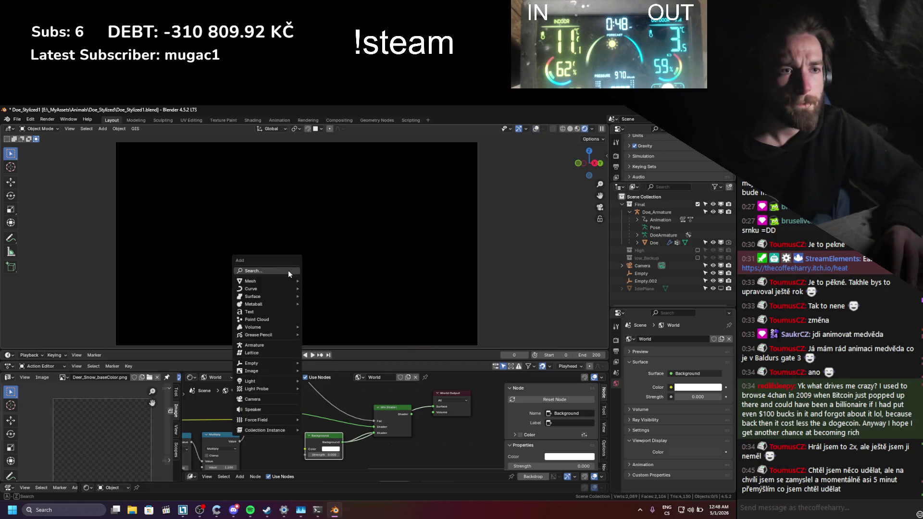
mouse_move(258, 382)
click(321, 380)
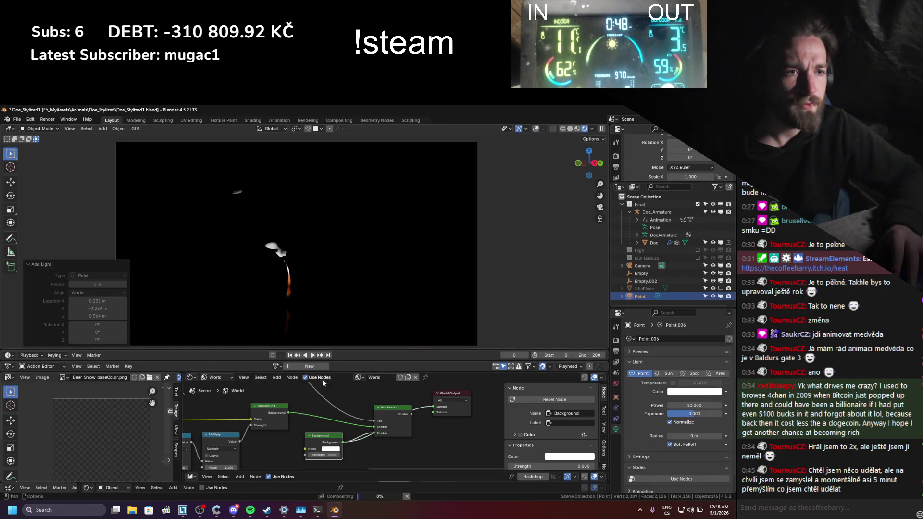
key(g)
key(x)
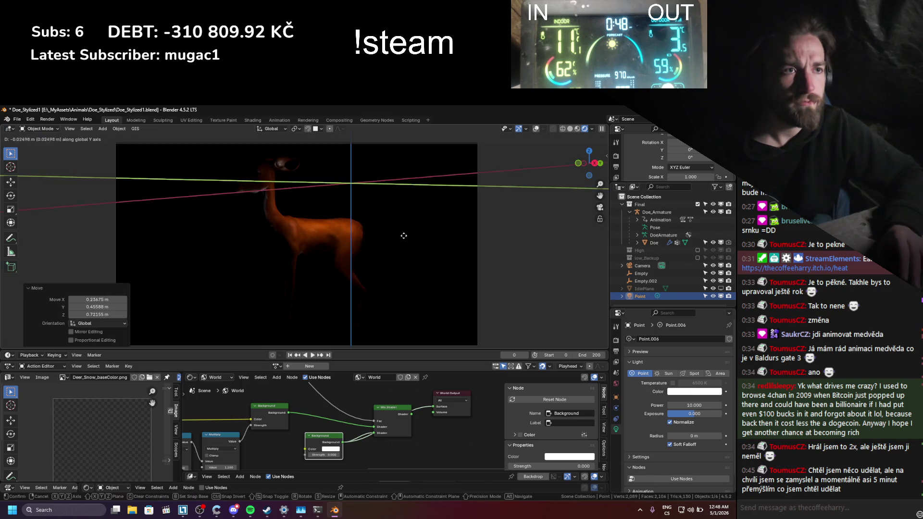
click(376, 251)
key(g)
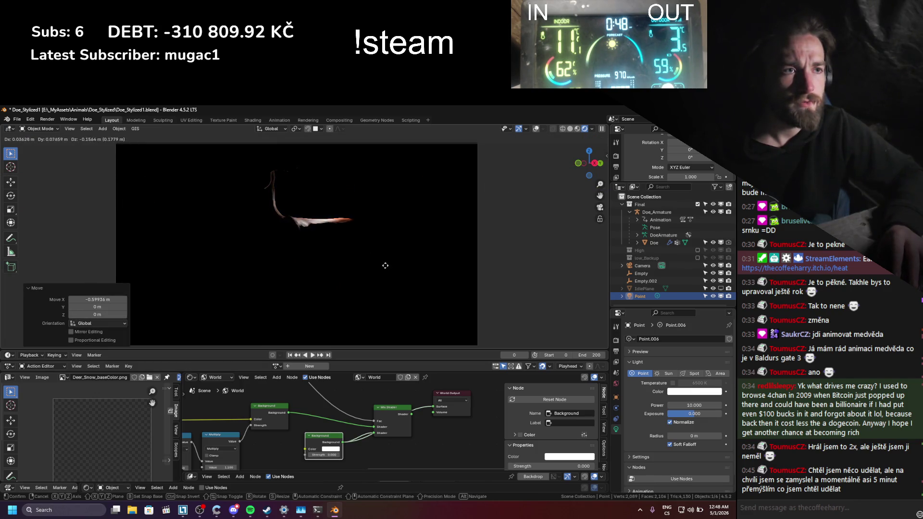
key(x)
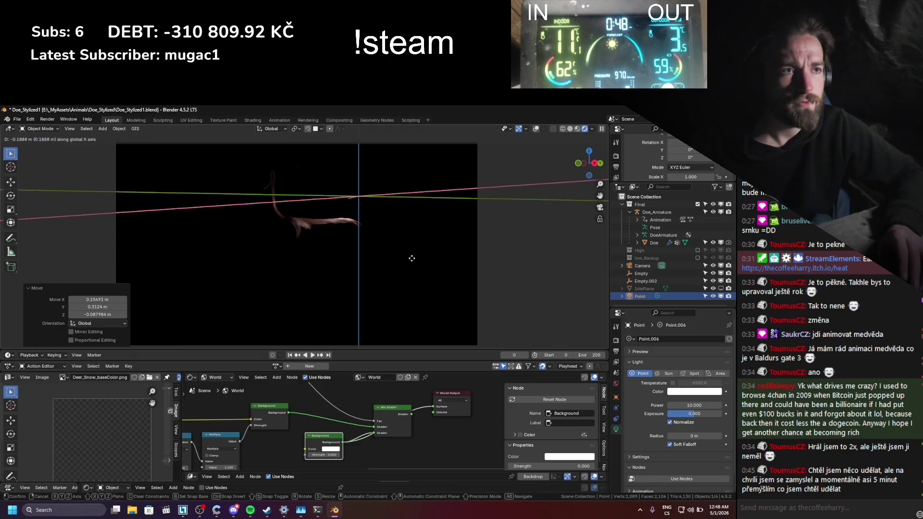
click(417, 262)
key(g)
click(432, 260)
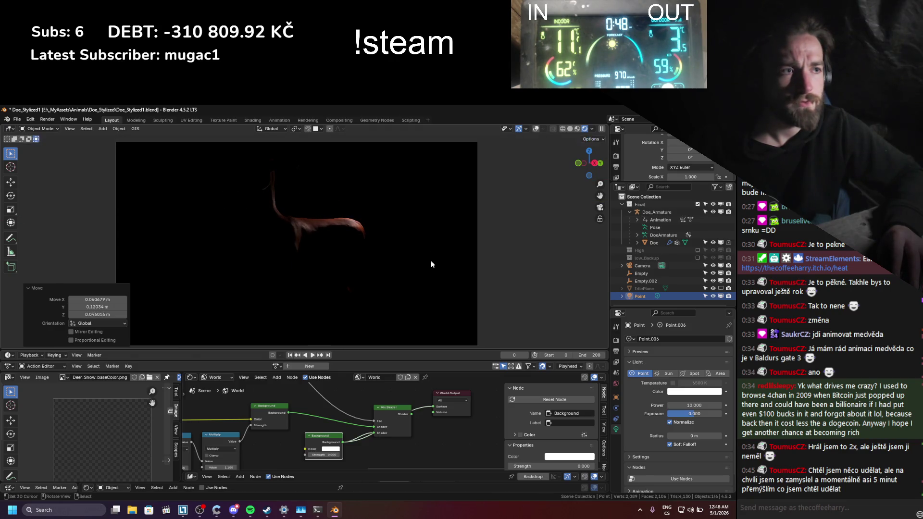
drag(678, 414, 693, 414)
key(ctrl+s)
- Duplicate the point light twice, moving the copies along the Y axis
key(shift+d)
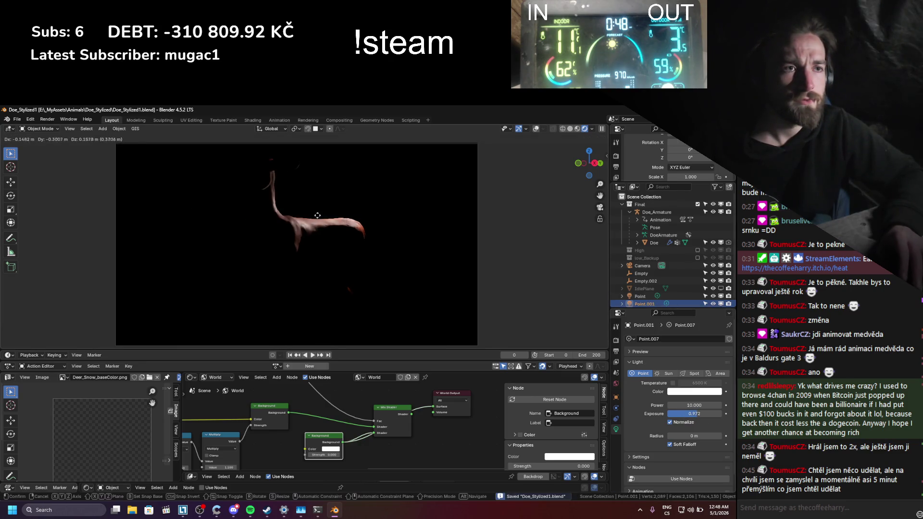
click(202, 190)
key(g)
key(y)
click(235, 204)
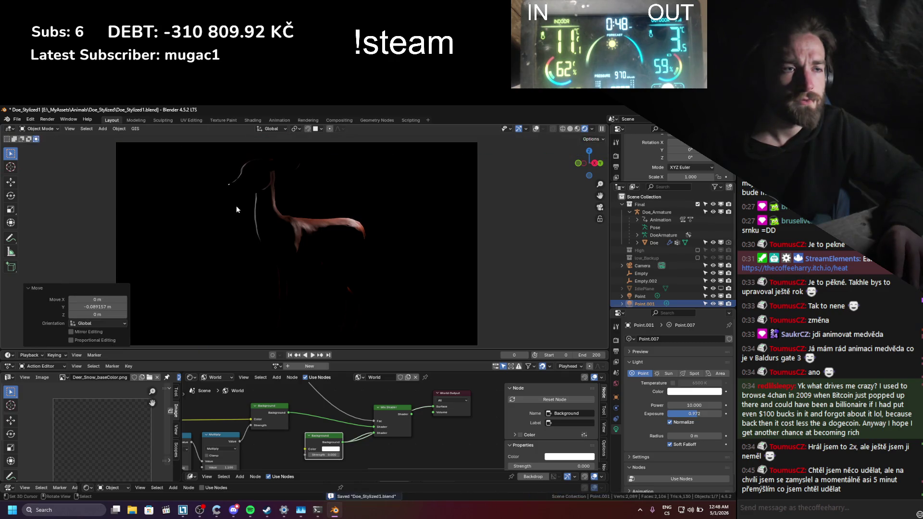
key(shift+d)
click(346, 312)
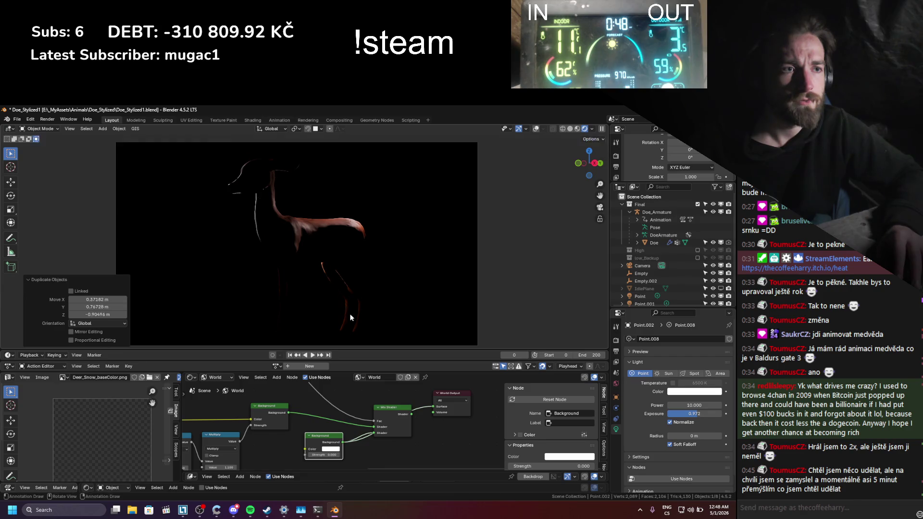
key(g)
key(x)
key(y)
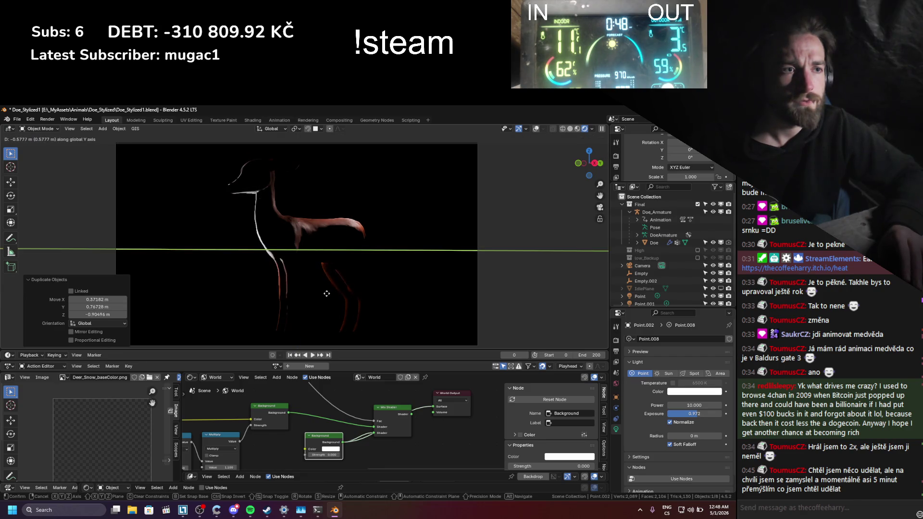
click(291, 291)
- Fine-tune the light copy's placement from the camera view and lower its exposure to 1.944
key(KP_0)
key(g)
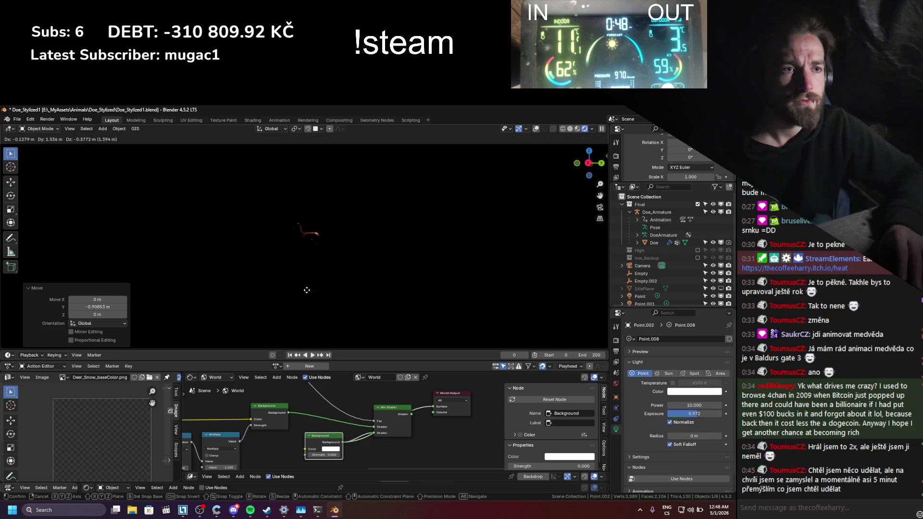
click(313, 298)
key(KP_0)
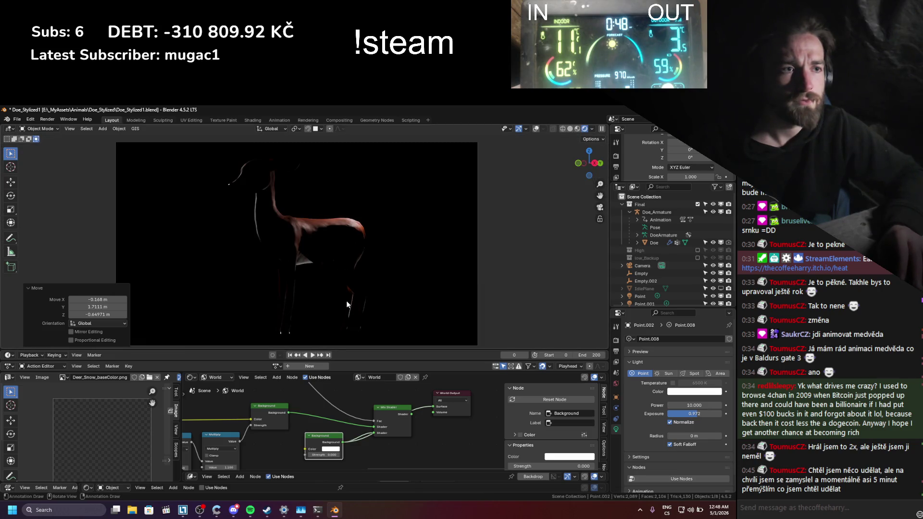
key(g)
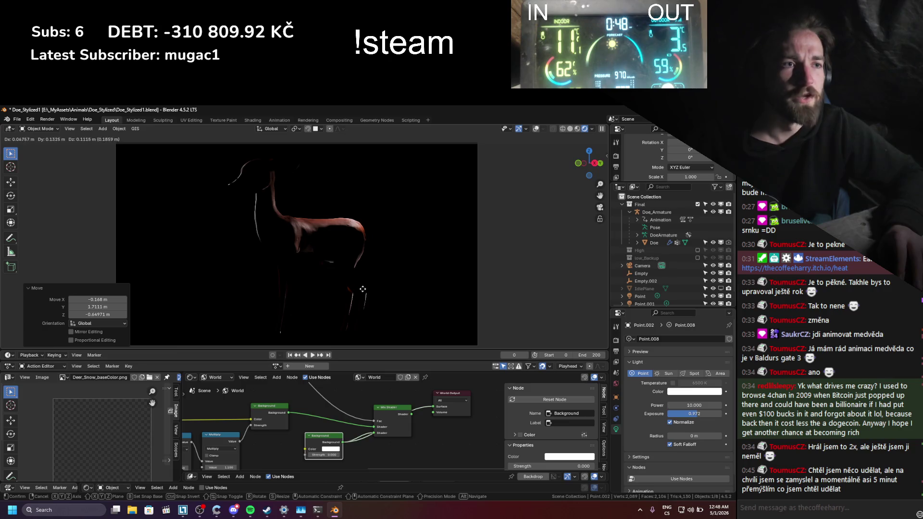
click(349, 285)
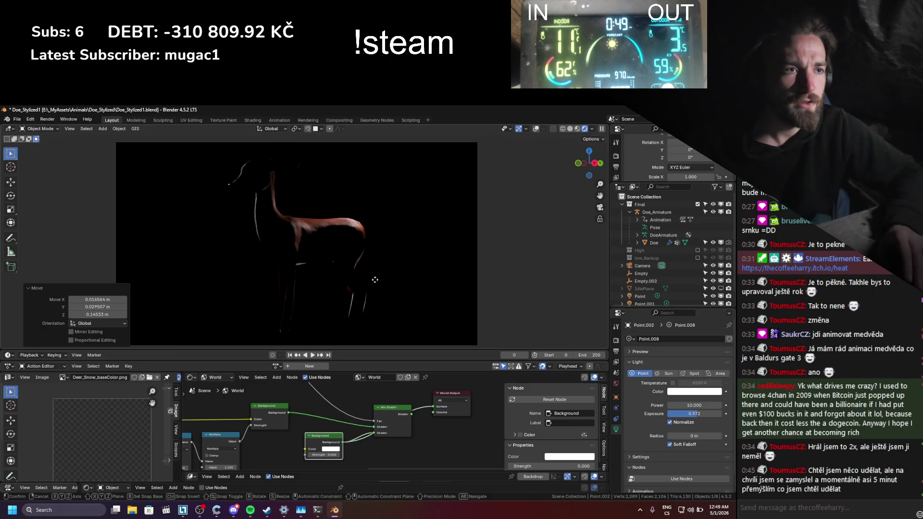
key(g)
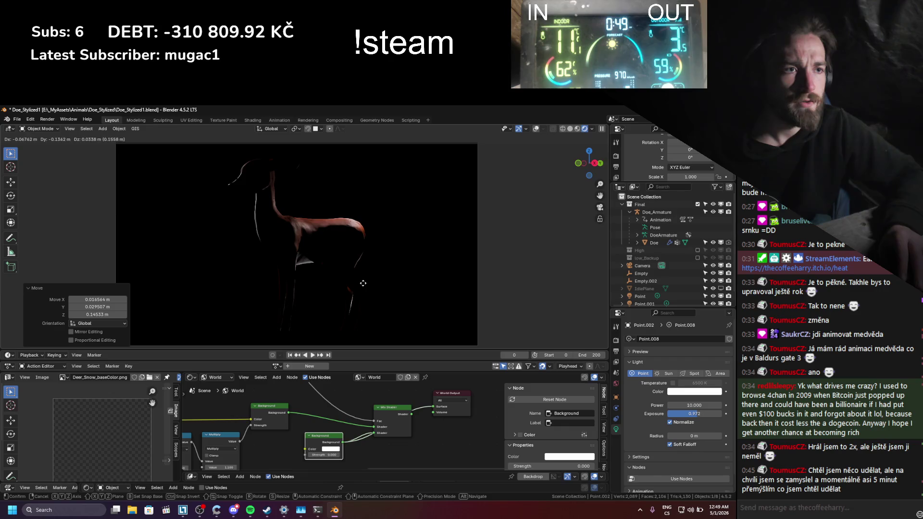
click(371, 285)
key(ctrl+s)
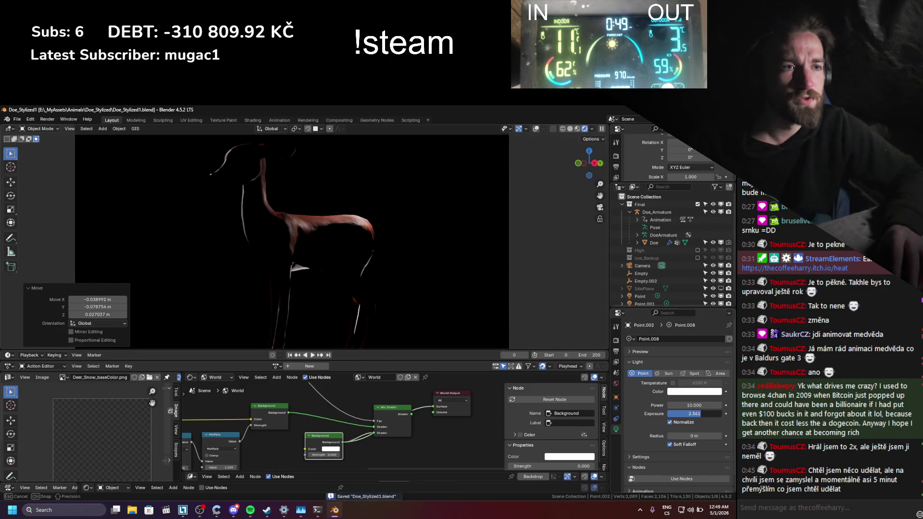
drag(695, 414, 683, 413)
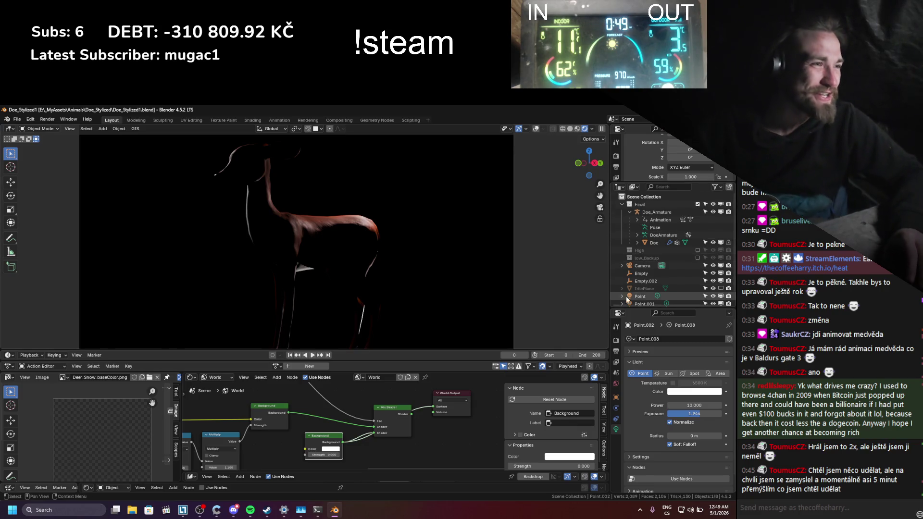
- Reposition the light named Point, frame the whole camera view, and save
scroll(640, 284, down, 1)
click(640, 284)
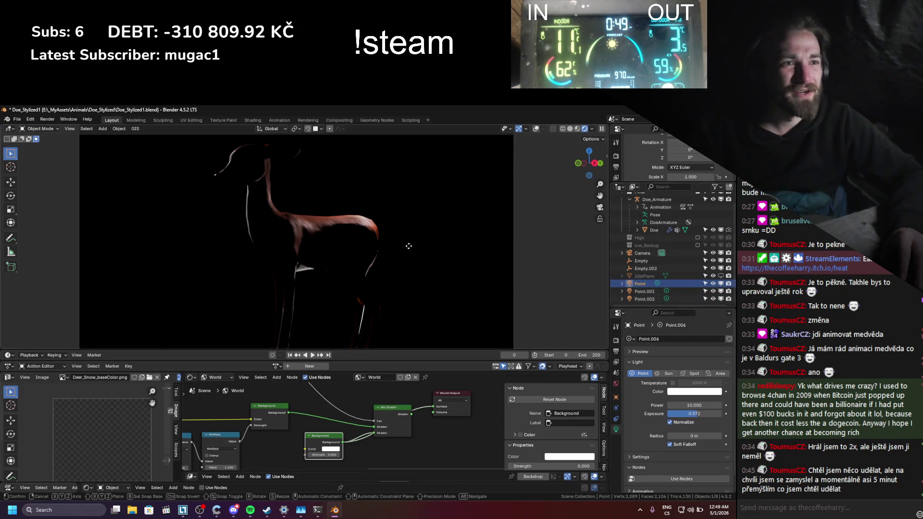
key(g)
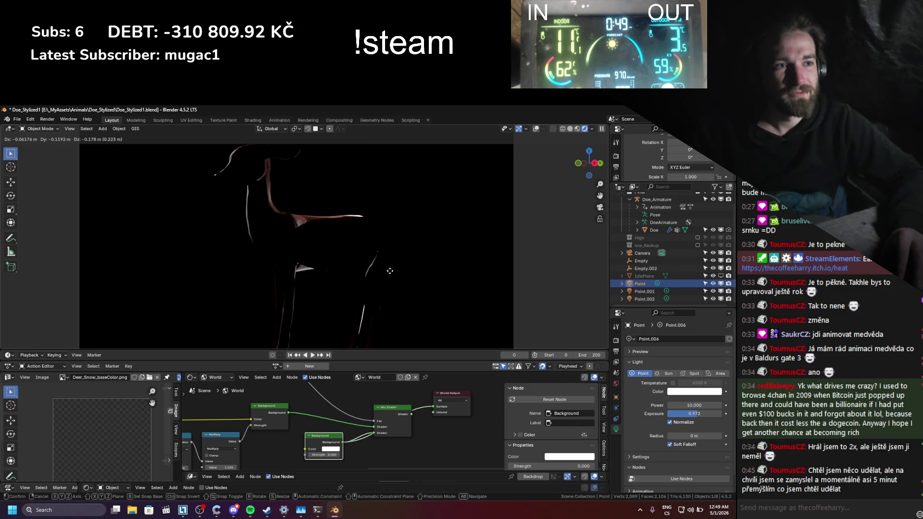
click(390, 271)
key(ctrl+s)
key(Home)
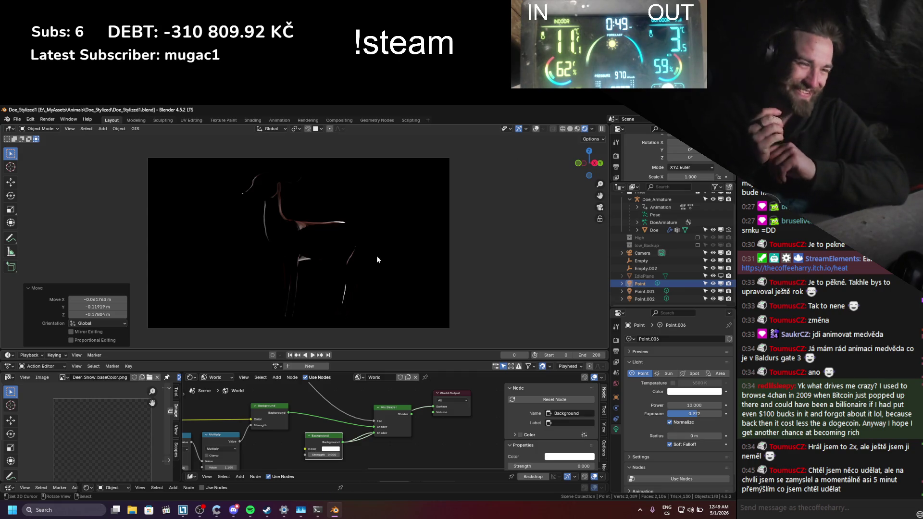
scroll(271, 269, up, 1)
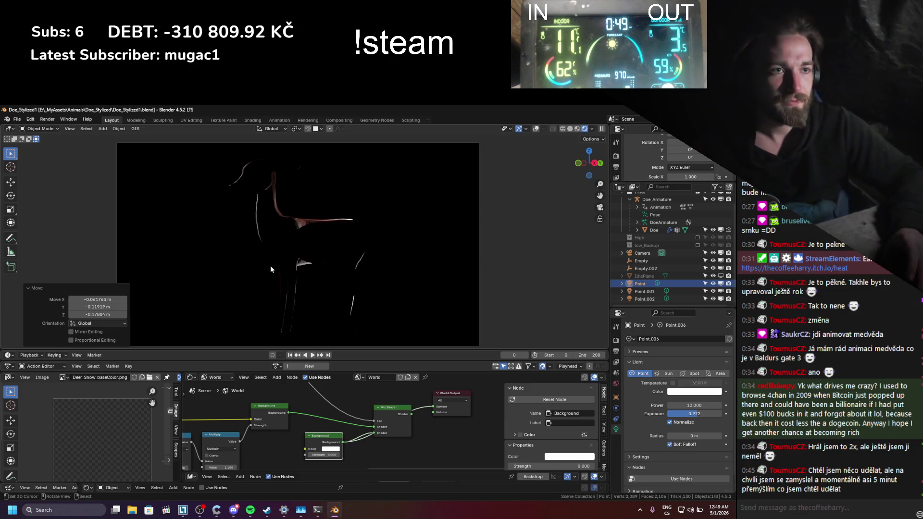
key(ctrl+s)
- Add a sun light, place and rotate it toward the doe, and raise exposure to 1.528
key(shift+a)
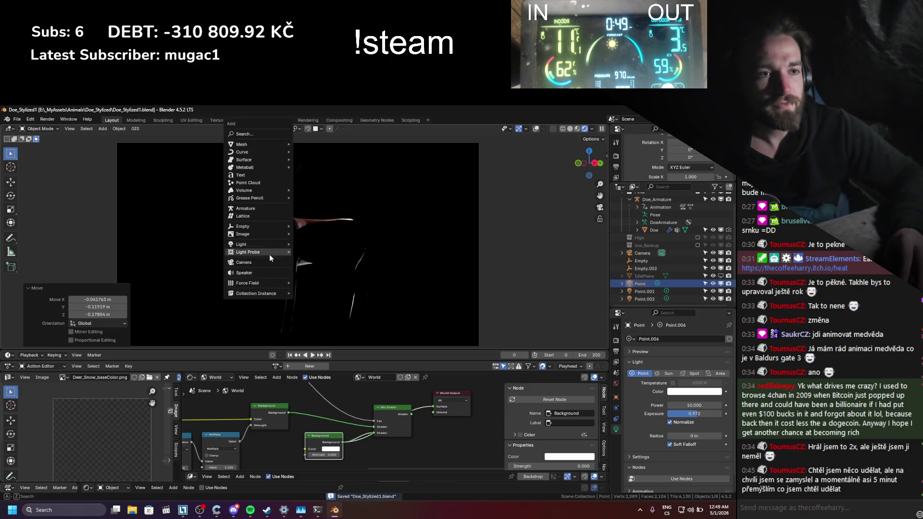
mouse_move(242, 253)
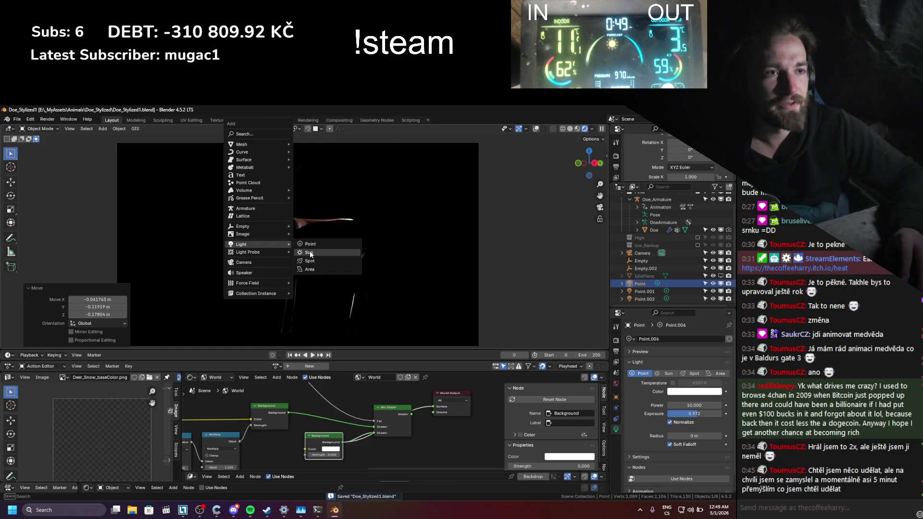
click(309, 253)
key(g)
click(236, 180)
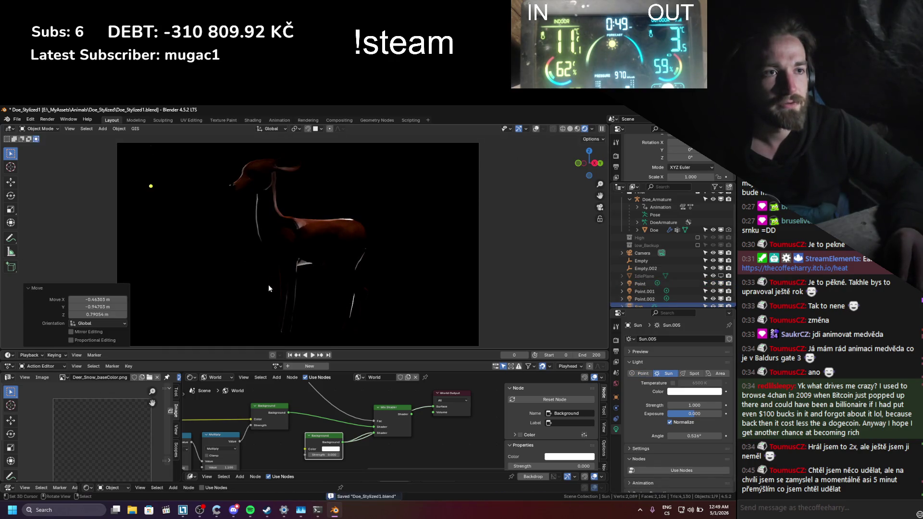
key(r)
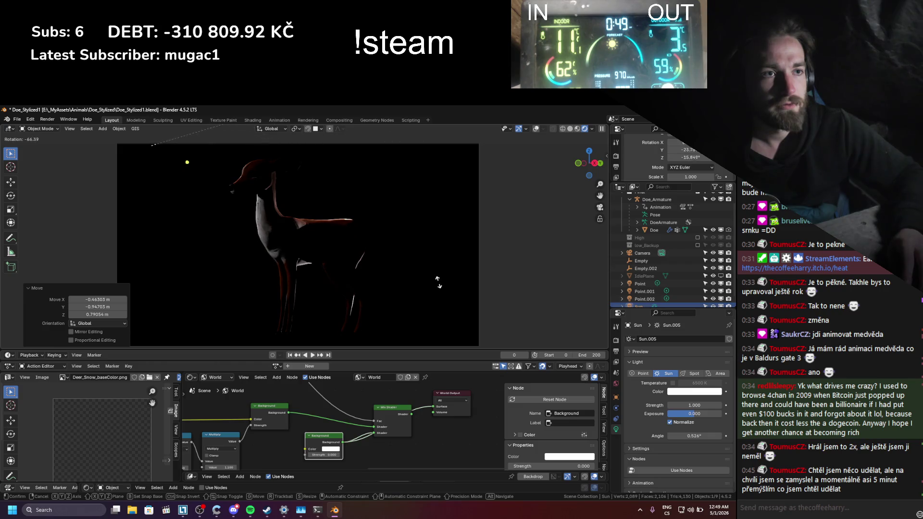
click(426, 275)
key(r)
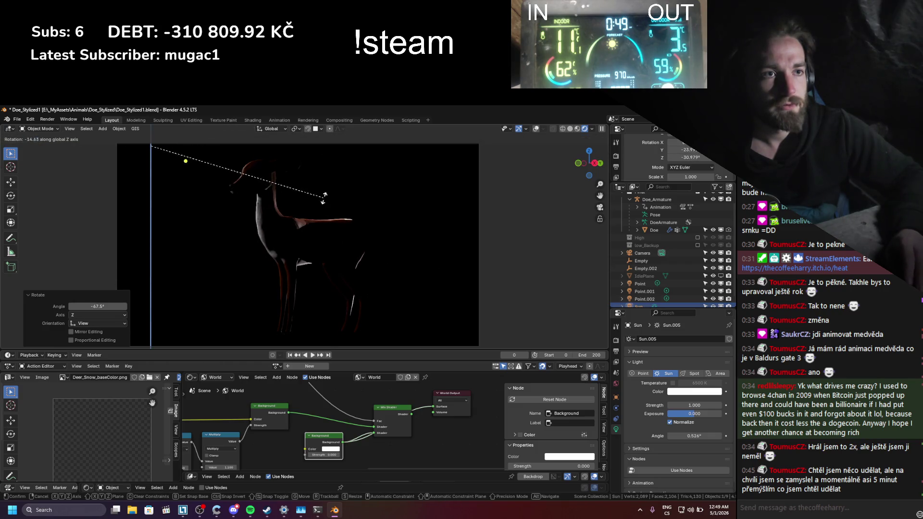
key(z)
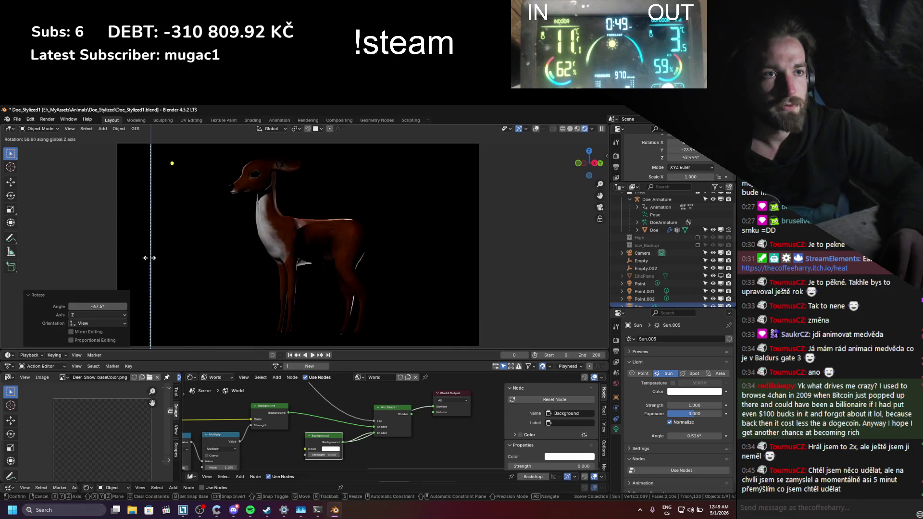
click(72, 160)
drag(671, 410, 695, 413)
- Re-aim the sun, widen its angle to 22.3°, and check the lighting through the camera
key(r)
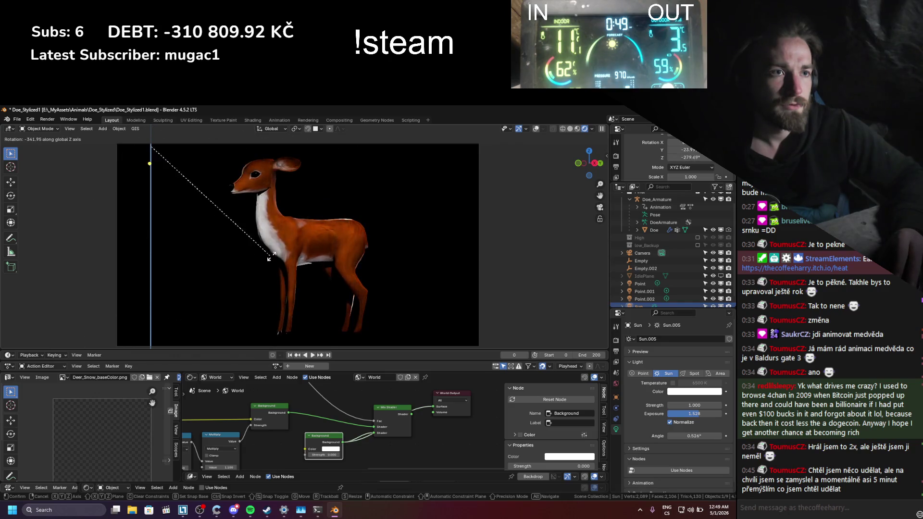
click(400, 158)
key(r)
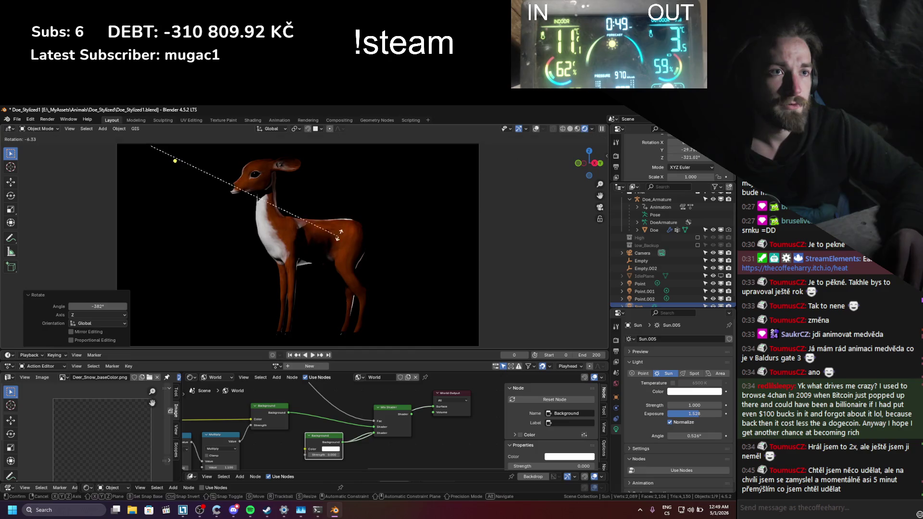
click(368, 188)
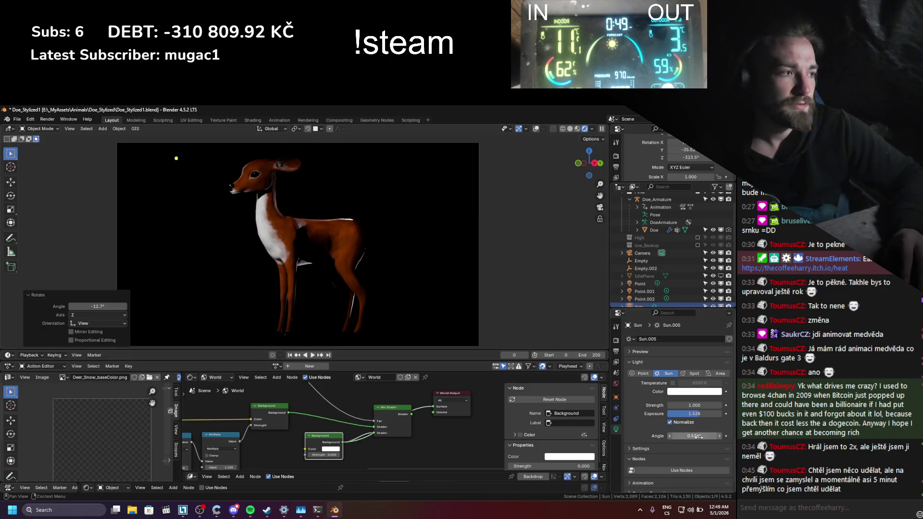
mouse_move(695, 436)
mouse_down()
mouse_move(703, 436)
mouse_move(706, 413)
mouse_move(721, 414)
mouse_move(705, 413)
mouse_up()
scroll(379, 250, up, 3)
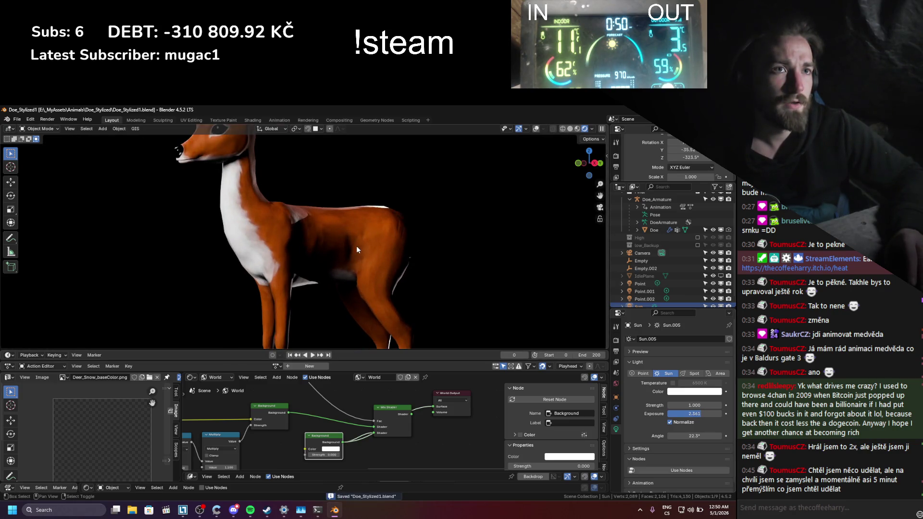
shift+middle_drag(357, 246, 374, 312)
shift+middle_drag(340, 285, 332, 273)
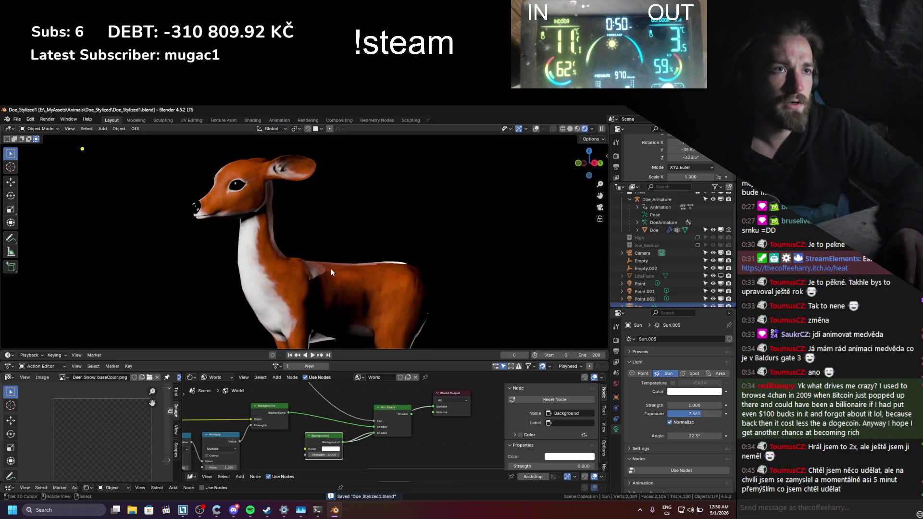
key(KP_0)
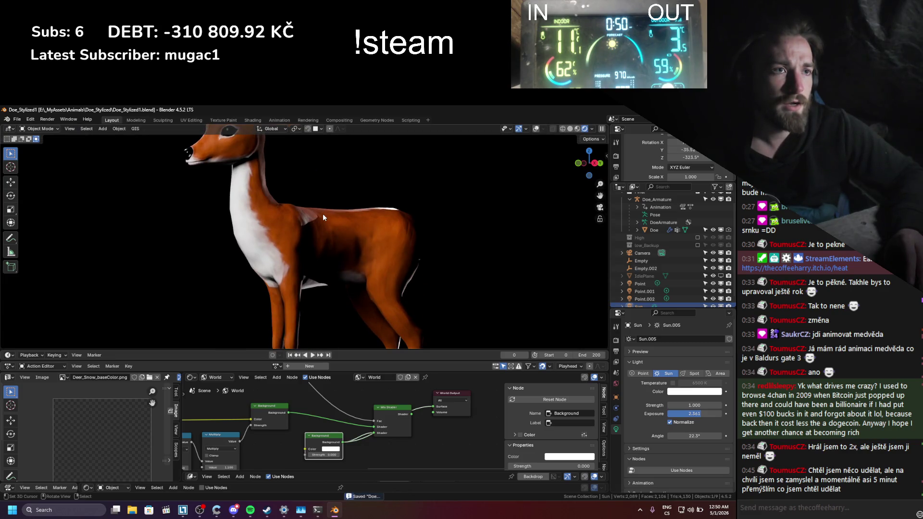
key(r)
key(z)
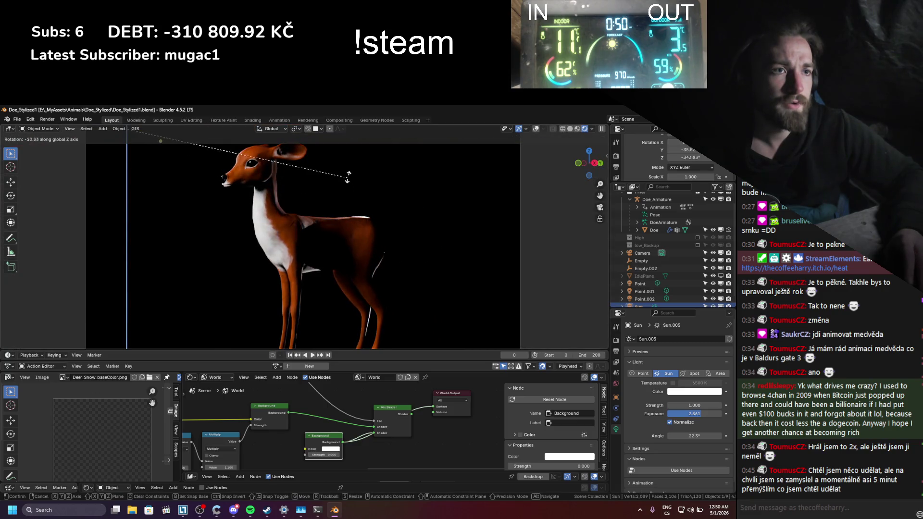
- Show the doe's material nodes in the Shader Editor, set Metallic to 1.000, and save
click(267, 275)
click(266, 275)
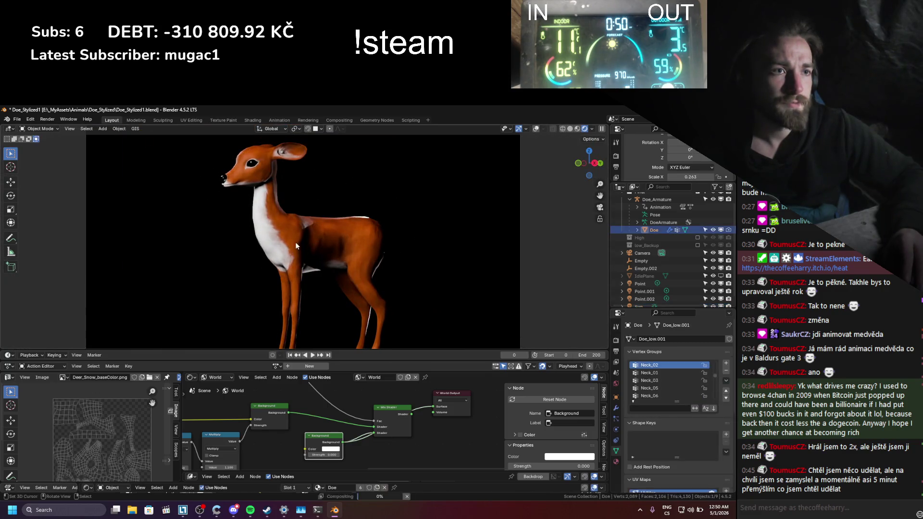
click(206, 380)
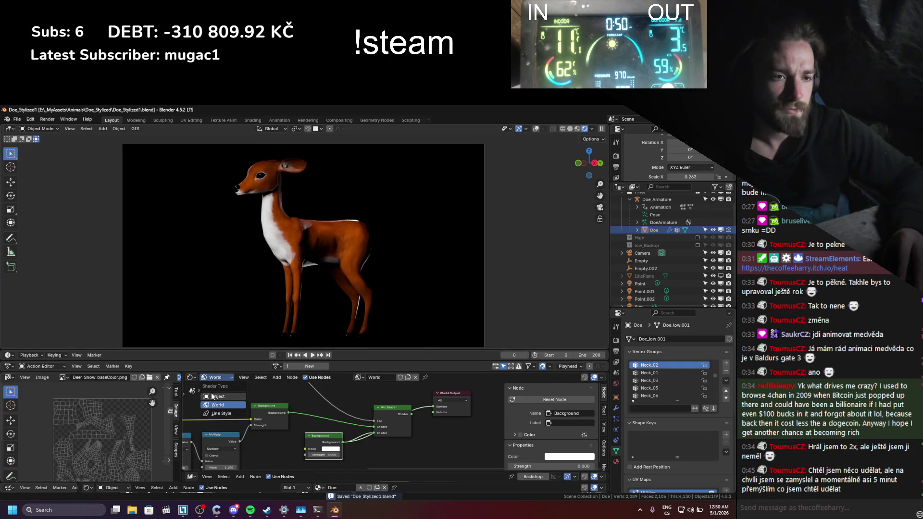
click(214, 396)
middle_drag(379, 439, 279, 425)
scroll(302, 433, up, 3)
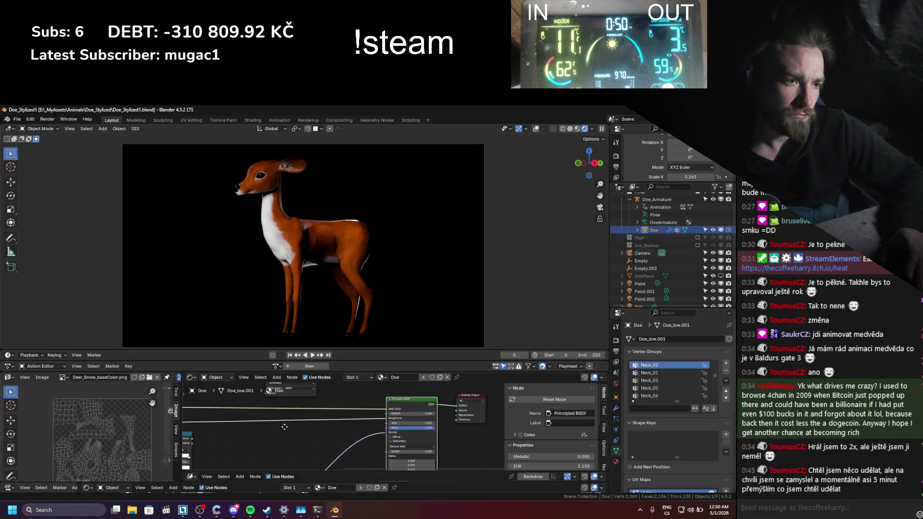
mouse_move(393, 407)
mouse_down()
mouse_move(461, 408)
mouse_move(387, 404)
mouse_up()
key(ctrl+s)
- Preview the roughness Color Ramp on the doe, then restore the Principled BSDF output and save
ctrl+scroll(345, 414, up, 5)
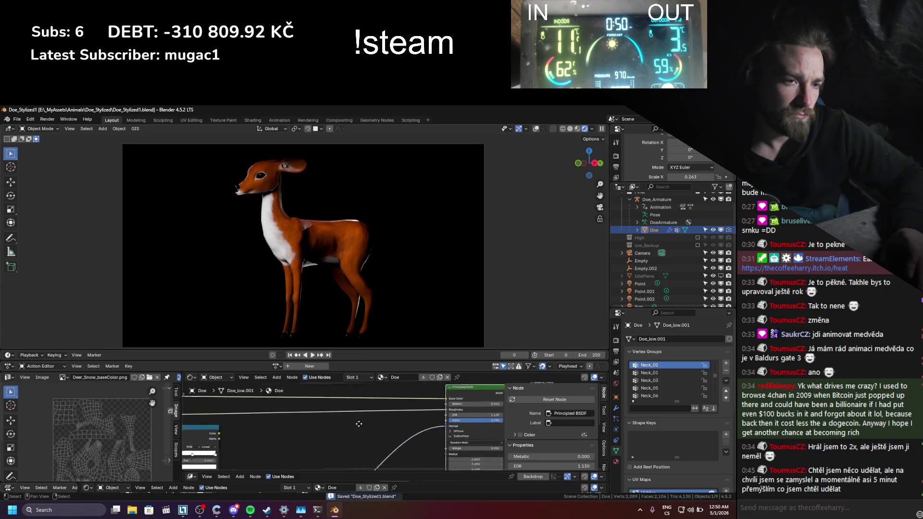
ctrl+shift+click(264, 420)
ctrl+scroll(409, 427, down, 5)
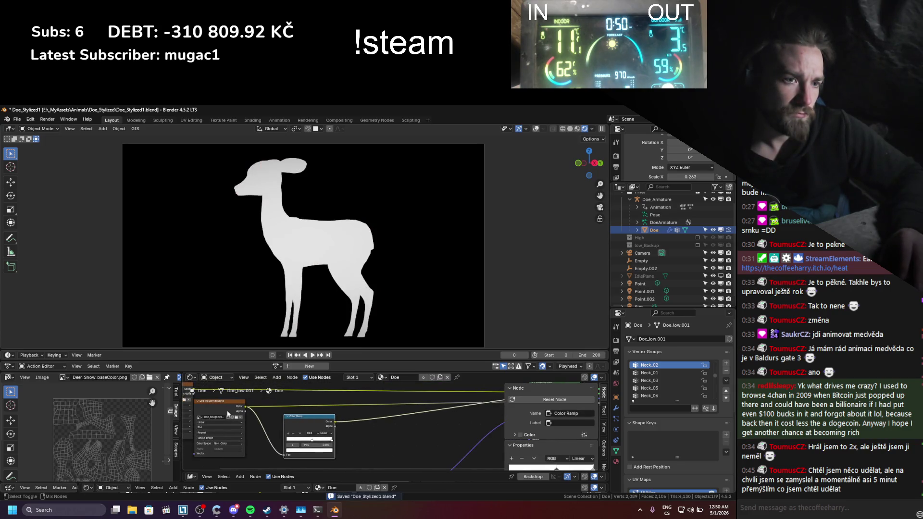
ctrl+scroll(409, 427, up, 5)
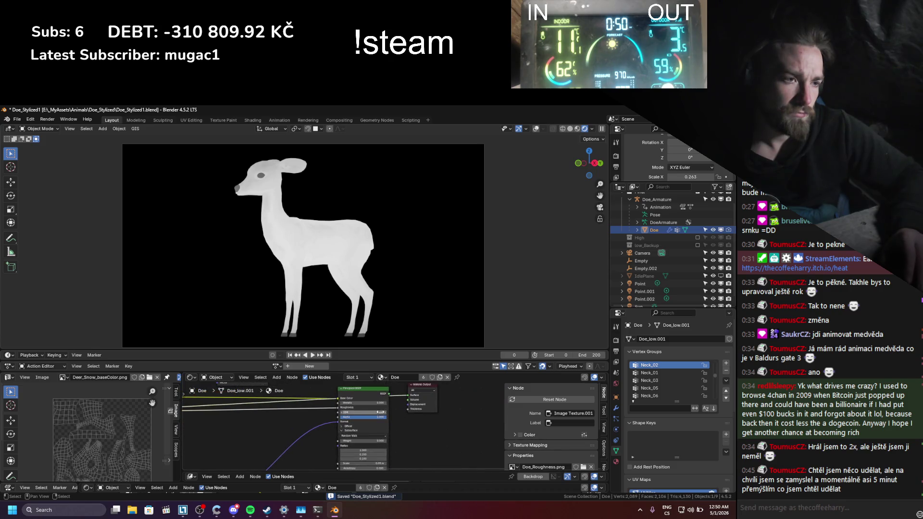
ctrl+shift+click(371, 395)
key(ctrl+s)
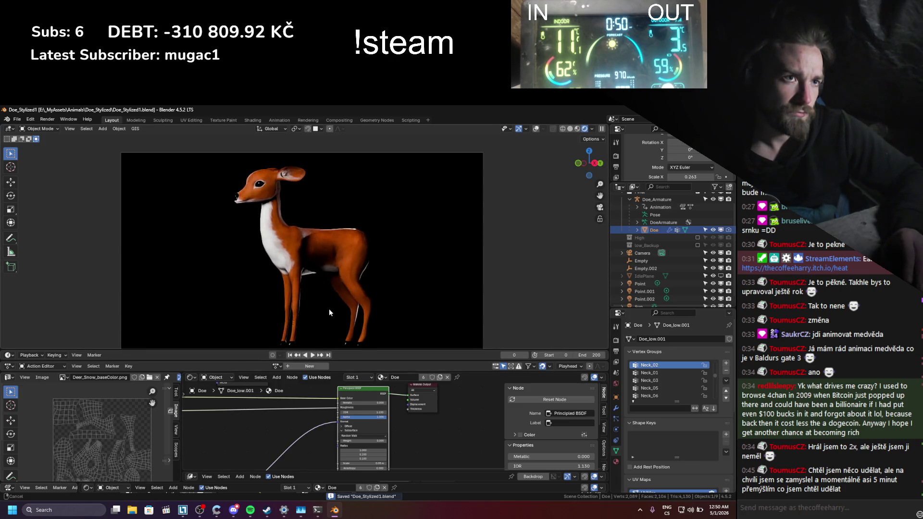
shift+scroll(329, 300, up, 1)
mouse_move(329, 288)
shift+middle_down()
mouse_move(331, 241)
mouse_move(330, 288)
mouse_move(325, 272)
shift+middle_up()
- Enlarge the 3D view by shrinking the timeline and fit the camera frame to it
click(616, 340)
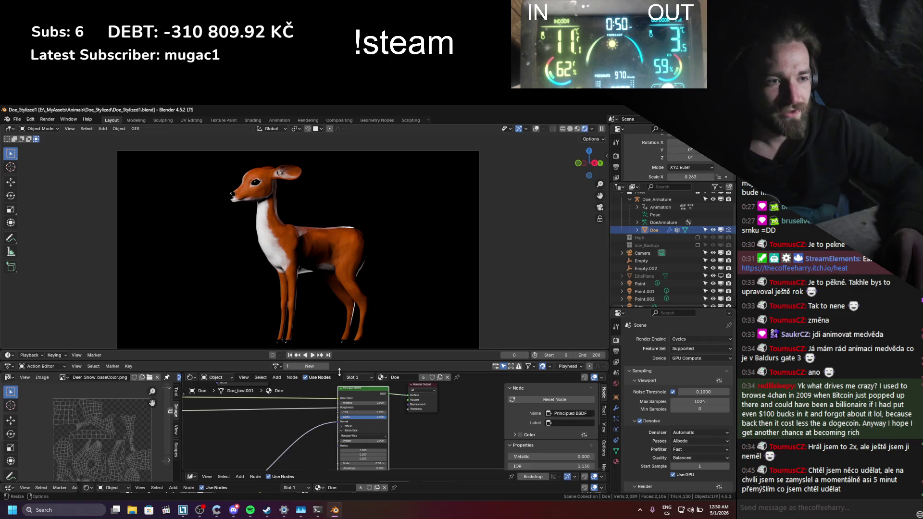
drag(342, 373, 344, 427)
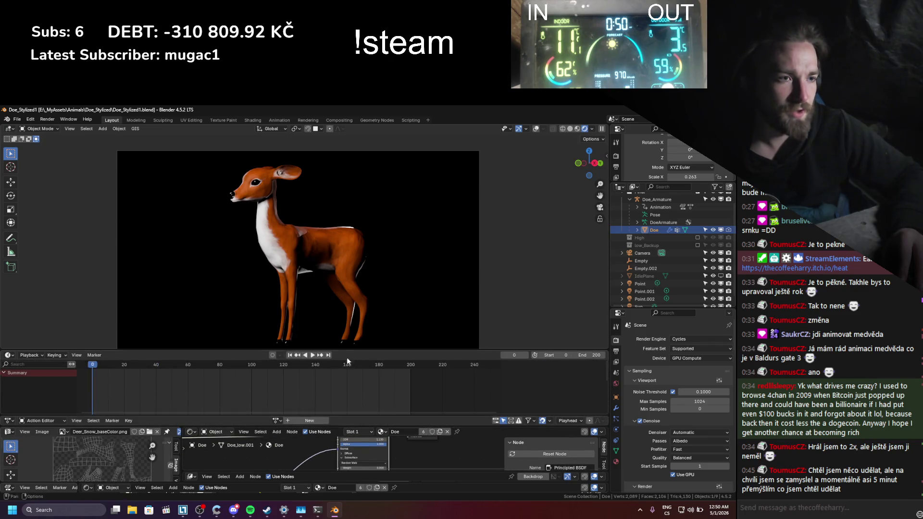
drag(349, 361, 349, 405)
key(Home)
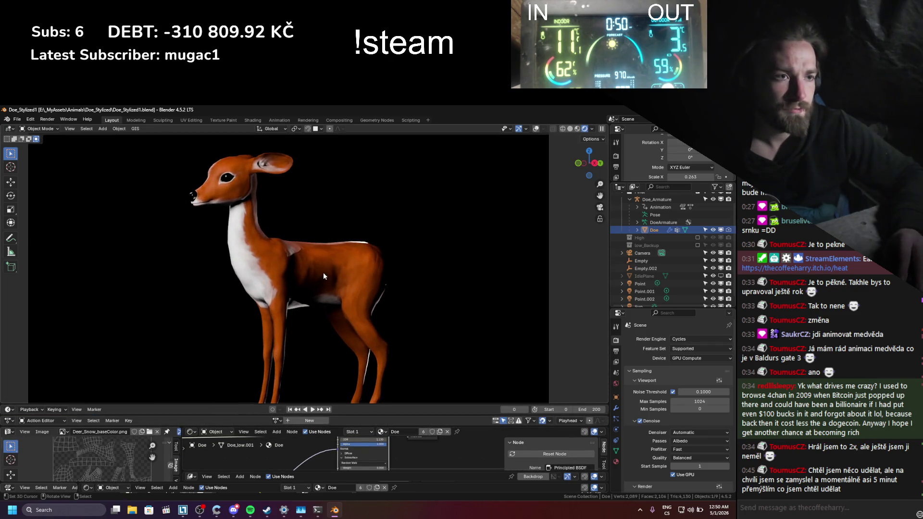
- Add an area light and move it into position beside the doe
key(shift+a)
mouse_move(307, 253)
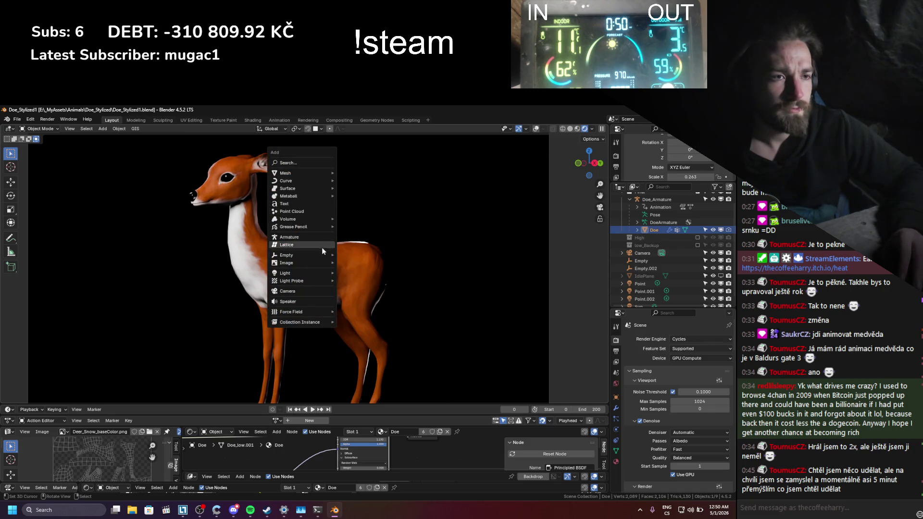
mouse_move(301, 275)
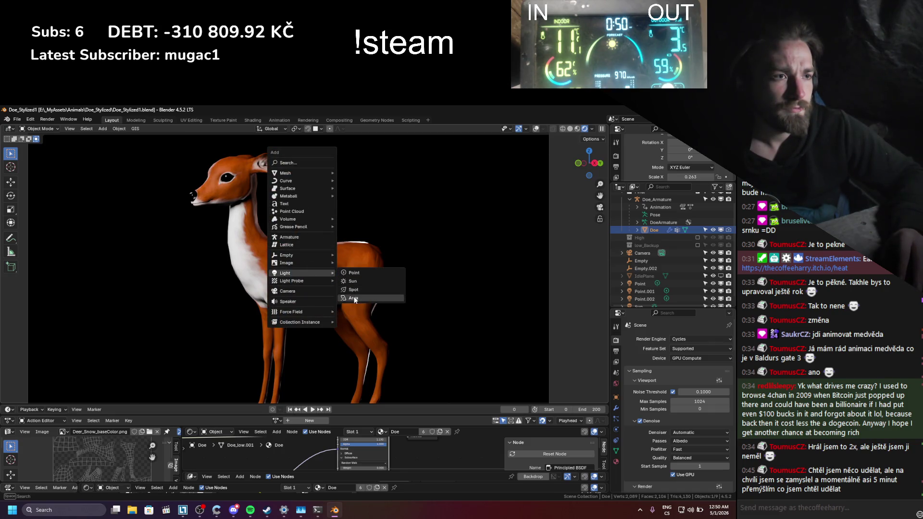
click(358, 299)
key(g)
click(450, 181)
key(g)
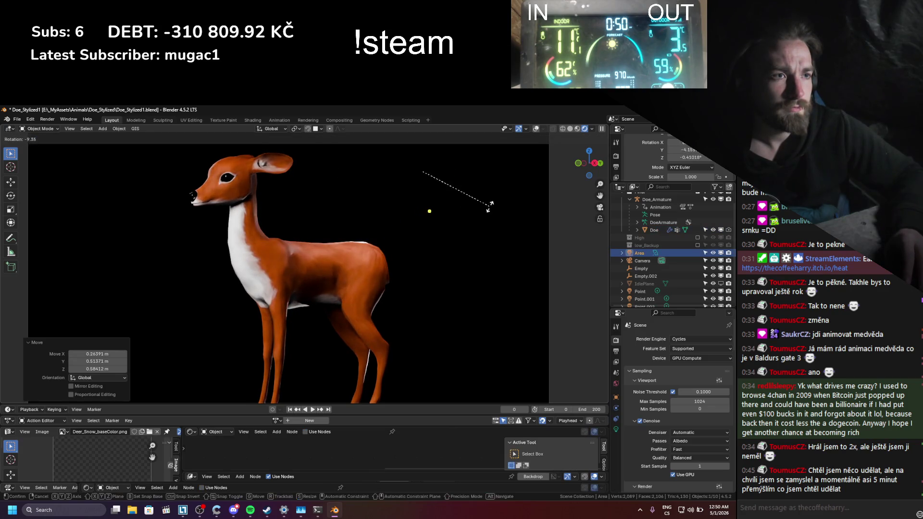
key(x)
click(446, 256)
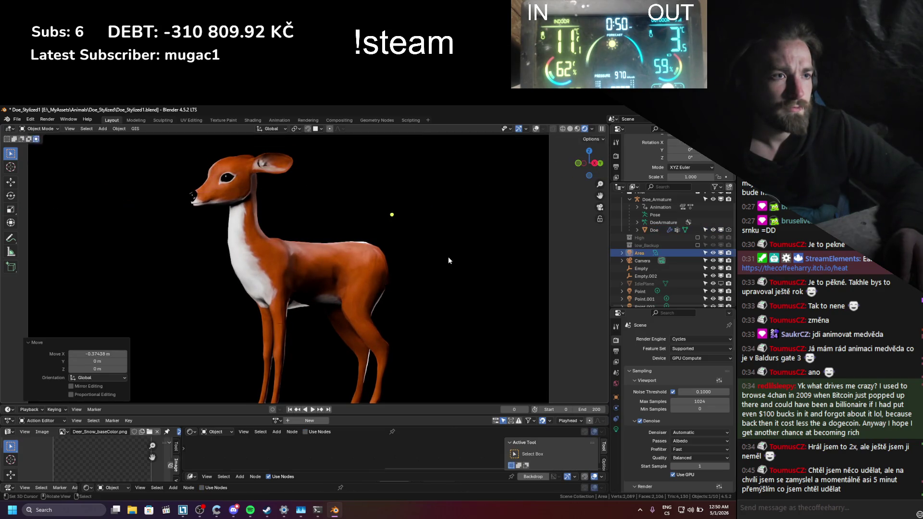
key(g)
click(468, 233)
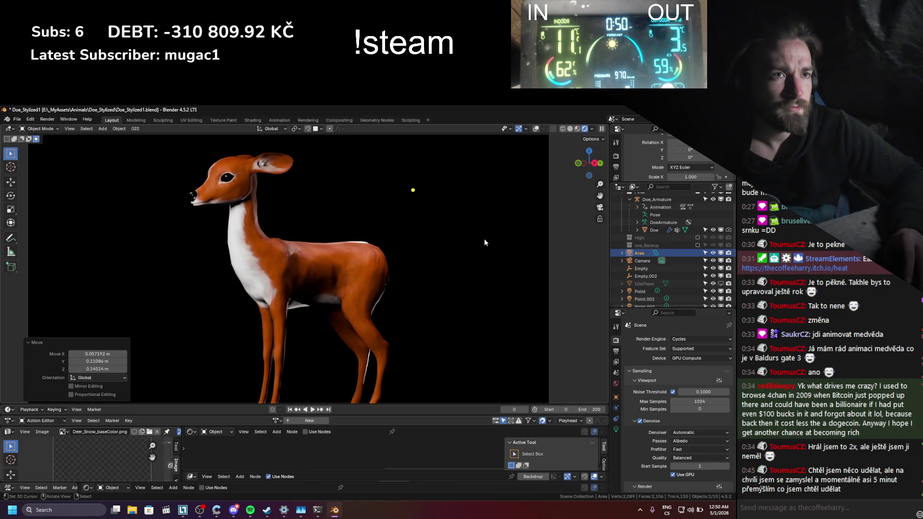
- Duplicate the area light, shift it along X, rotate it -27.6°, and save
key(shift+d)
click(195, 158)
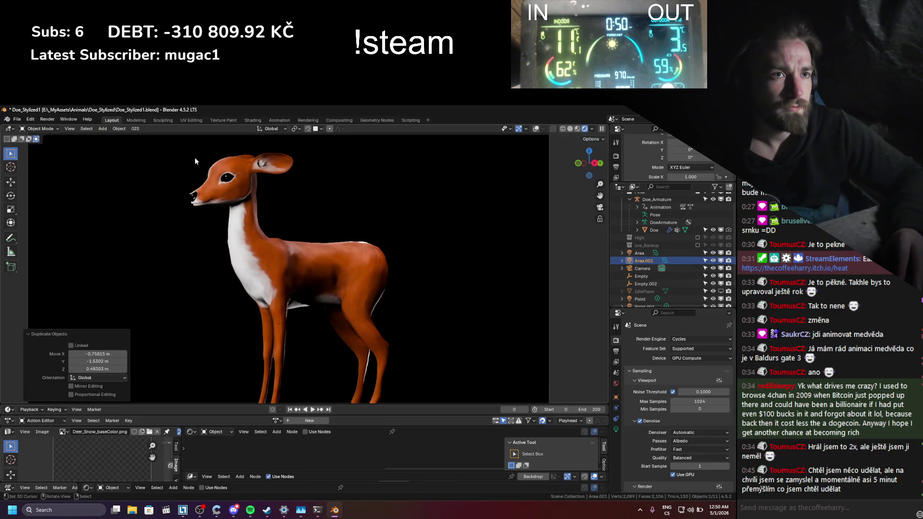
scroll(254, 181, down, 10)
key(KP_0)
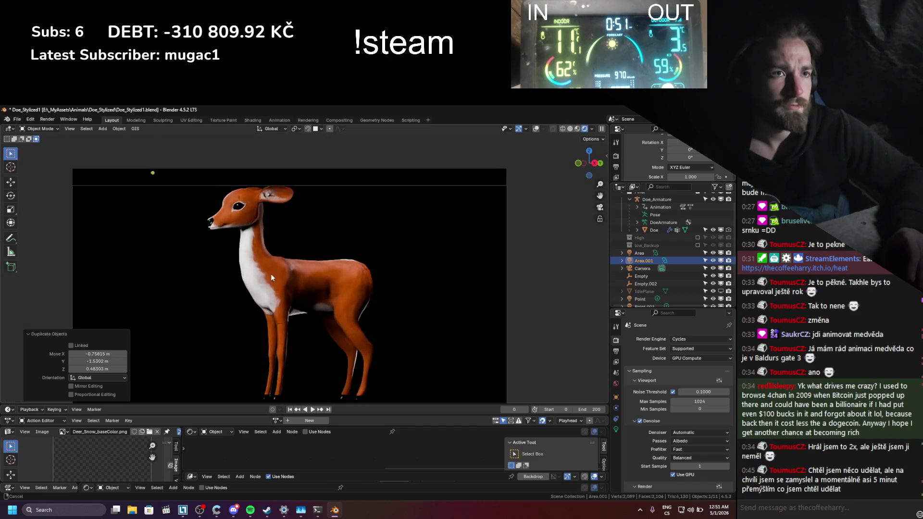
key(g)
key(z)
key(x)
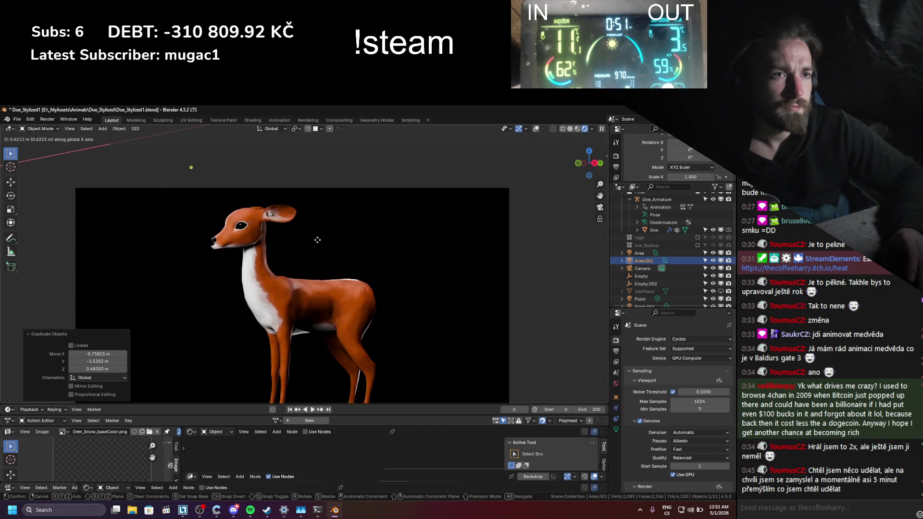
click(301, 243)
key(r)
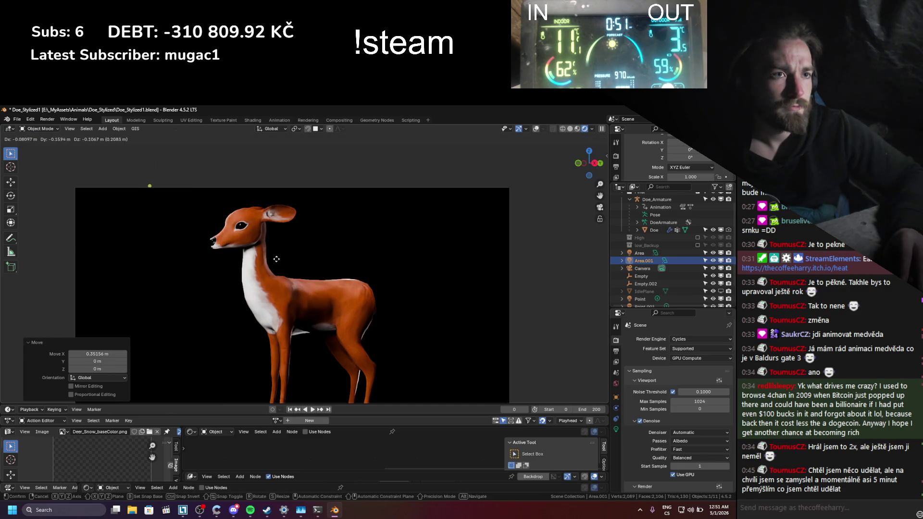
click(300, 182)
key(g)
click(313, 255)
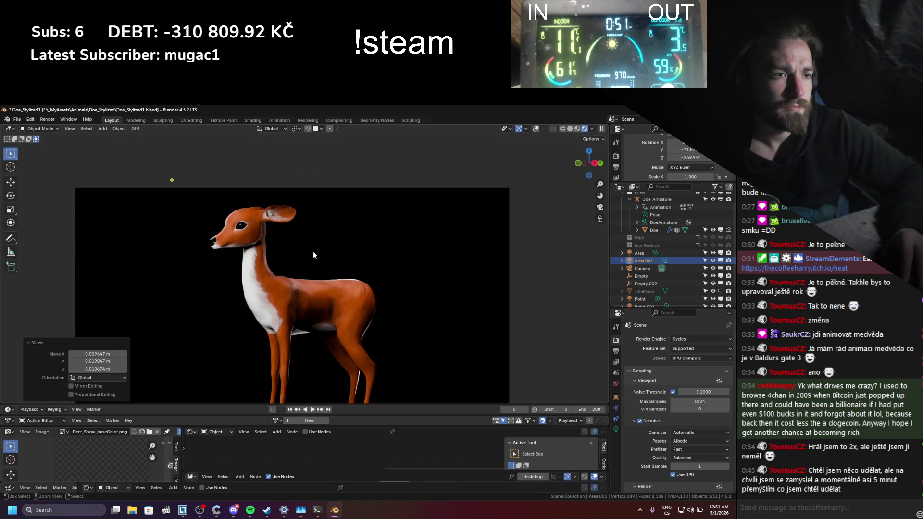
key(ctrl+s)
- Turn Point.002 off and on again to compare the lighting
shift+middle_drag(312, 258, 310, 232)
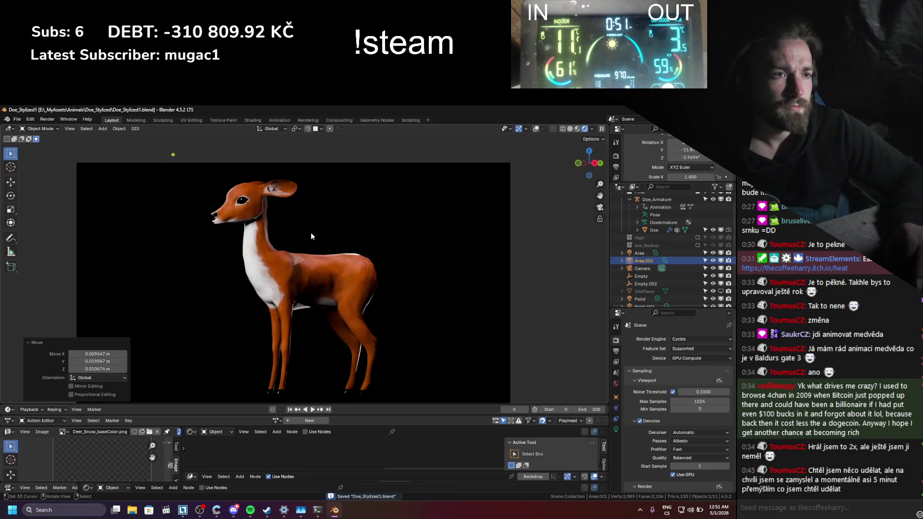
scroll(308, 359, up, 3)
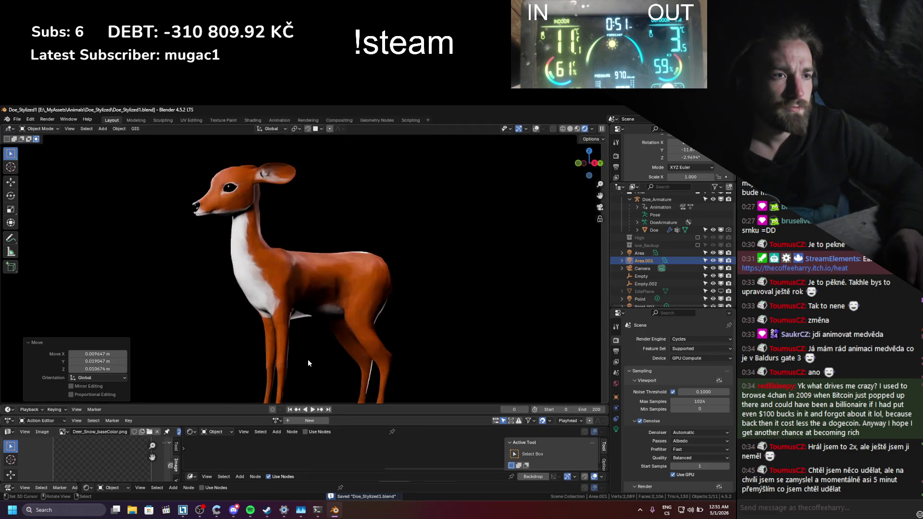
scroll(685, 285, down, 2)
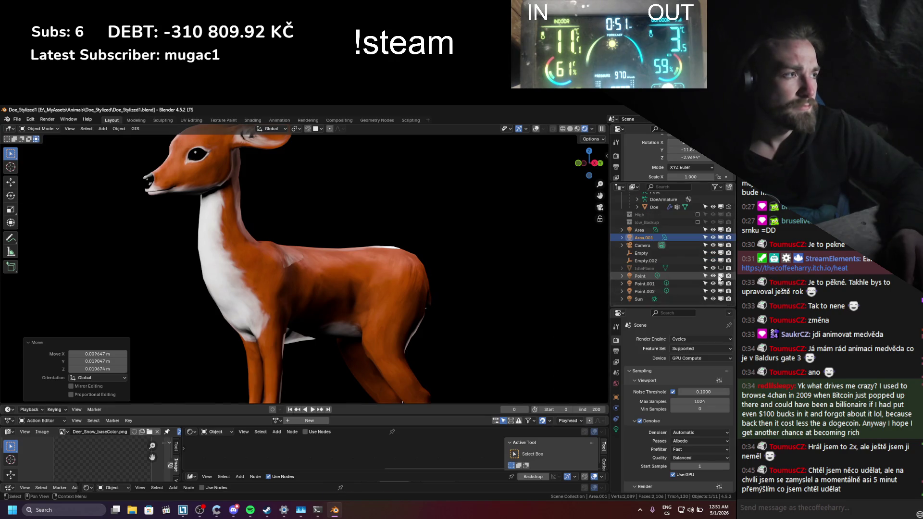
click(713, 291)
click(714, 291)
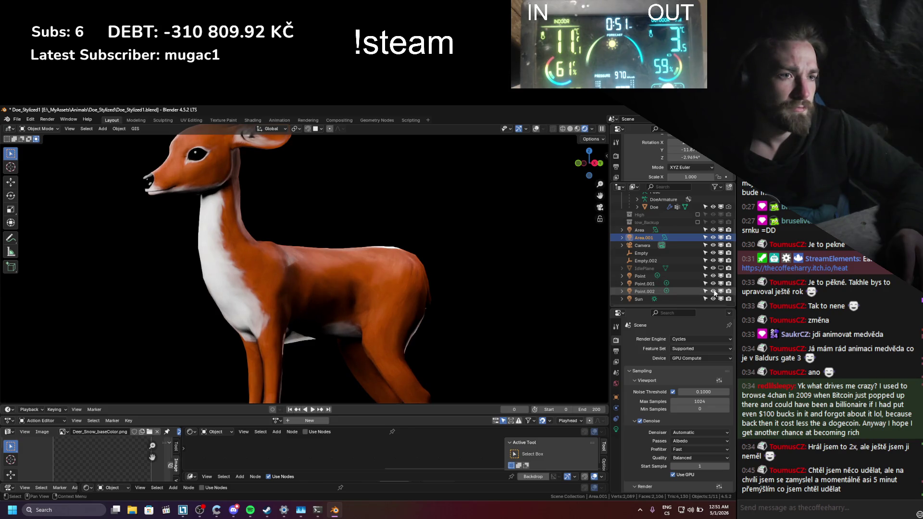
- Give the Point.002 light a 0.31 m radius for softer shadows and save
click(651, 293)
click(616, 429)
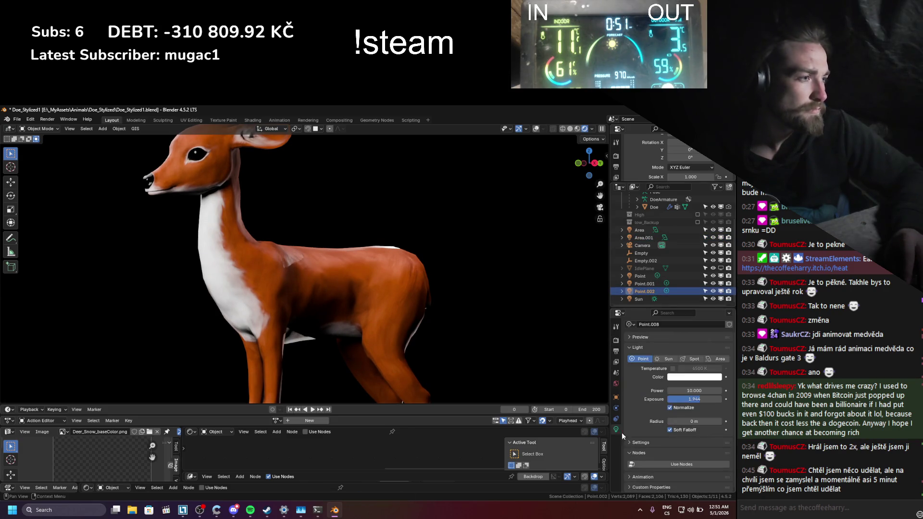
drag(692, 421, 702, 421)
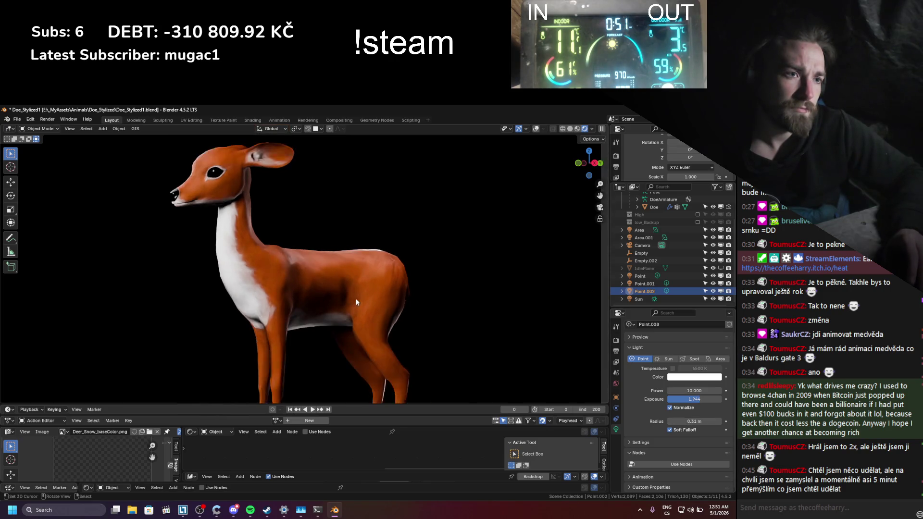
key(KP_0)
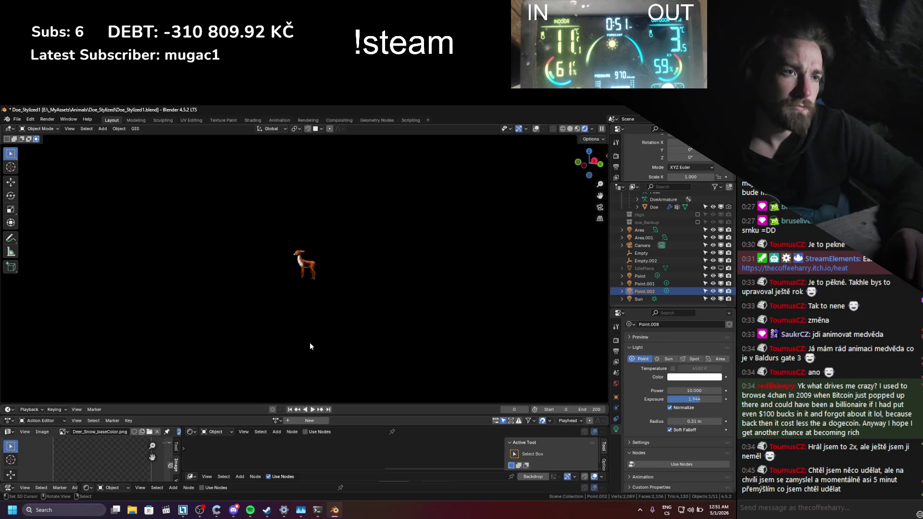
key(KP_0)
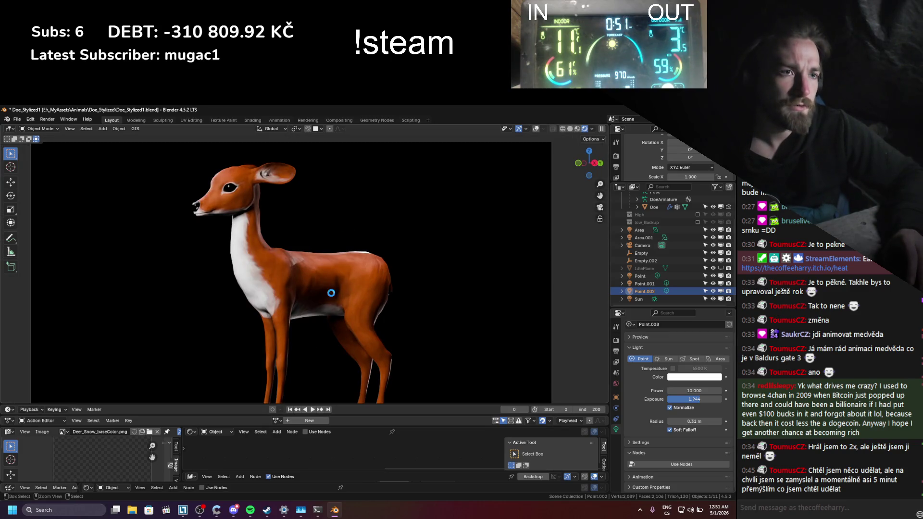
key(ctrl+s)
scroll(331, 293, down, 2)
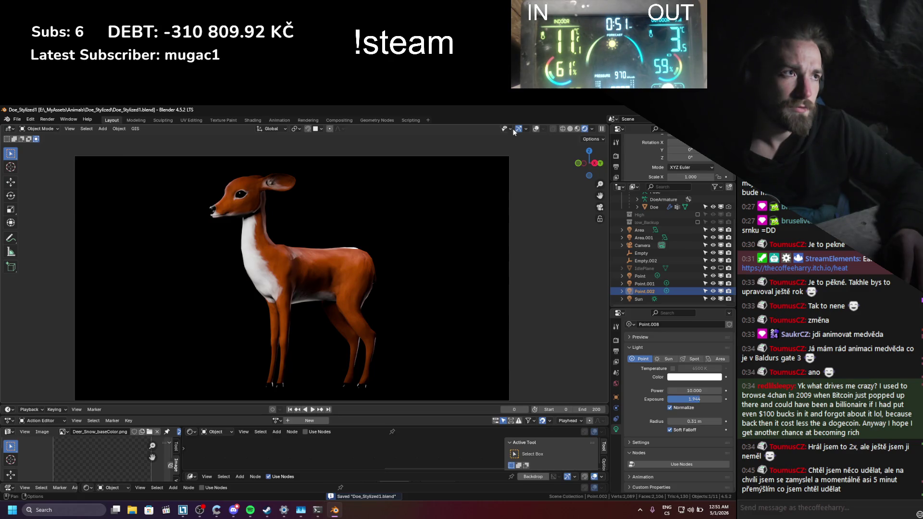
click(536, 128)
- Save, make the IdlePlane floor visible, select the camera, and hide viewport overlays
key(ctrl+s)
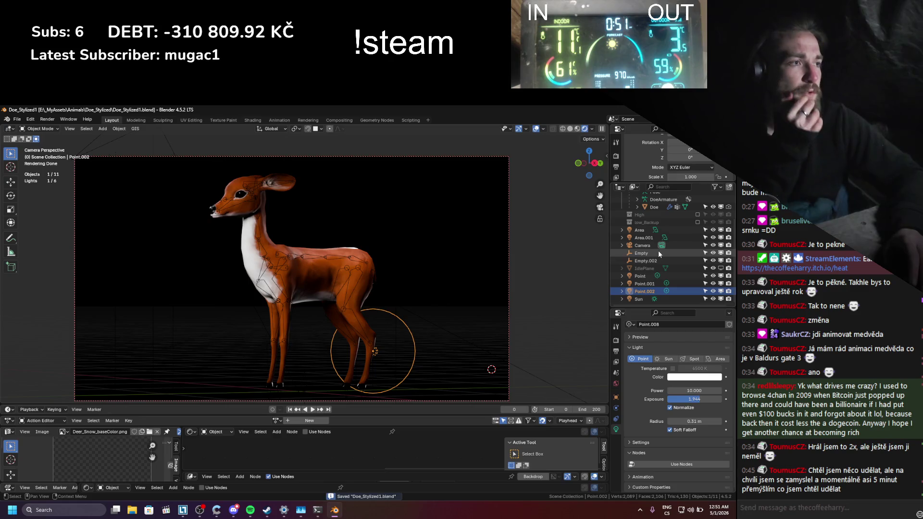
click(720, 268)
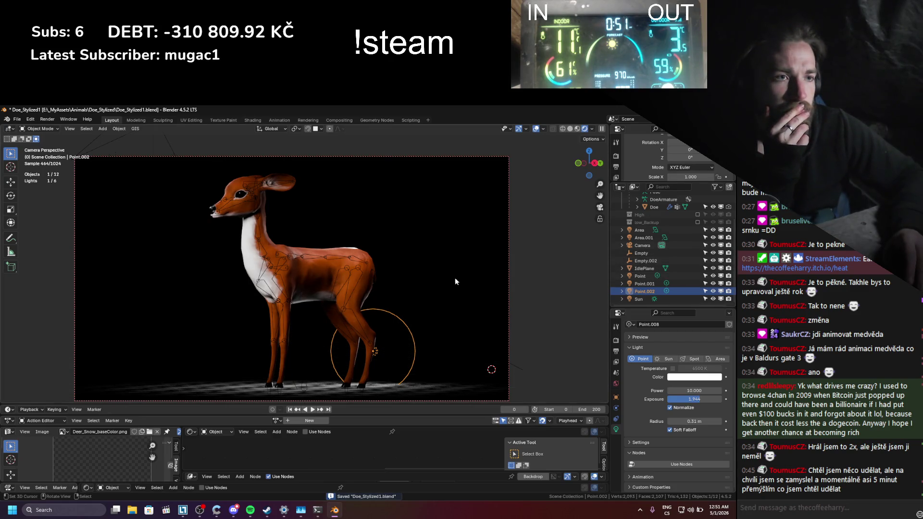
click(395, 159)
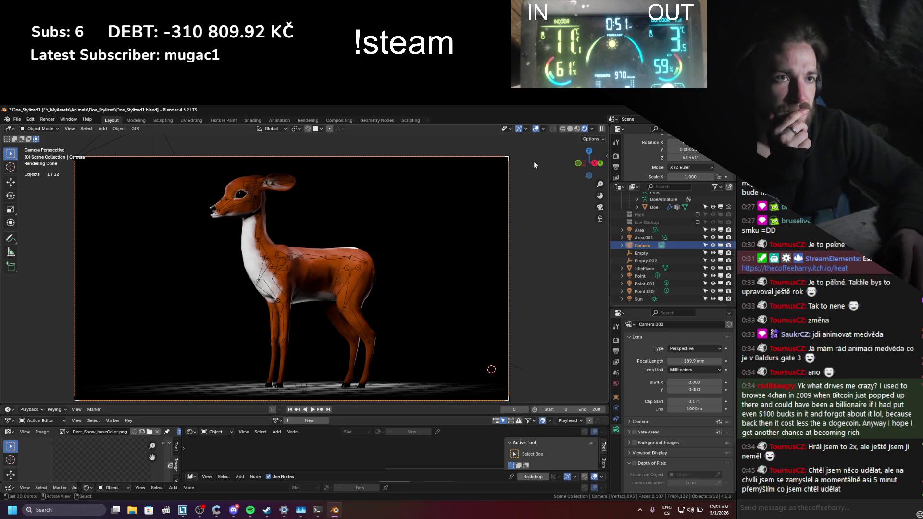
click(537, 131)
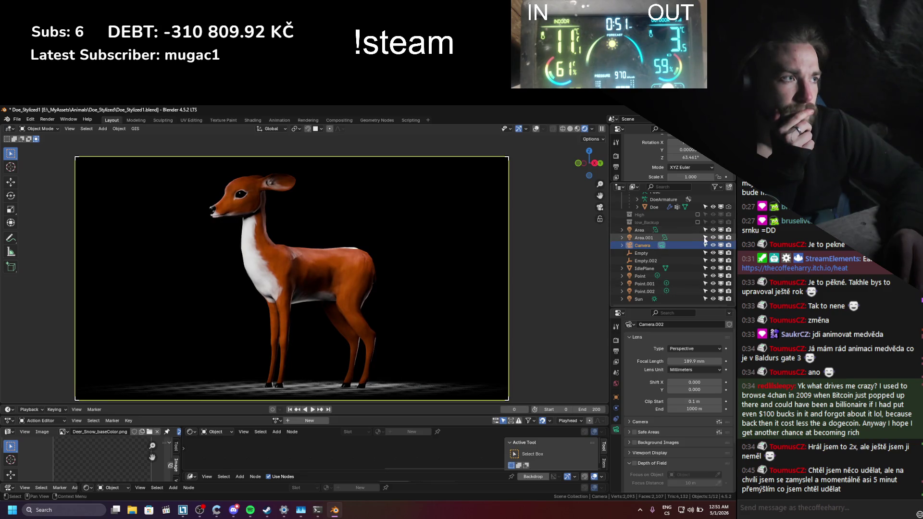
- Raise the Area.001 light's exposure to 1.806 and show the viewport overlays
click(644, 237)
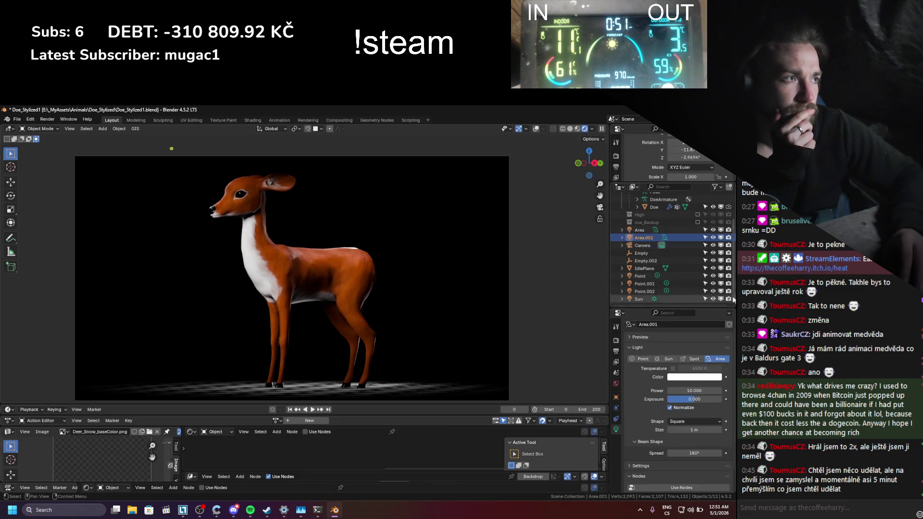
drag(697, 402, 784, 402)
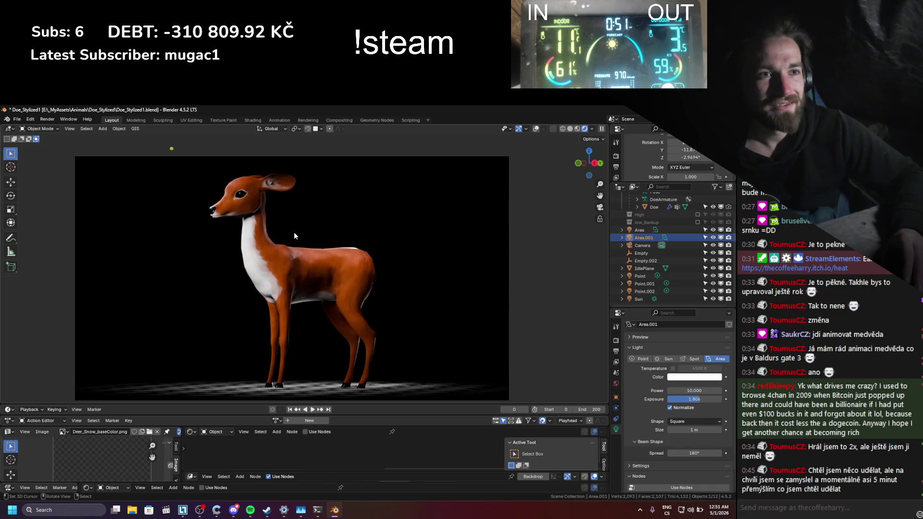
click(536, 129)
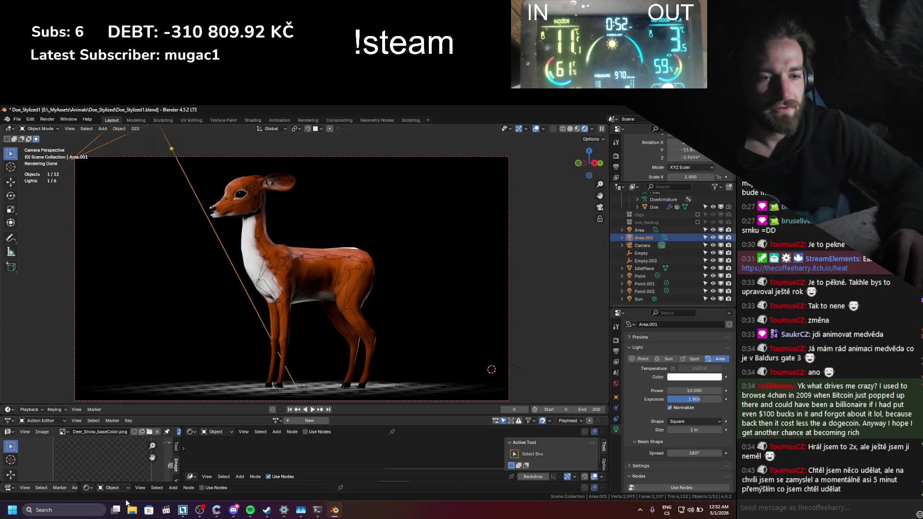
click(810, 511)
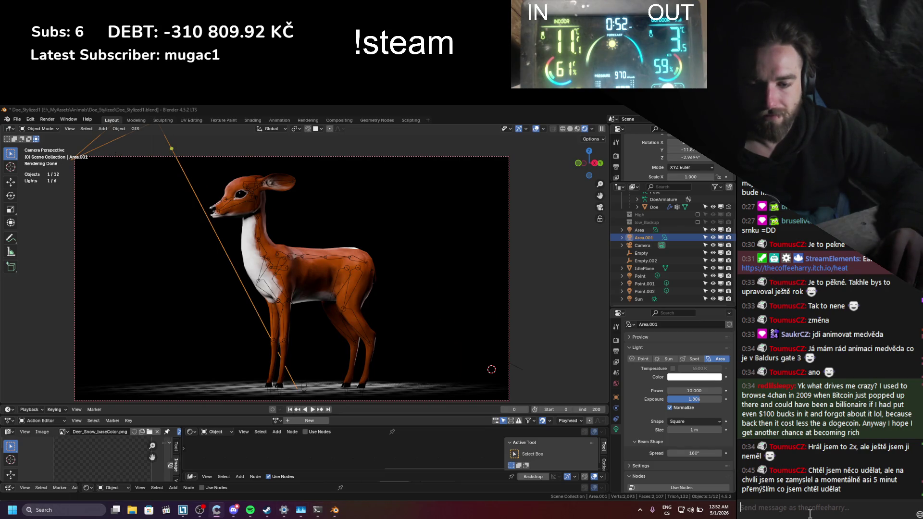
click(412, 281)
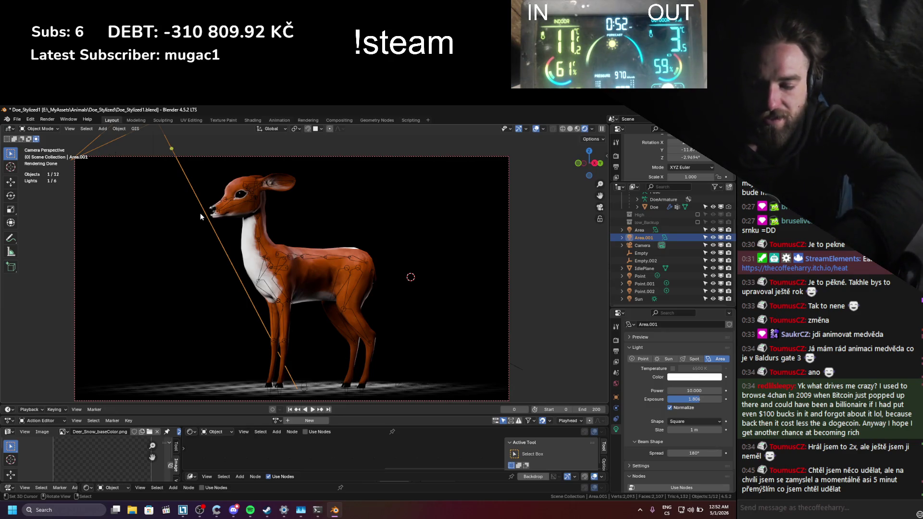
- Move Area.001 0.15214 m along X, save, and hide the overlays
key(g)
key(x)
click(281, 235)
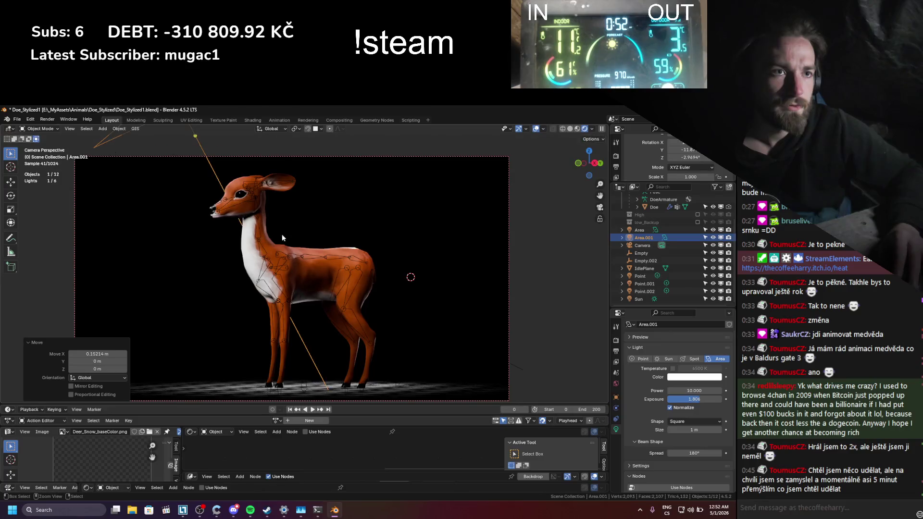
key(ctrl+s)
key(shift+alt+z)
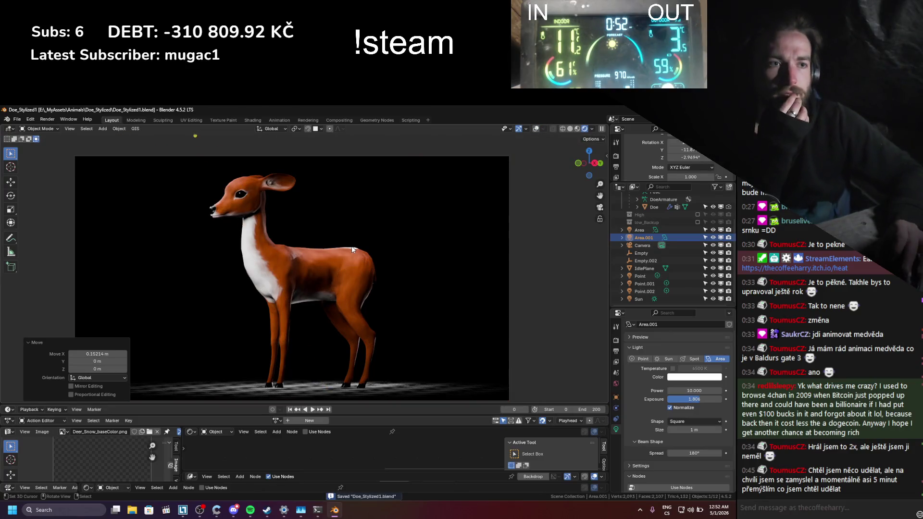
- Select the Point light and enlarge its radius to 0.11 m
scroll(336, 283, up, 5)
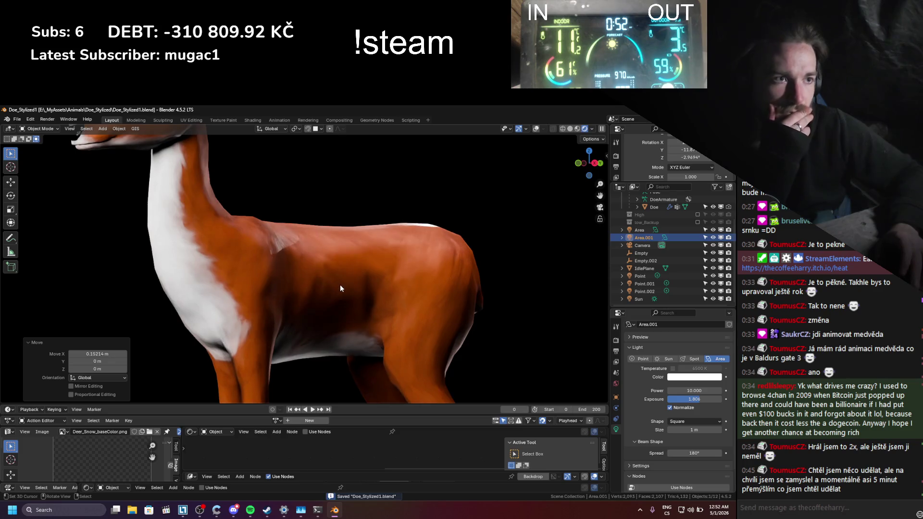
scroll(486, 344, up, 3)
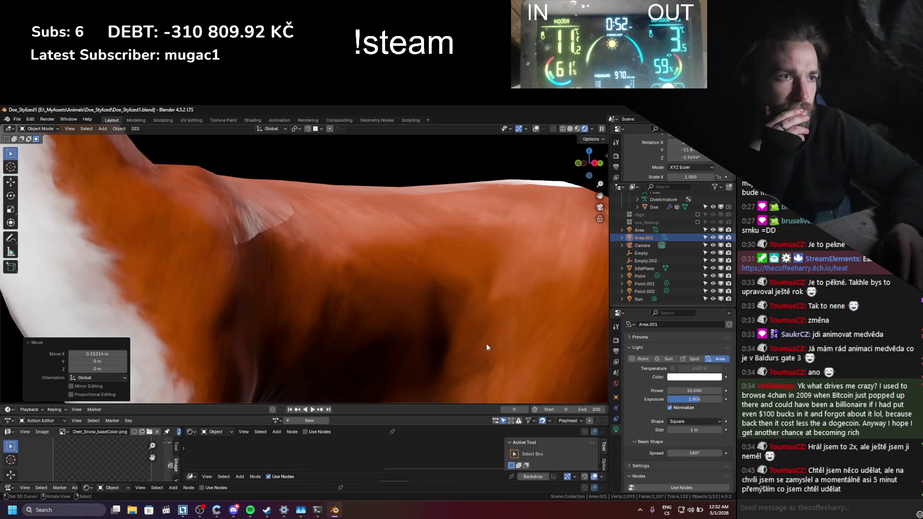
scroll(486, 343, down, 3)
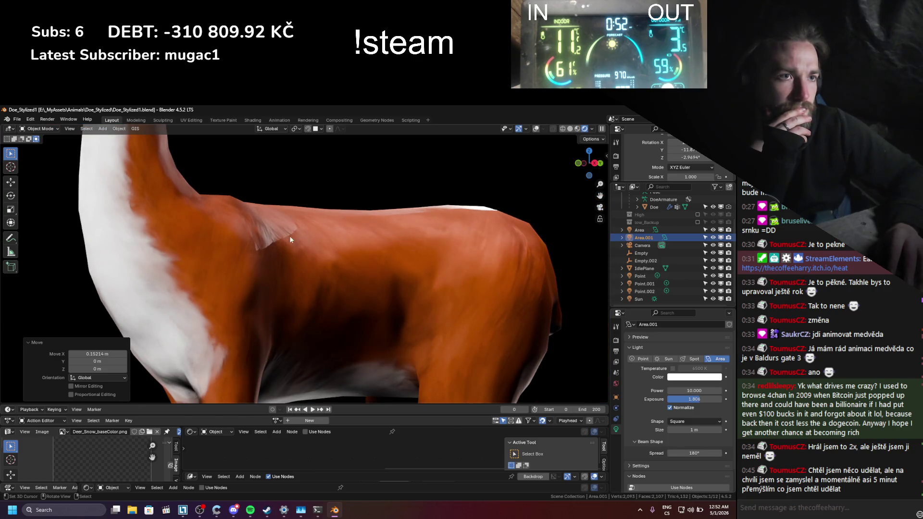
click(714, 276)
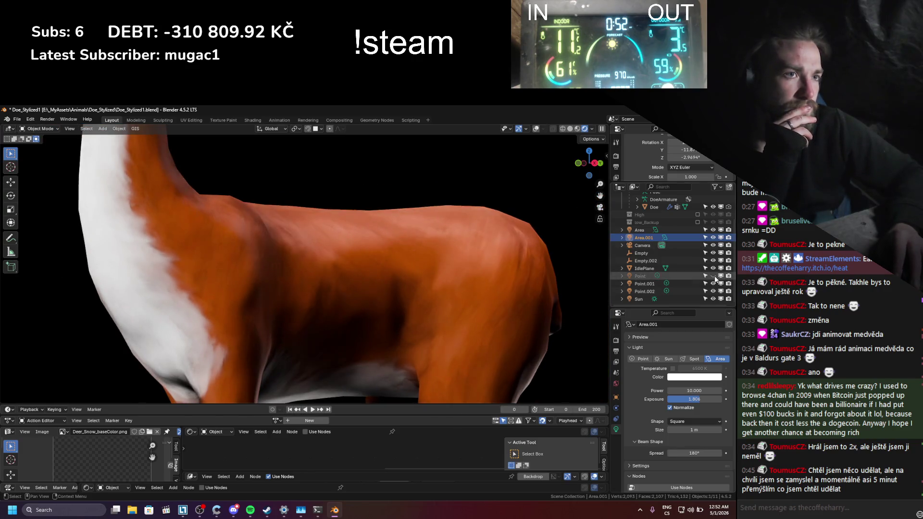
click(639, 277)
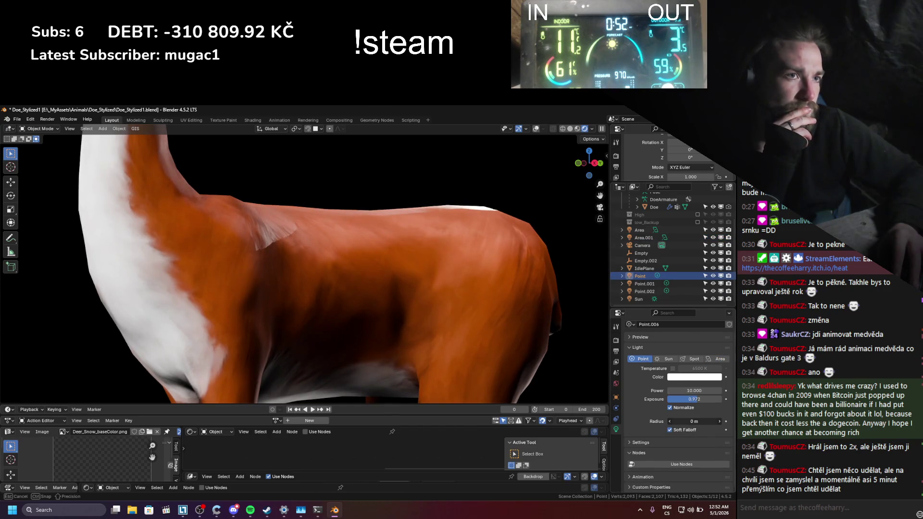
key(g)
drag(694, 421, 483, 338)
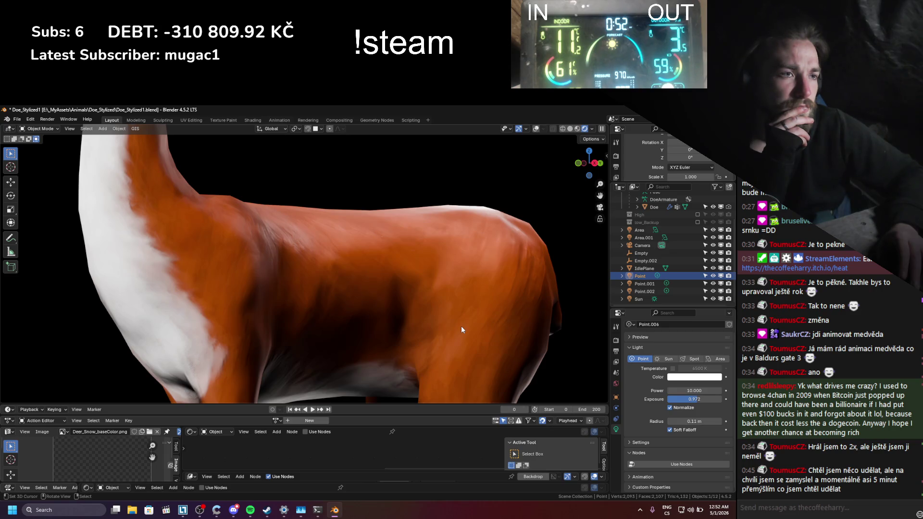
- Inspect the doe's Color Ramp node, return to camera view, save, and switch to solid shading
click(357, 345)
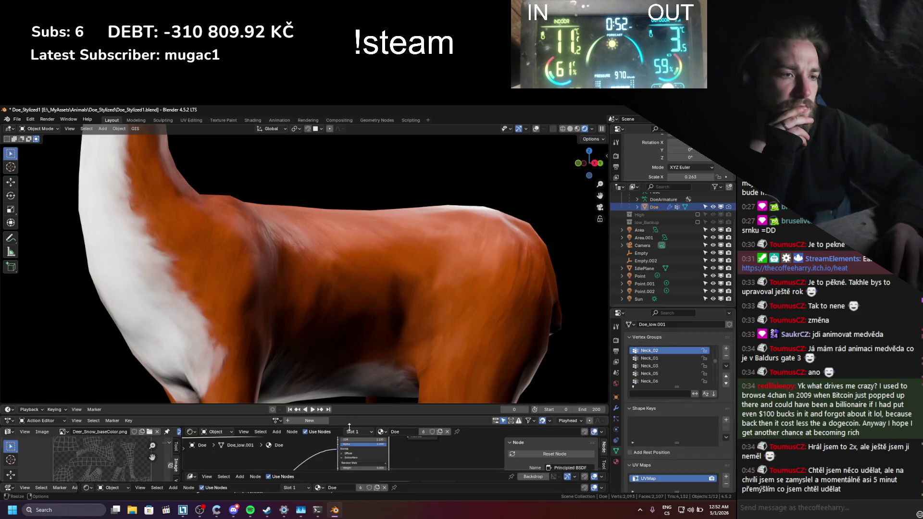
scroll(333, 461, down, 2)
middle_drag(286, 445, 332, 459)
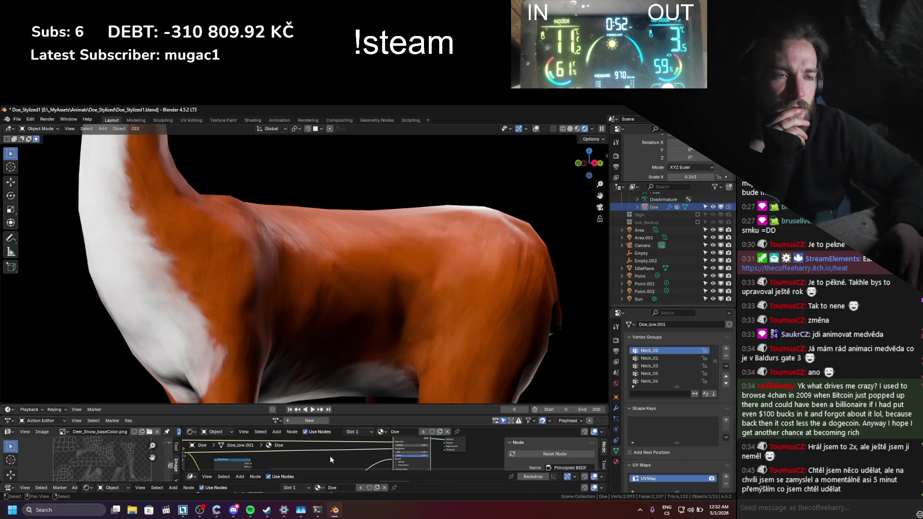
middle_drag(372, 268, 388, 264)
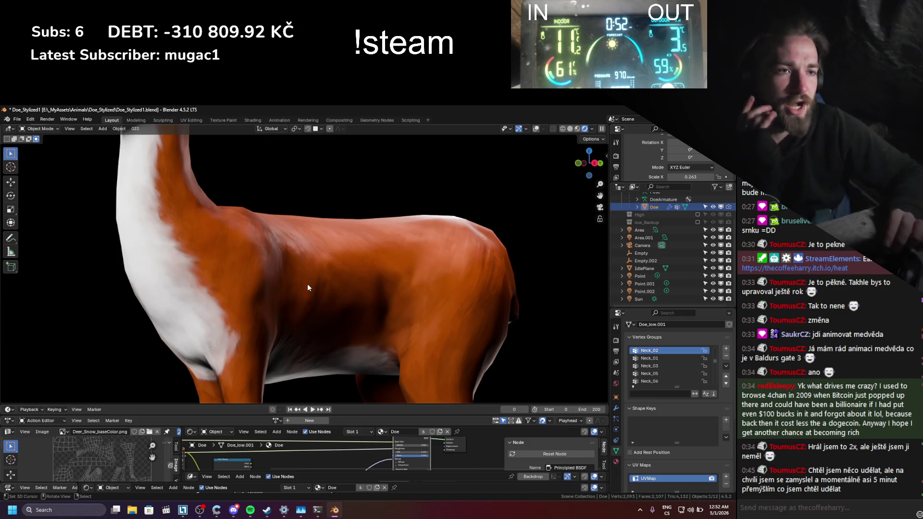
scroll(462, 319, up, 2)
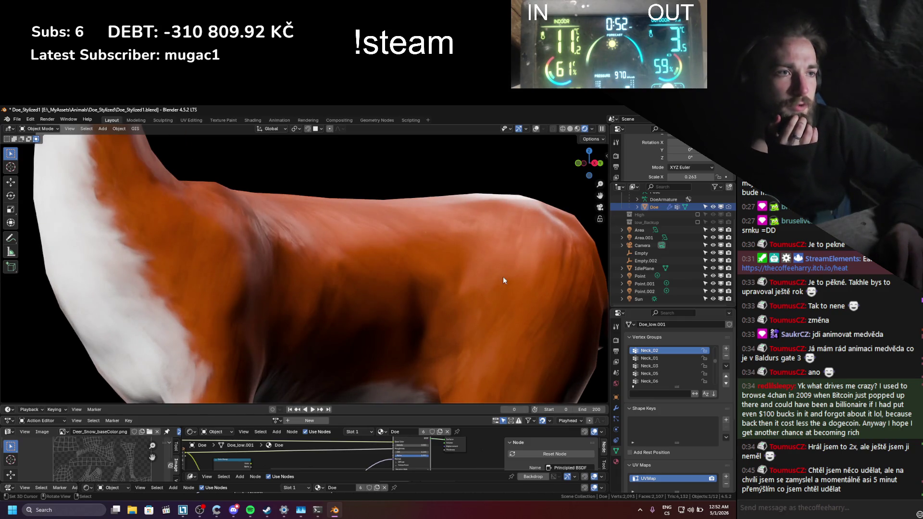
key(KP_0)
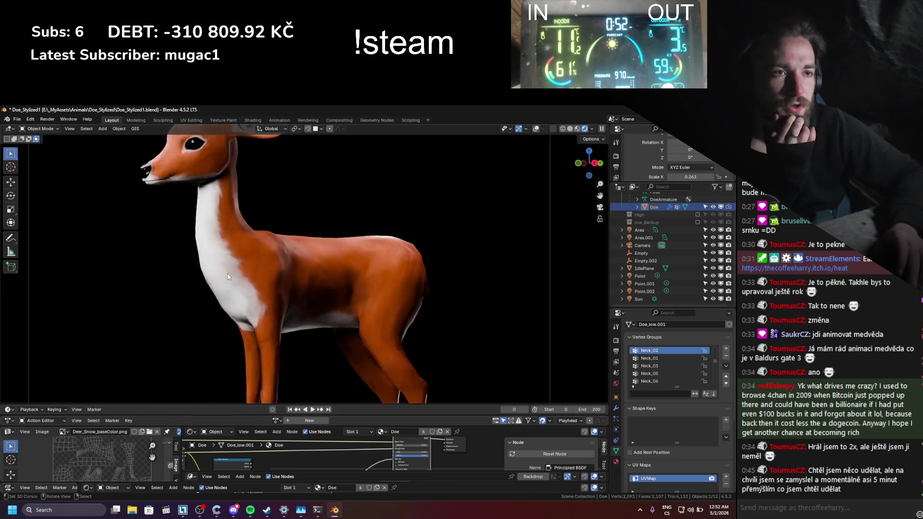
key(ctrl+s)
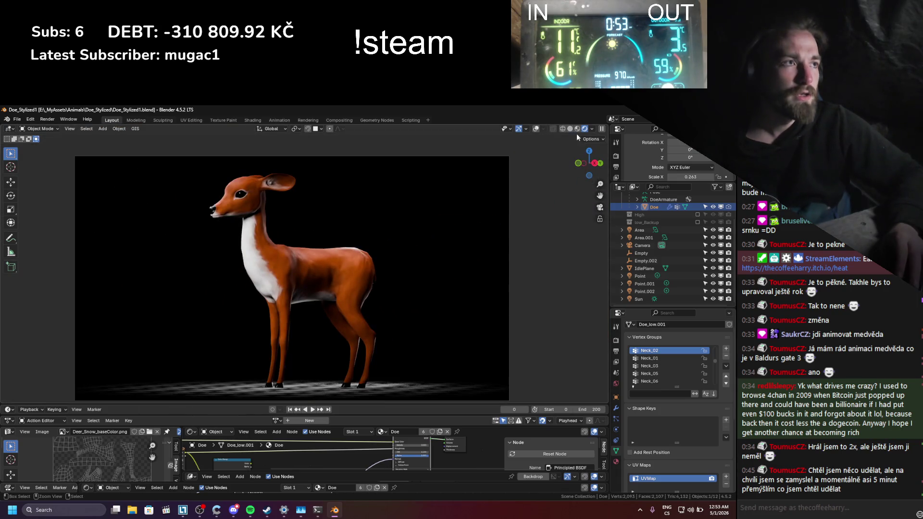
click(570, 129)
- Minimise Blender and launch Substance 3D Painter from the Steam library
key(super+d)
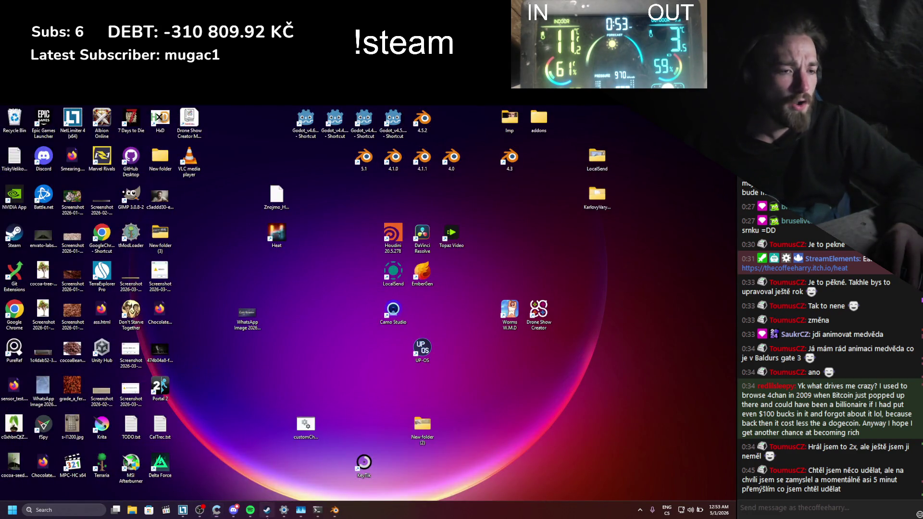
click(267, 509)
click(139, 282)
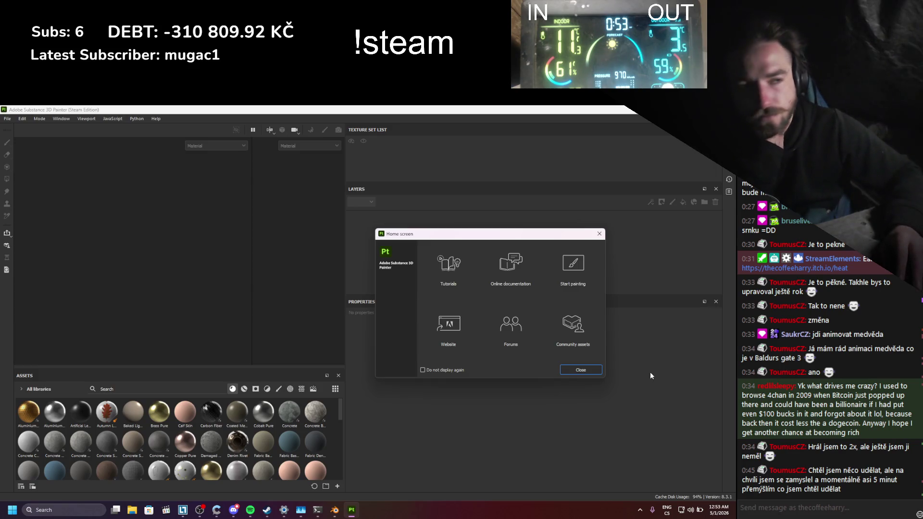
- Dismiss the Home screen and open the recent Doe_Stylized.spp project from File > Recent Files
click(580, 371)
click(7, 119)
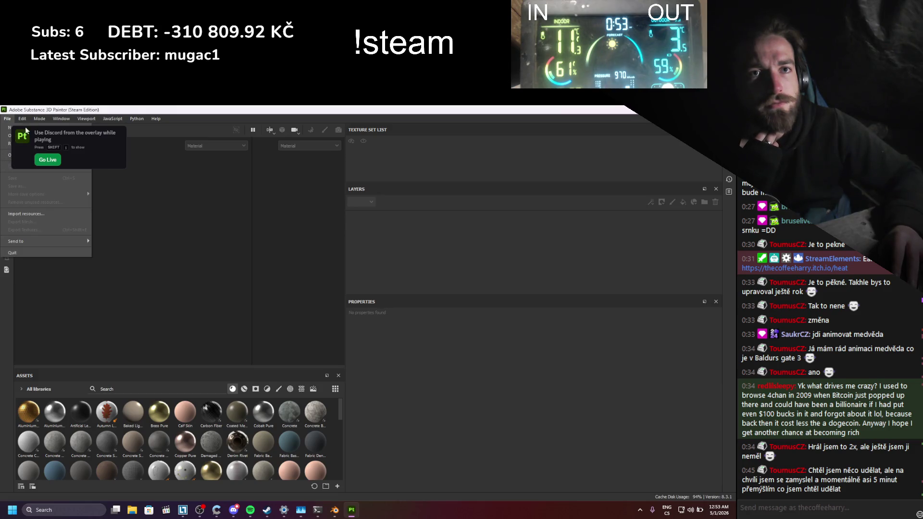
mouse_move(31, 144)
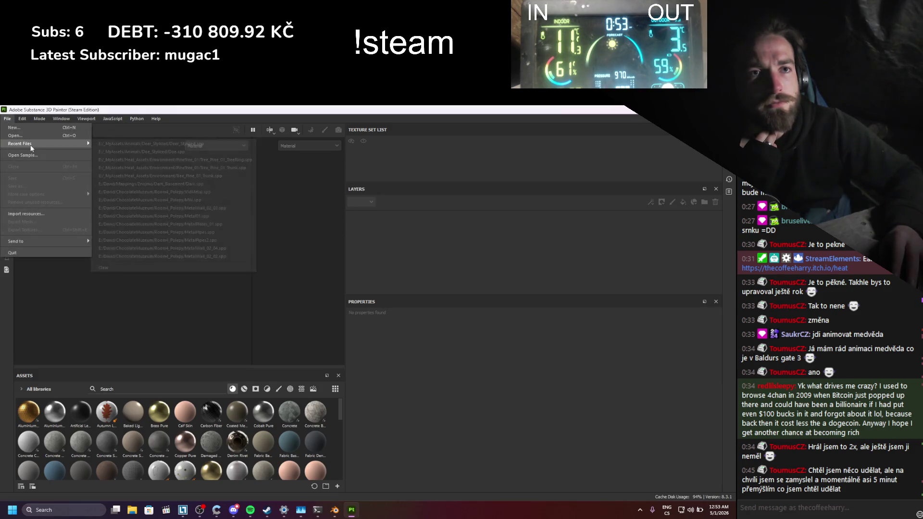
click(139, 152)
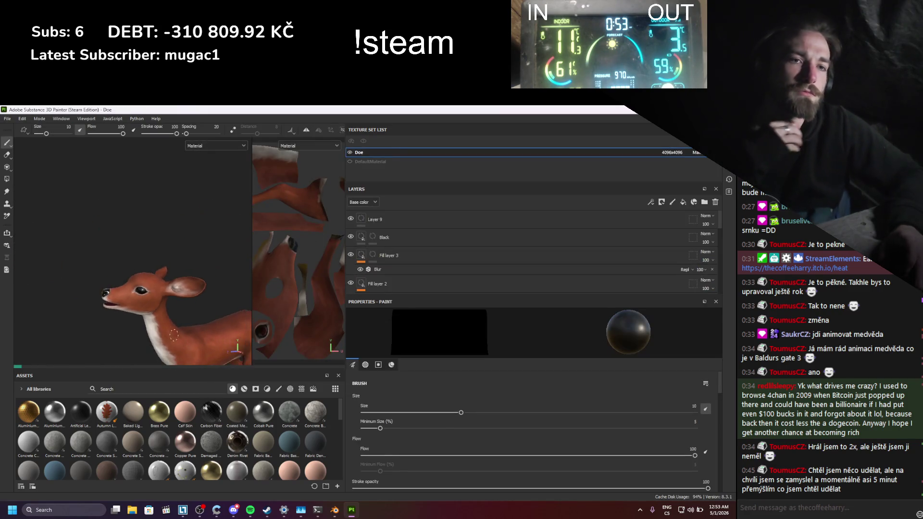
- Add paint Layer 10 above Layer 9 and set its blend mode to Passthrough
scroll(218, 333, up, 3)
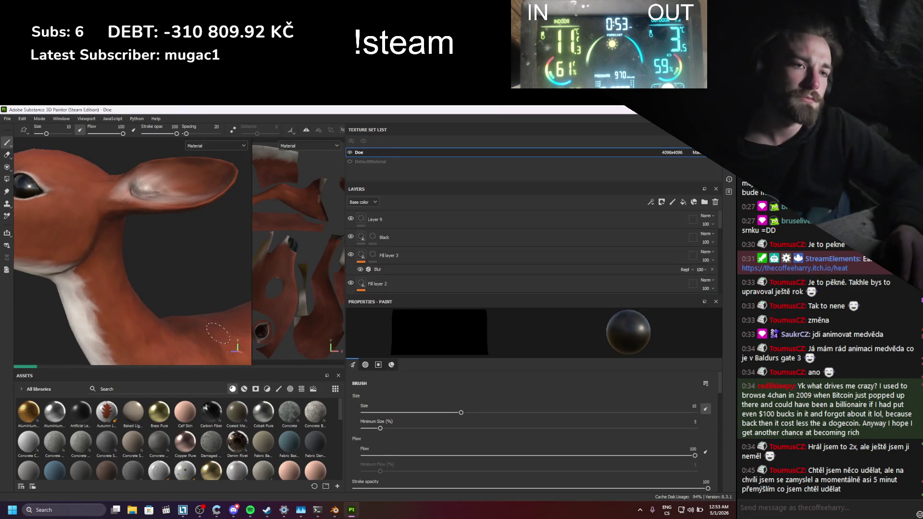
mouse_move(218, 333)
alt+mouse_down()
mouse_move(140, 186)
mouse_move(181, 268)
mouse_move(159, 215)
mouse_move(169, 216)
alt+mouse_up()
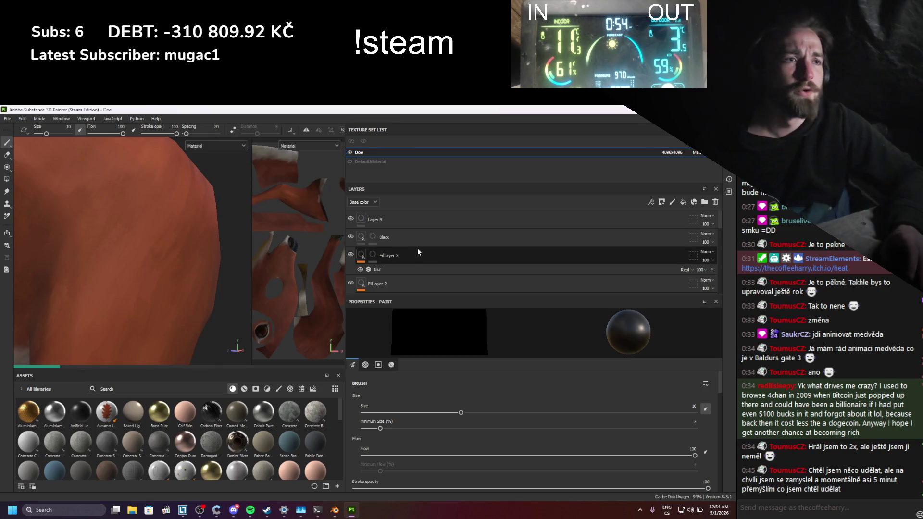
click(393, 220)
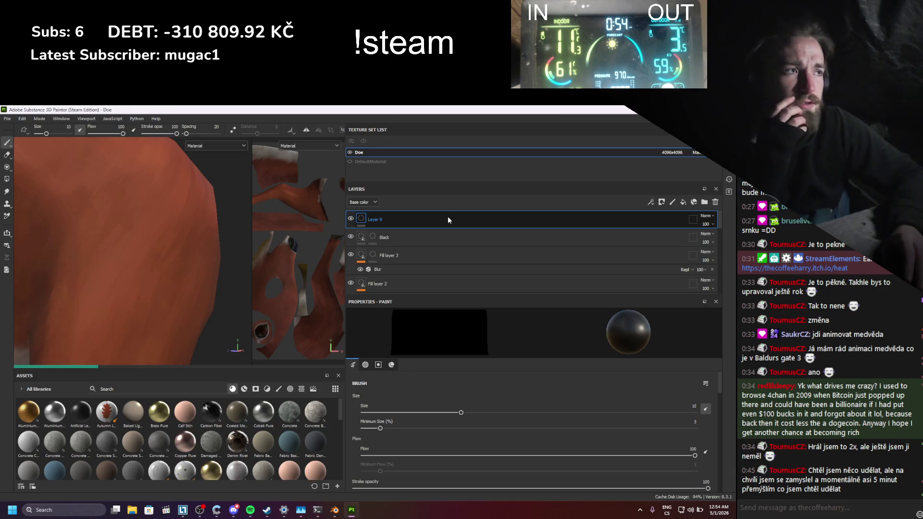
click(662, 202)
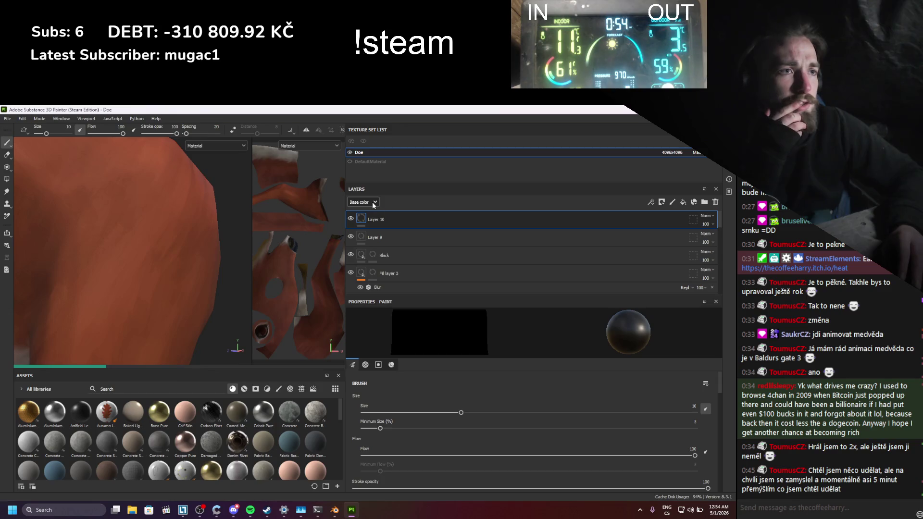
click(706, 216)
click(696, 230)
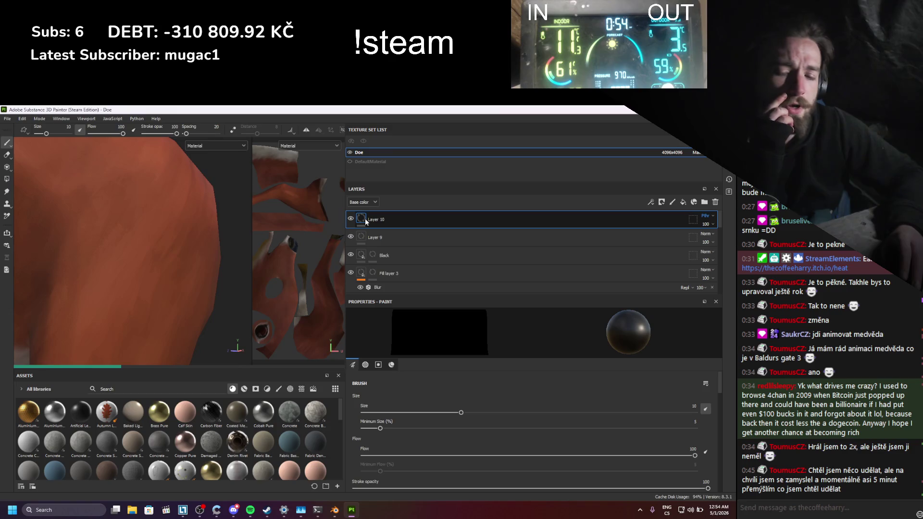
mouse_move(366, 220)
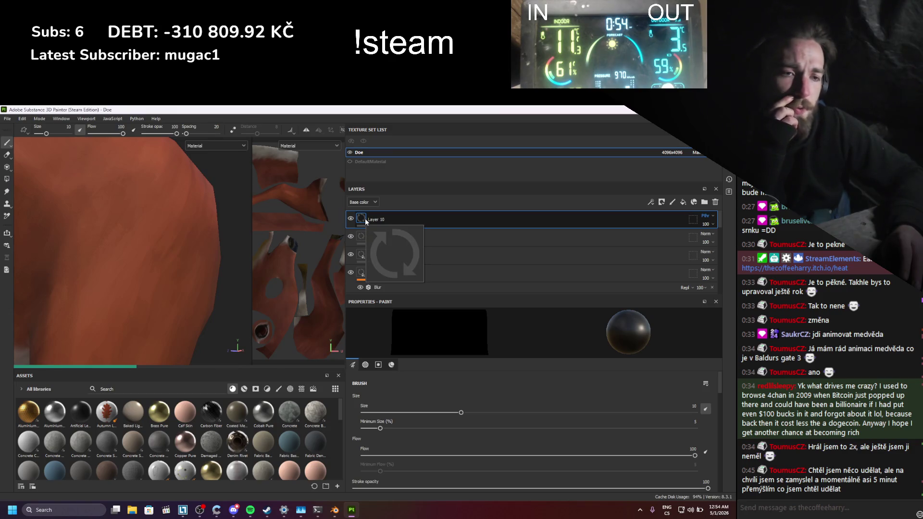
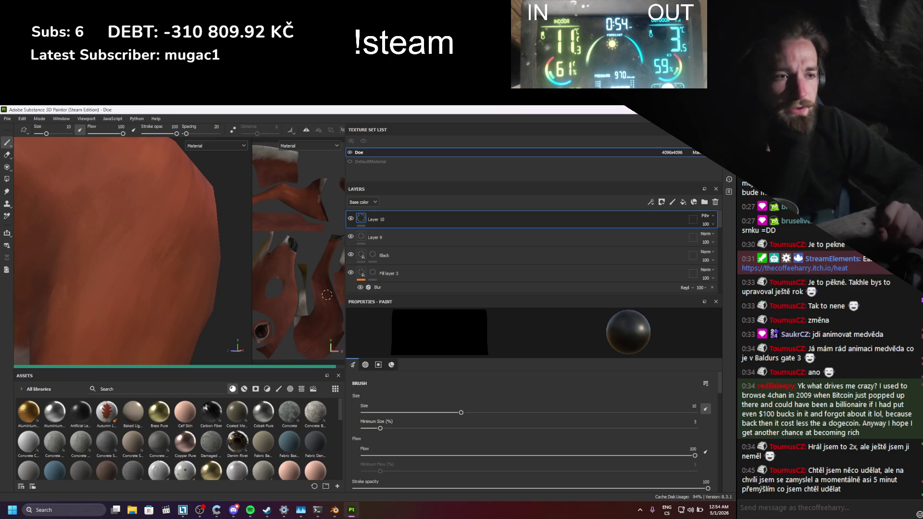
- Add a Contrast Luminosity filter to Layer 10 and raise its contrast slightly, to about 0.085
right_click(362, 219)
click(399, 440)
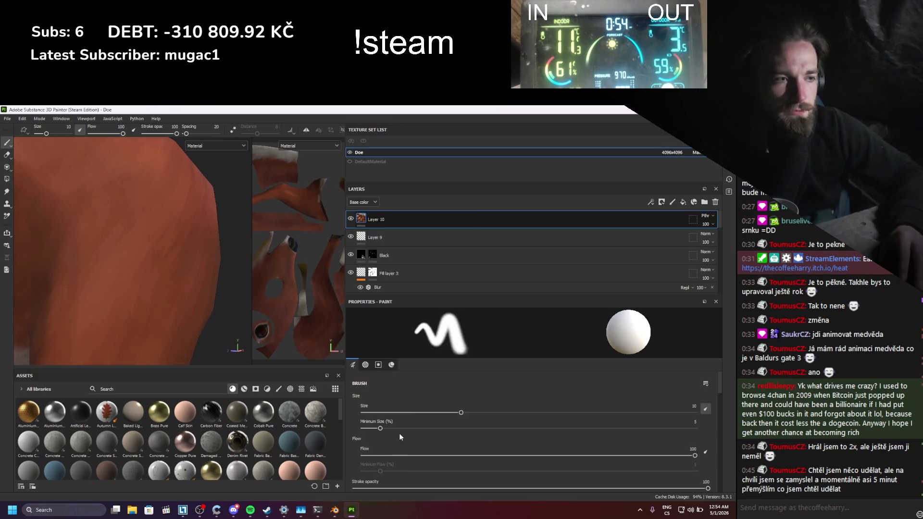
click(471, 347)
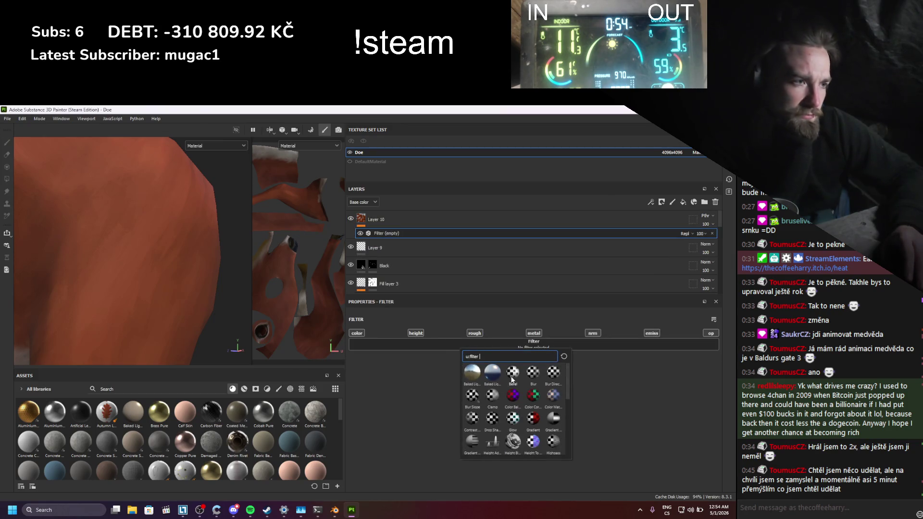
click(473, 419)
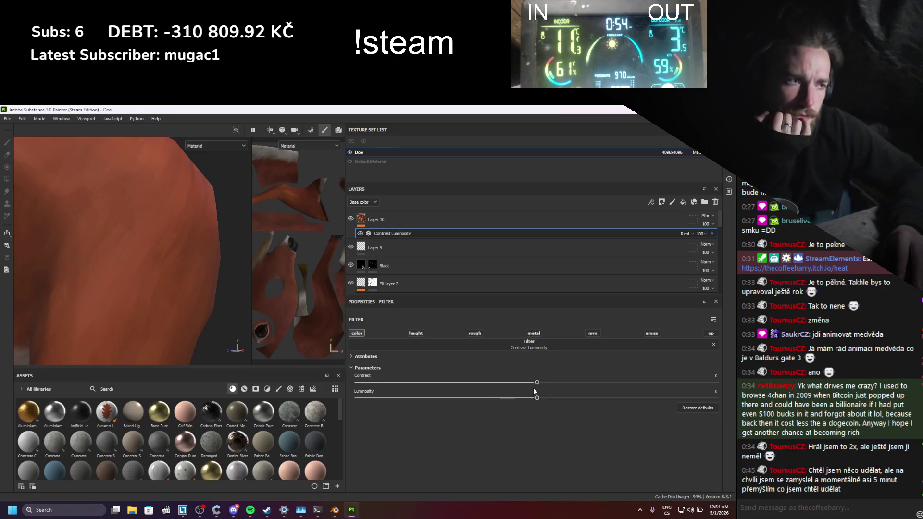
drag(539, 384, 542, 384)
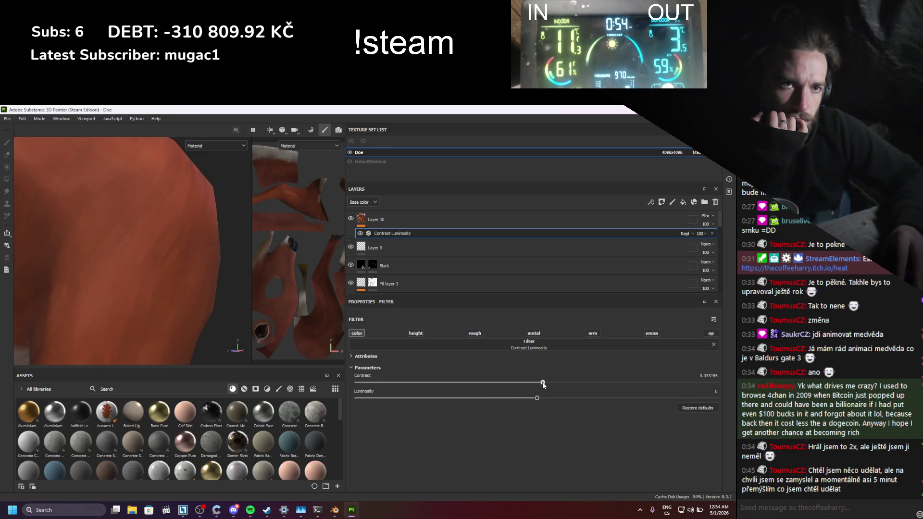
scroll(178, 277, down, 5)
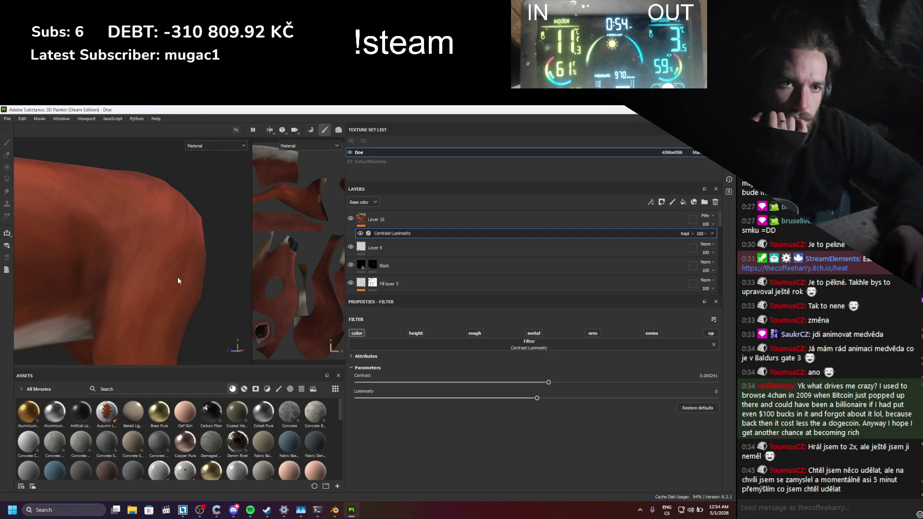
scroll(176, 277, up, 1)
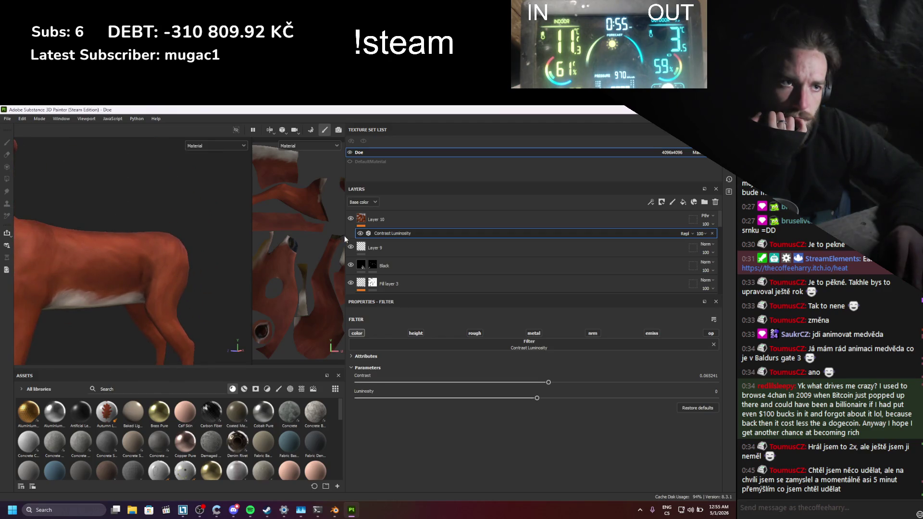
scroll(176, 279, up, 8)
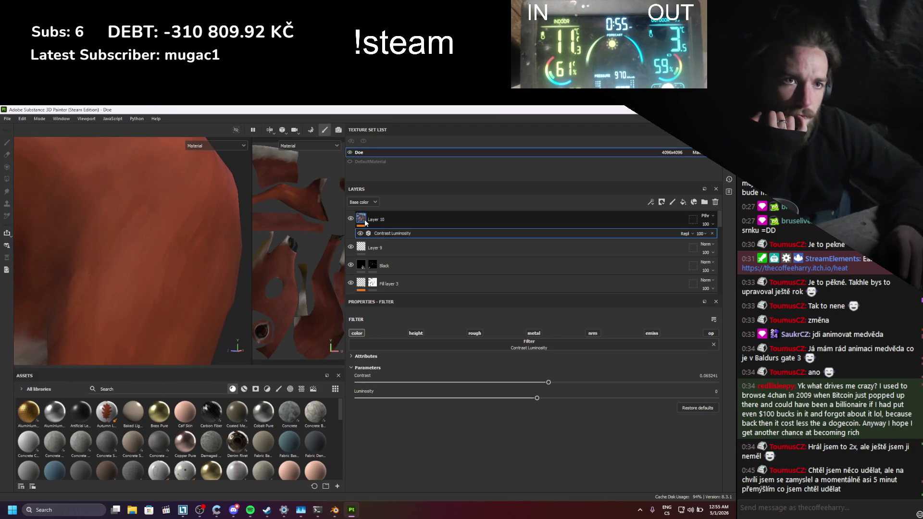
right_click(371, 232)
- Add a color-only Sharpen filter to Layer 10 with intensity 1.12
click(399, 440)
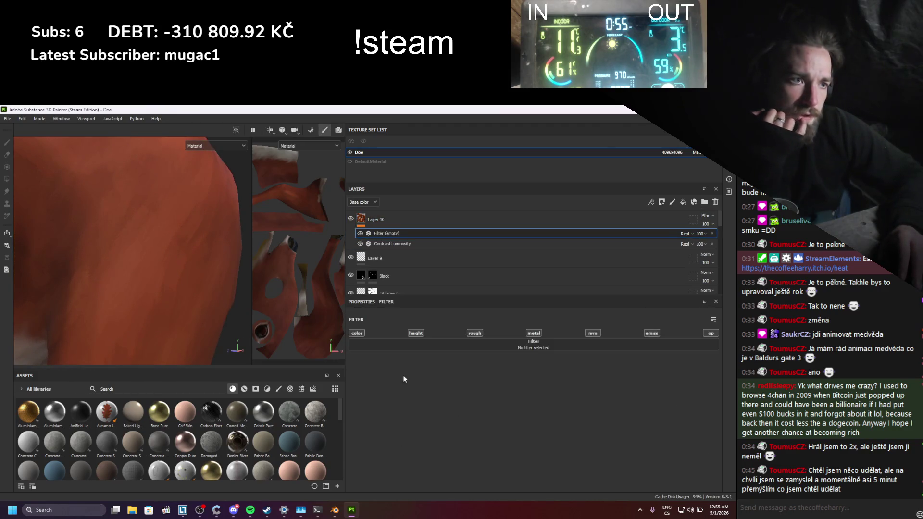
click(357, 335)
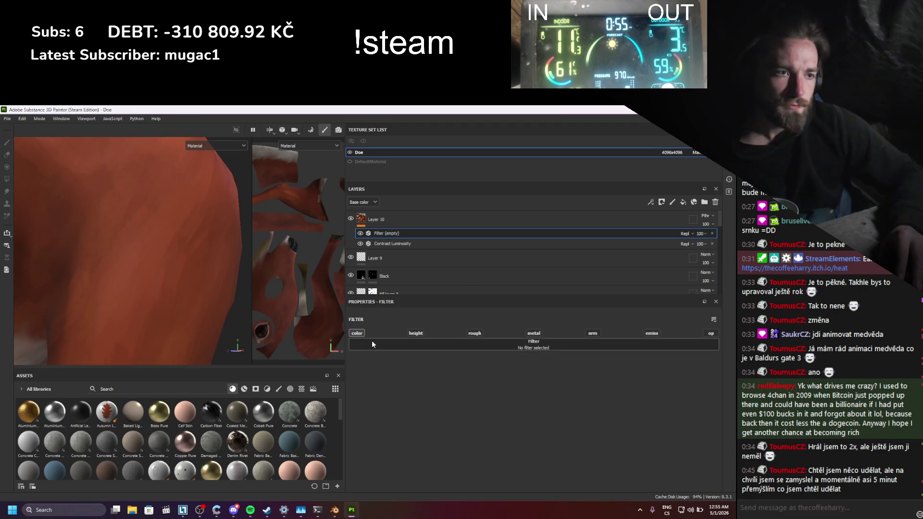
click(372, 344)
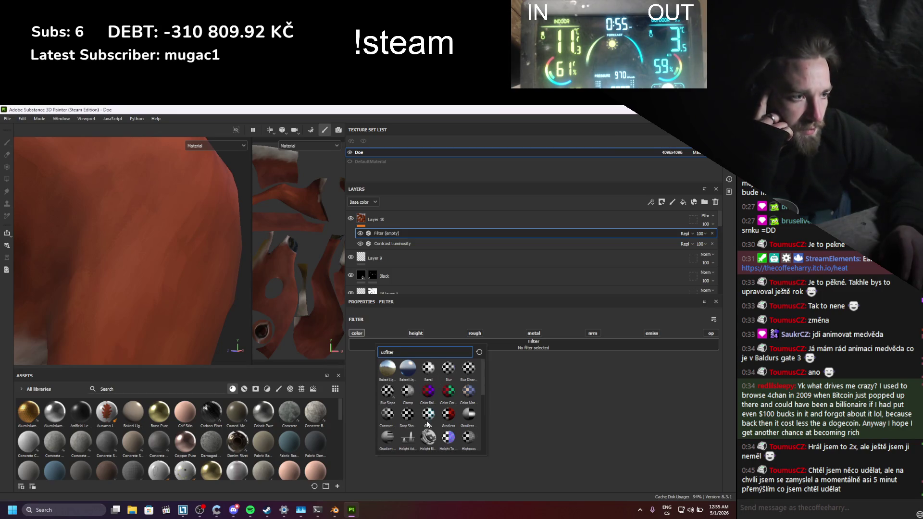
scroll(428, 424, down, 3)
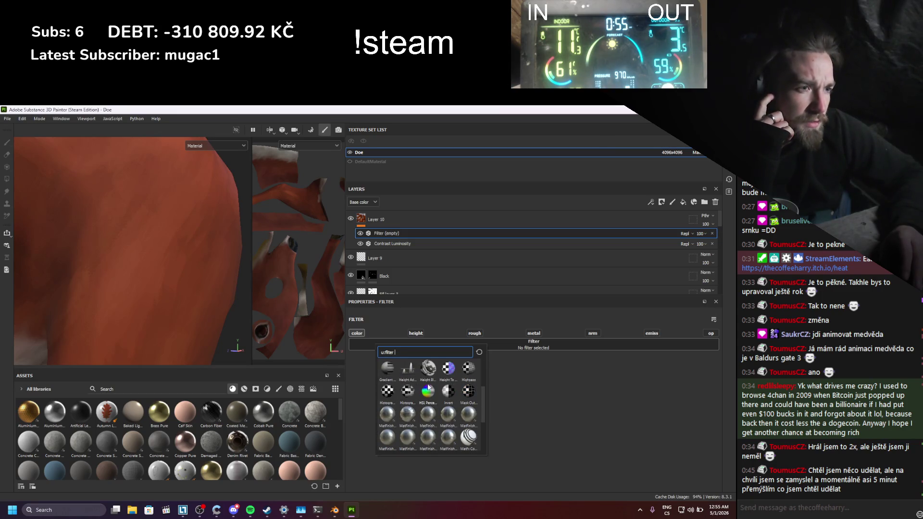
scroll(429, 393, down, 3)
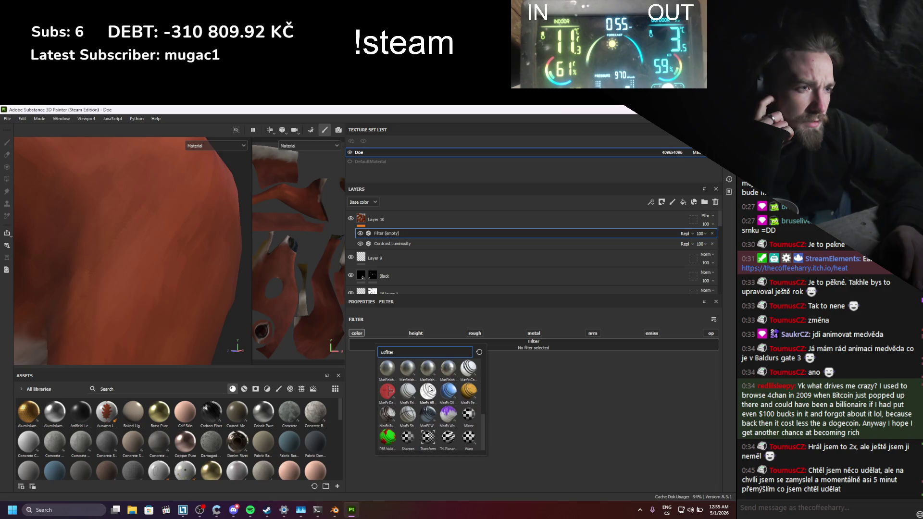
click(408, 438)
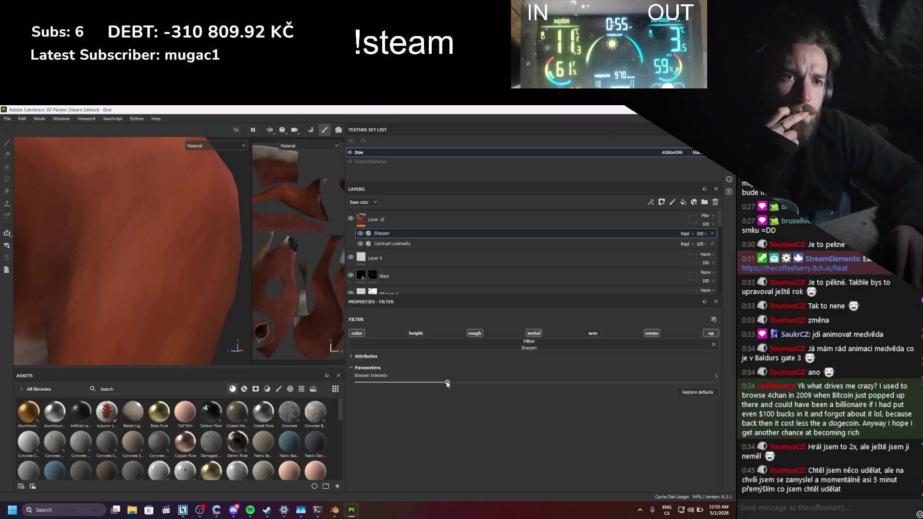
mouse_move(433, 386)
mouse_down()
mouse_move(561, 390)
mouse_move(389, 394)
mouse_up()
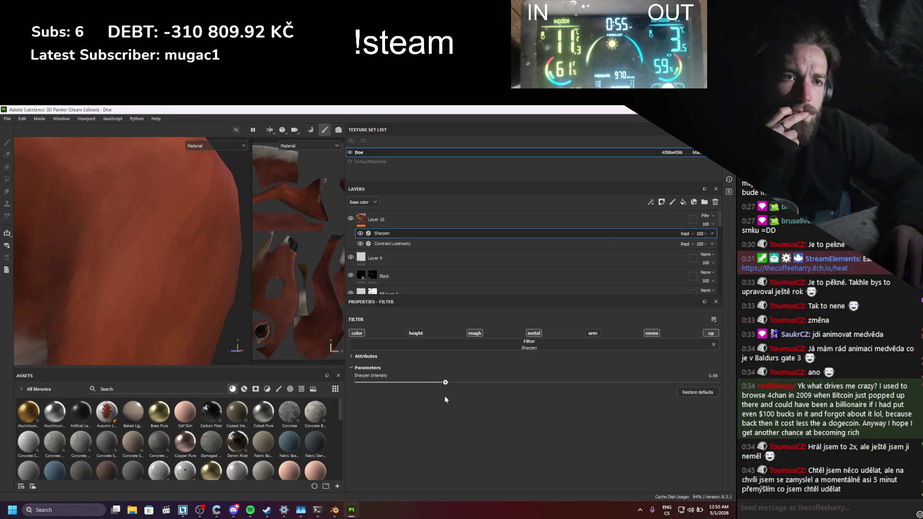
- Orbit around the deer to inspect the sharpened texture on its neck, shoulder and body
alt+drag(246, 332, 168, 310)
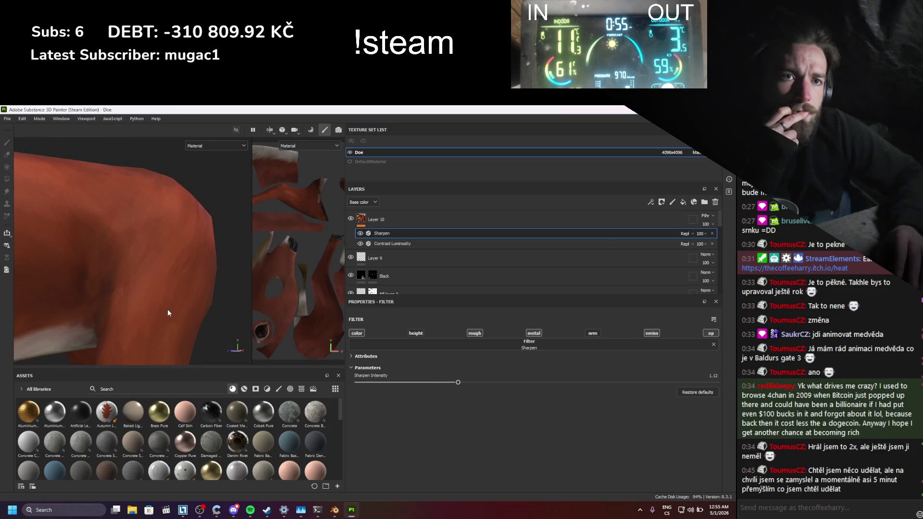
scroll(167, 309, down, 5)
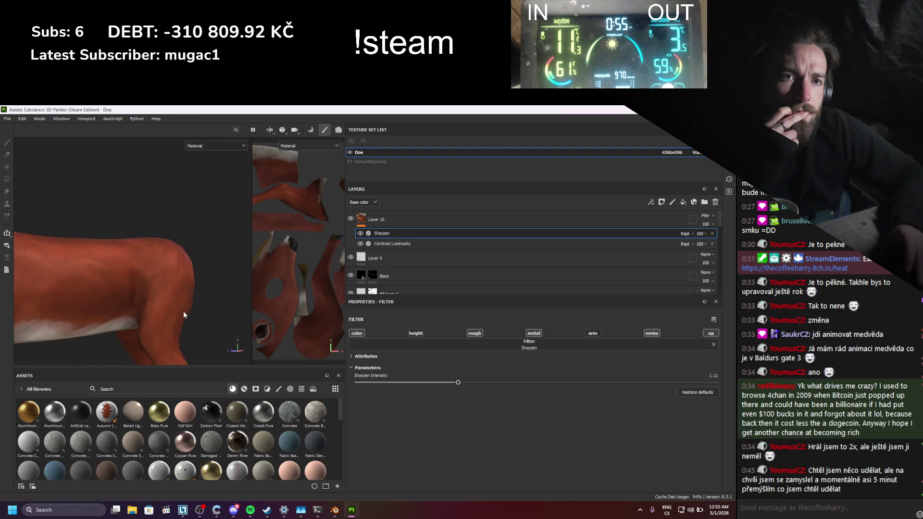
scroll(180, 312, down, 3)
scroll(64, 247, up, 6)
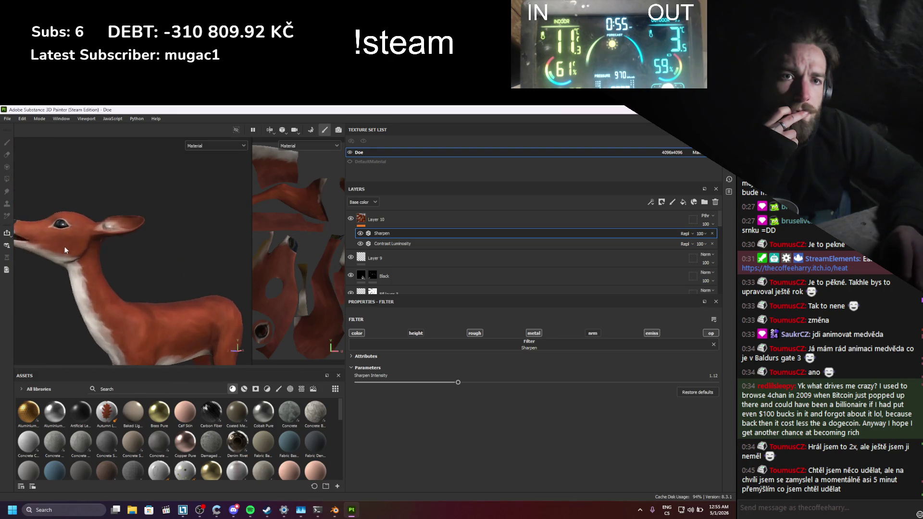
mouse_move(86, 277)
alt+mouse_down()
mouse_move(149, 342)
mouse_move(95, 242)
mouse_move(195, 357)
mouse_move(106, 273)
mouse_move(201, 309)
mouse_move(200, 319)
mouse_move(198, 310)
alt+mouse_up()
mouse_move(120, 272)
alt+mouse_down()
mouse_move(57, 267)
mouse_move(188, 261)
mouse_move(90, 270)
alt+mouse_up()
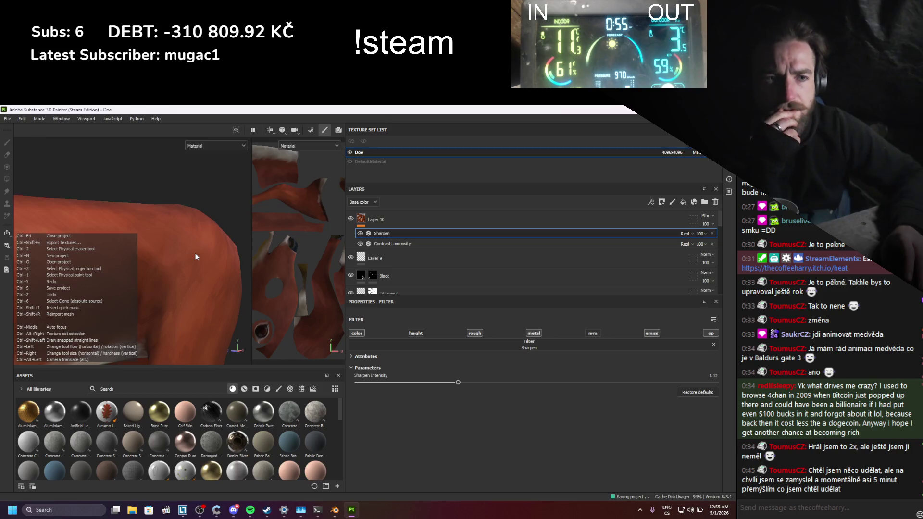
scroll(195, 253, down, 5)
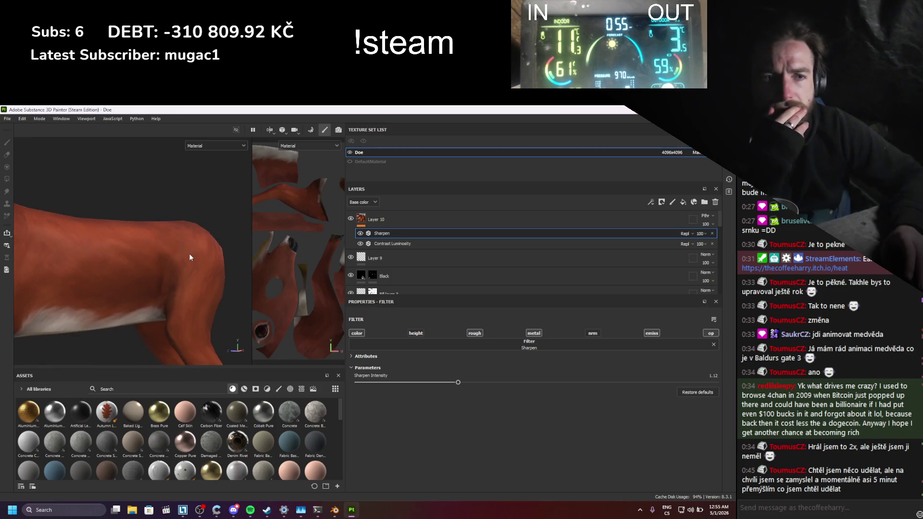
- Export the Doe texture set's seven 4096 PNG maps using the Blender (Principled BSDF) template
click(7, 118)
click(37, 230)
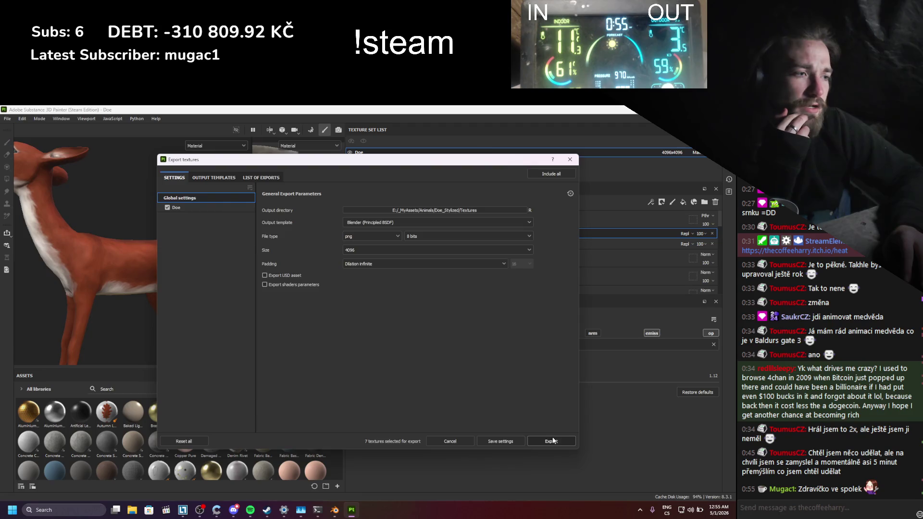
click(552, 441)
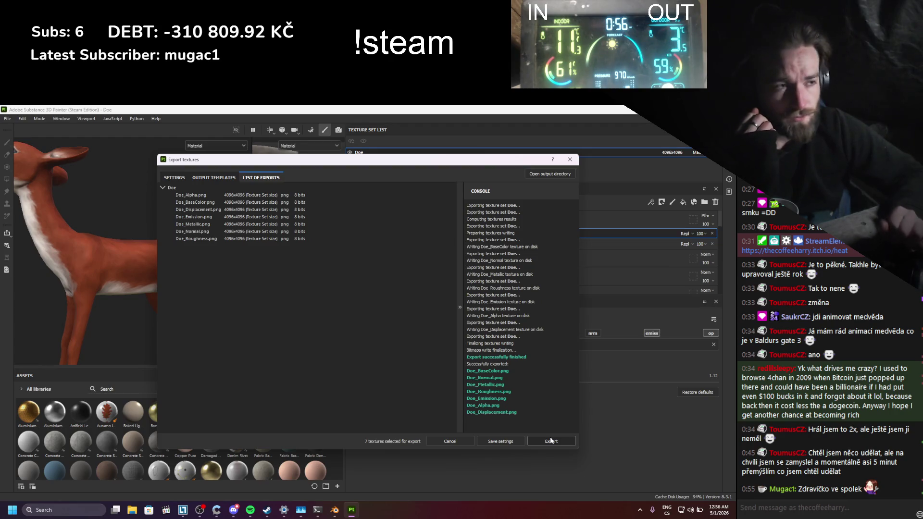
click(570, 159)
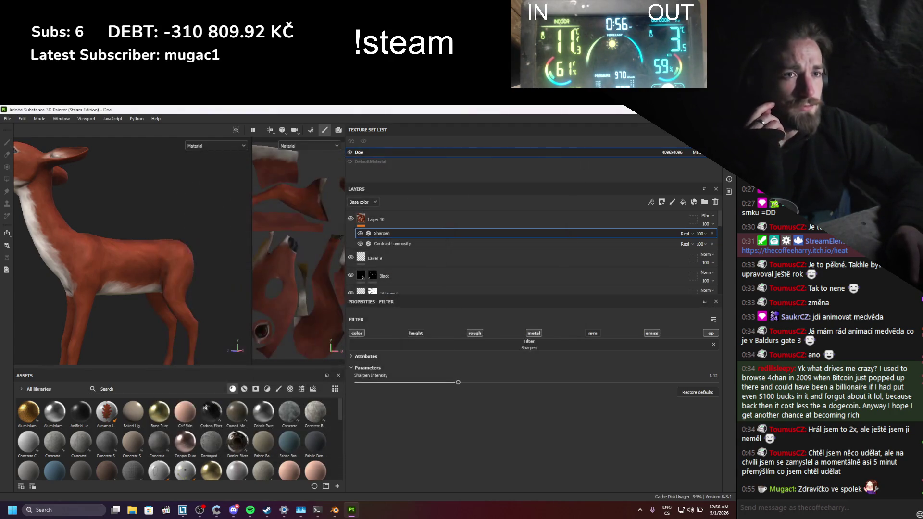
- Save and close the Painter project, then skip to the next song
key(ctrl+s)
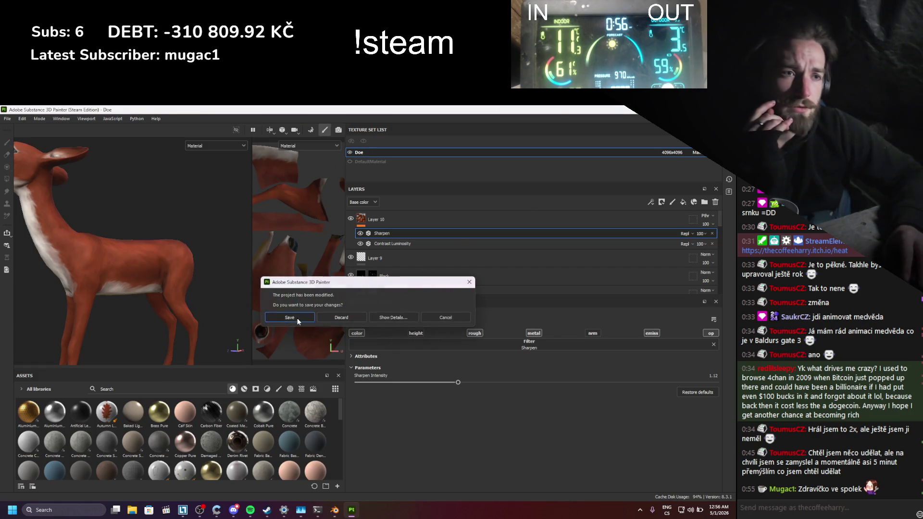
key(Return)
click(250, 509)
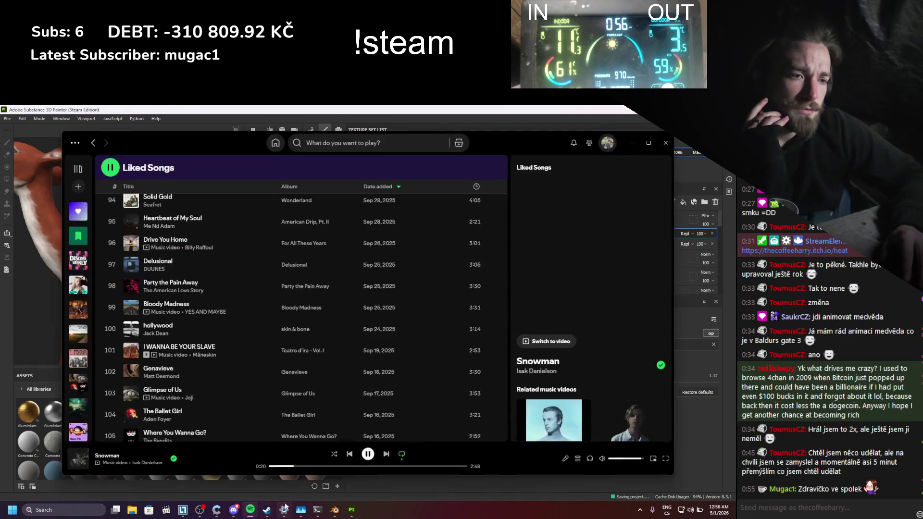
click(386, 455)
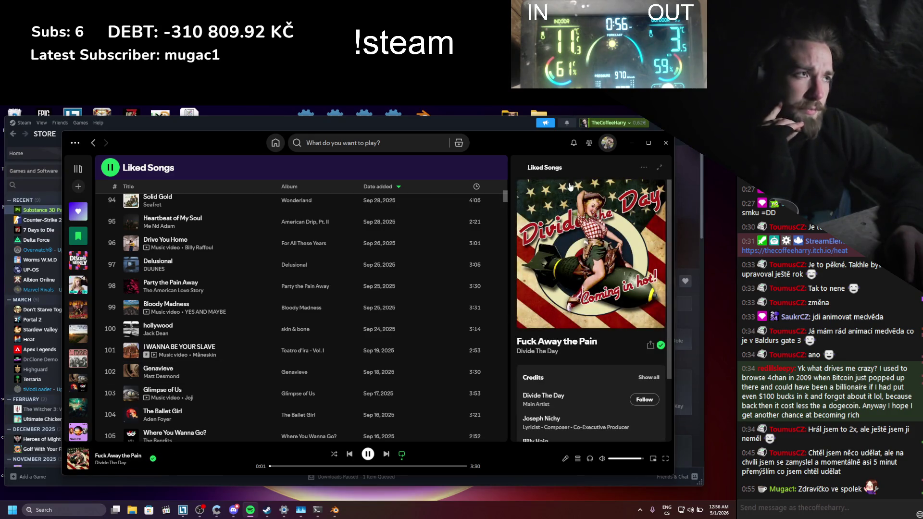
- Minimize the music player, hide Steam, and bring Blender's Doe_Stylized1 scene forward
click(632, 147)
key(super+d)
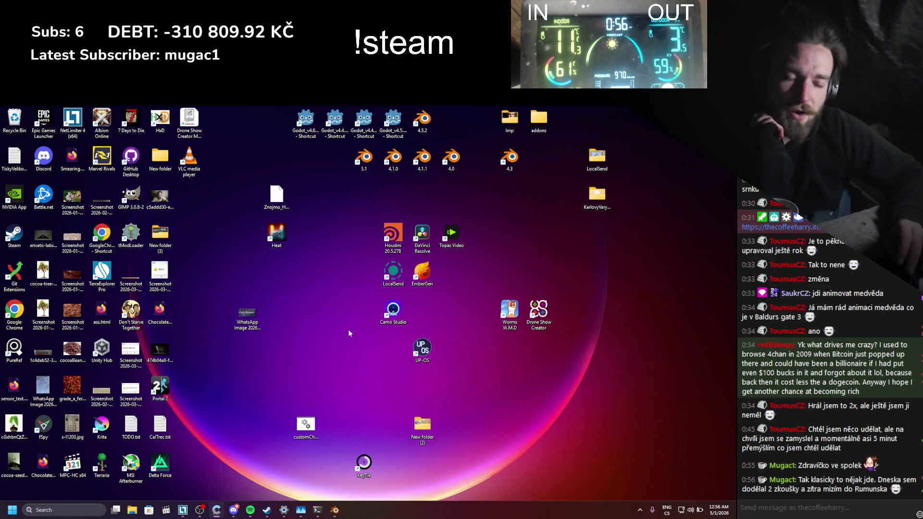
click(335, 509)
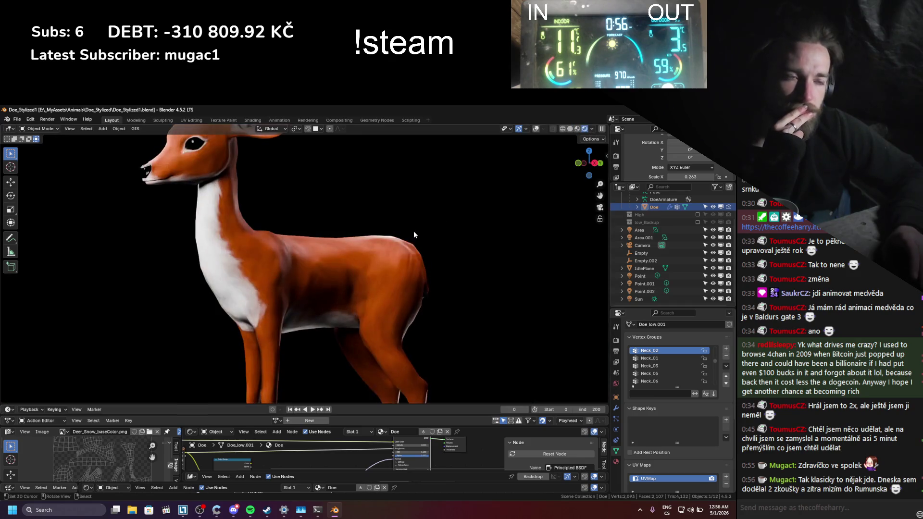
- Load Doe_Roughness.png from the Textures folder into the roughness Image Texture node
scroll(343, 311, up, 2)
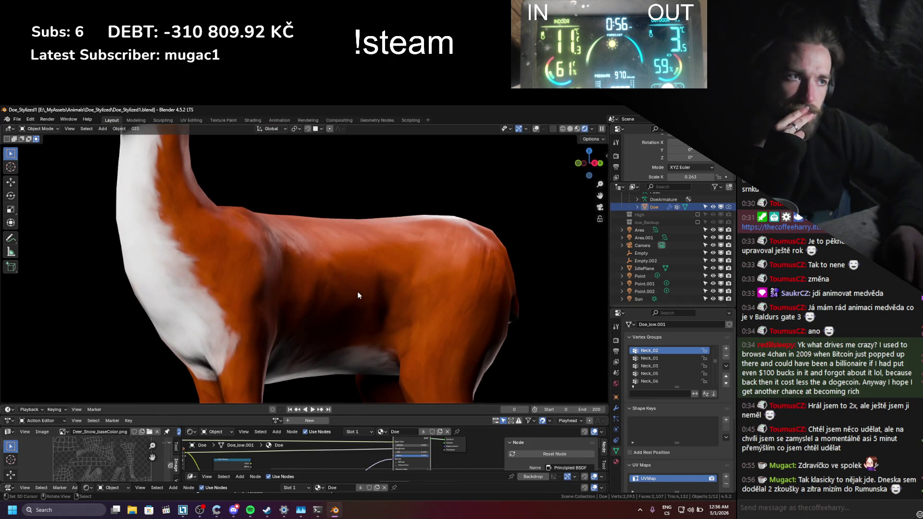
scroll(336, 457, down, 2)
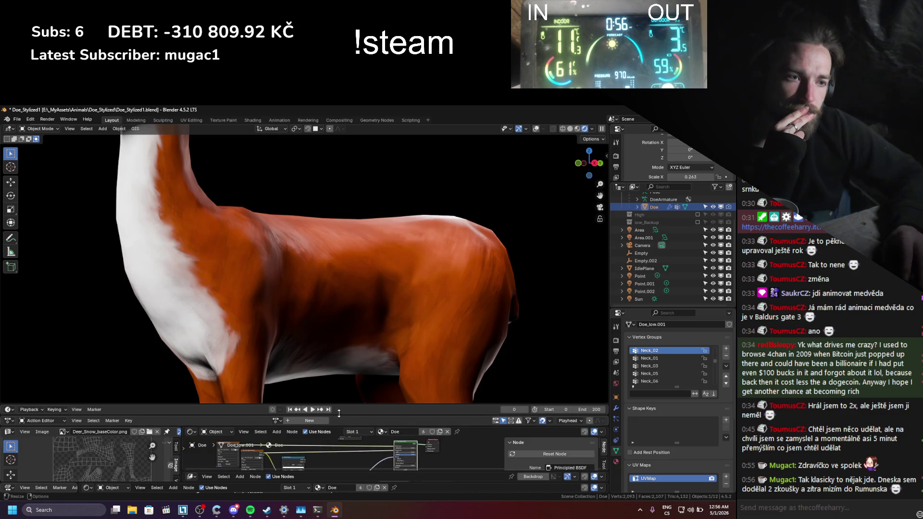
middle_drag(336, 459, 392, 463)
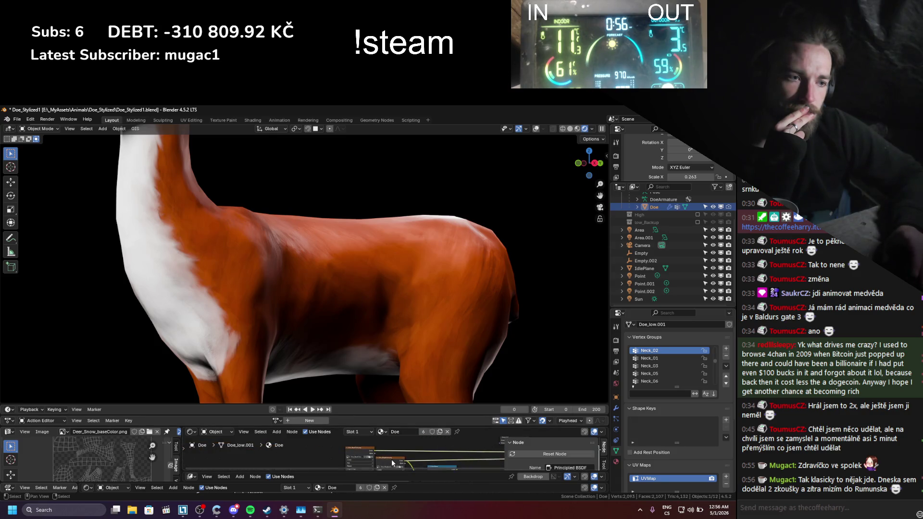
scroll(392, 463, up, 3)
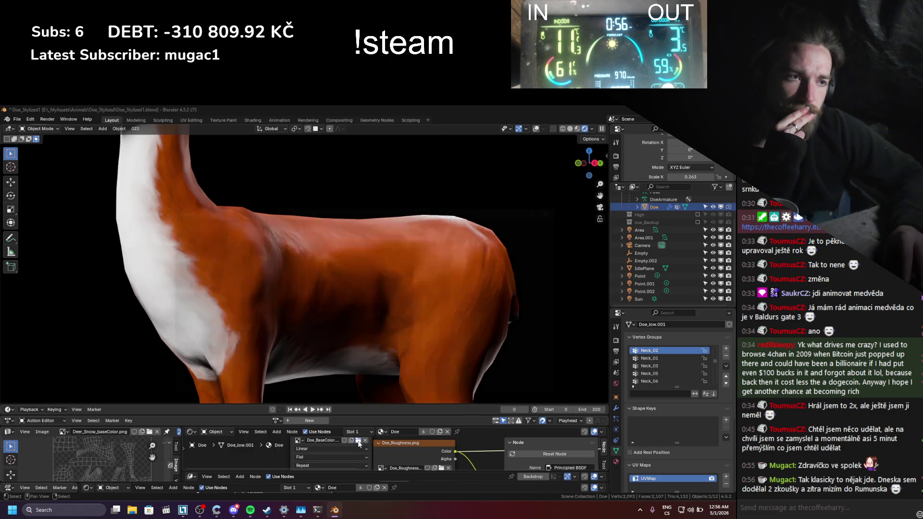
click(358, 441)
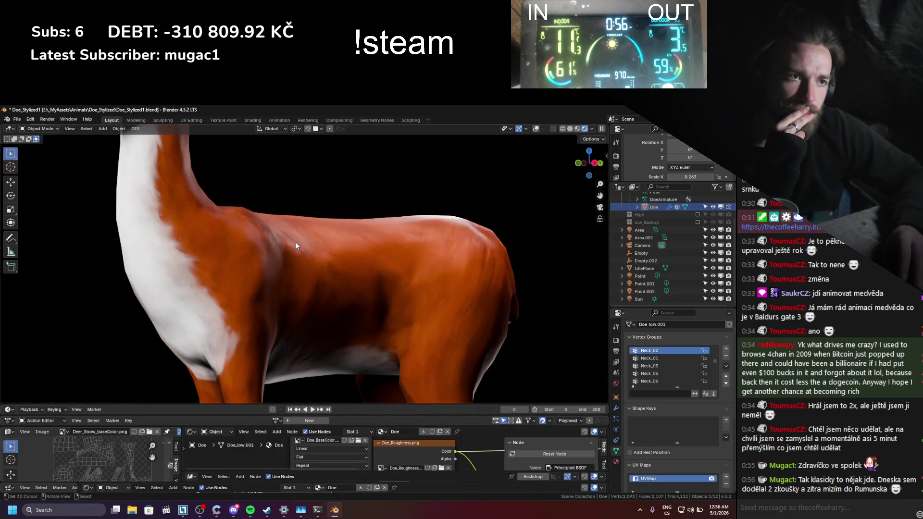
middle_drag(418, 474, 358, 465)
click(380, 459)
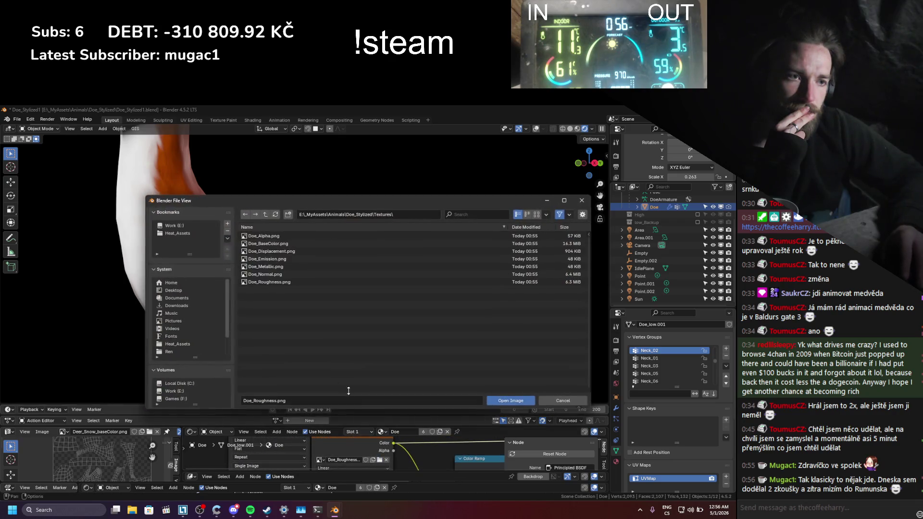
double_click(280, 282)
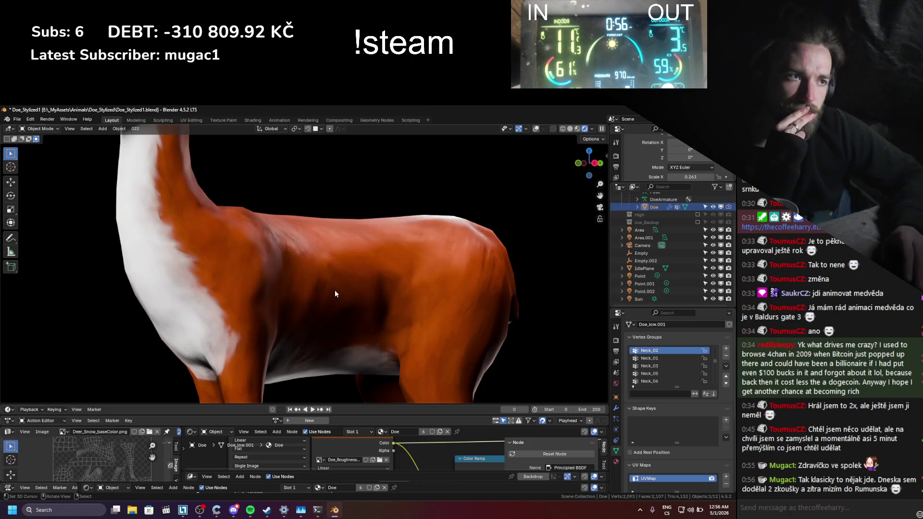
- Load Doe_Normal.png into the normal map Image Texture node
mouse_move(428, 446)
middle_down()
mouse_move(317, 457)
mouse_move(328, 448)
middle_up()
click(334, 448)
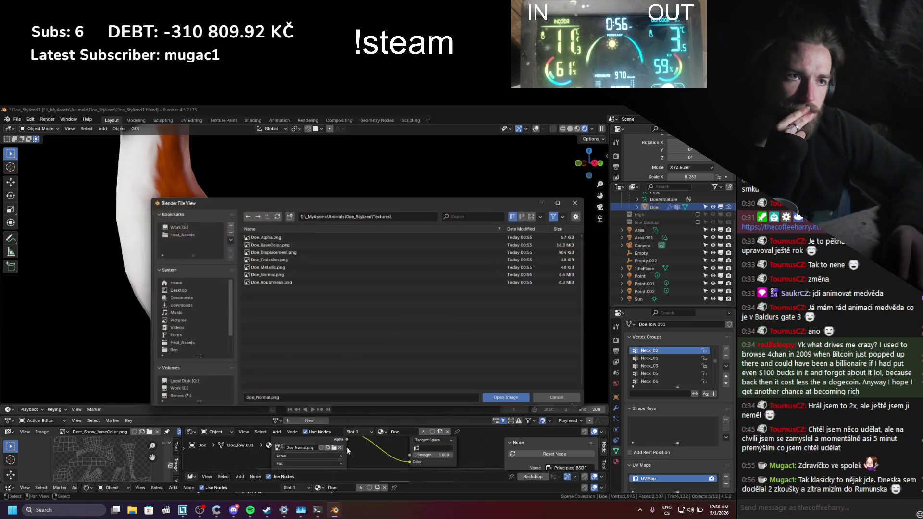
double_click(290, 282)
scroll(344, 453, down, 2)
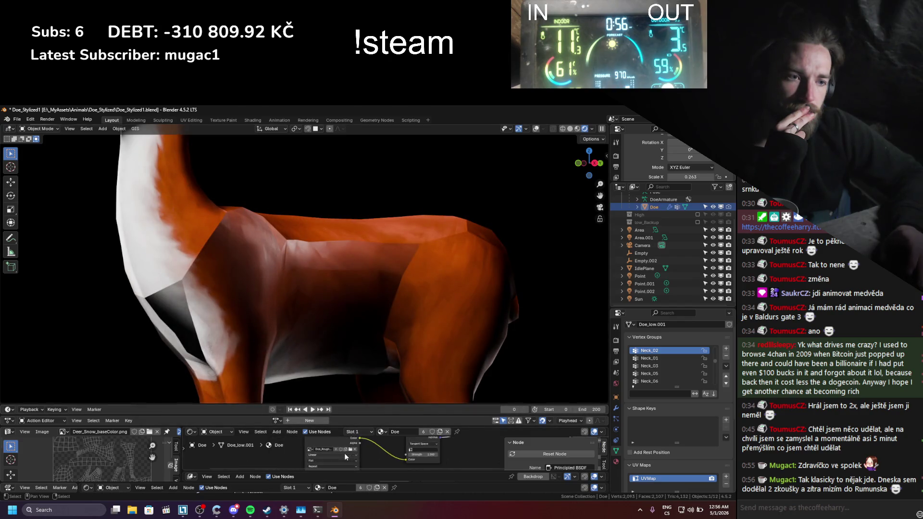
click(355, 447)
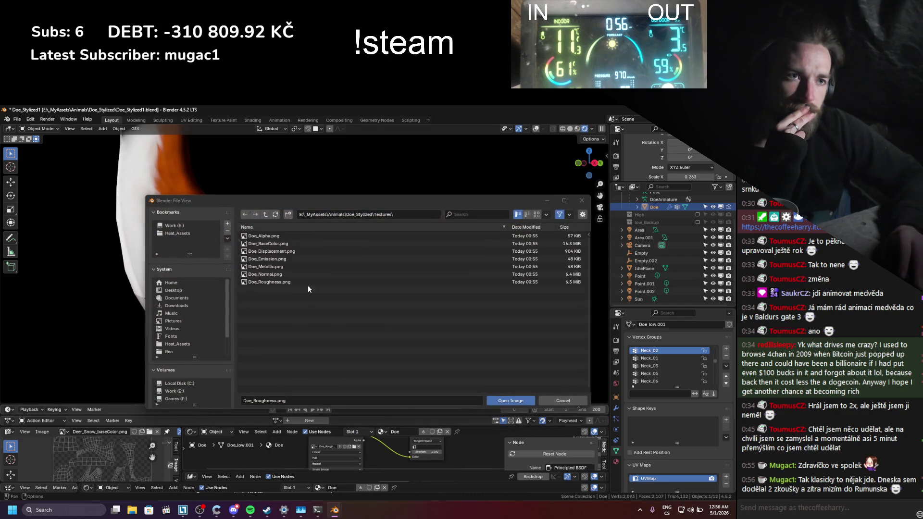
double_click(284, 275)
middle_drag(404, 440, 368, 450)
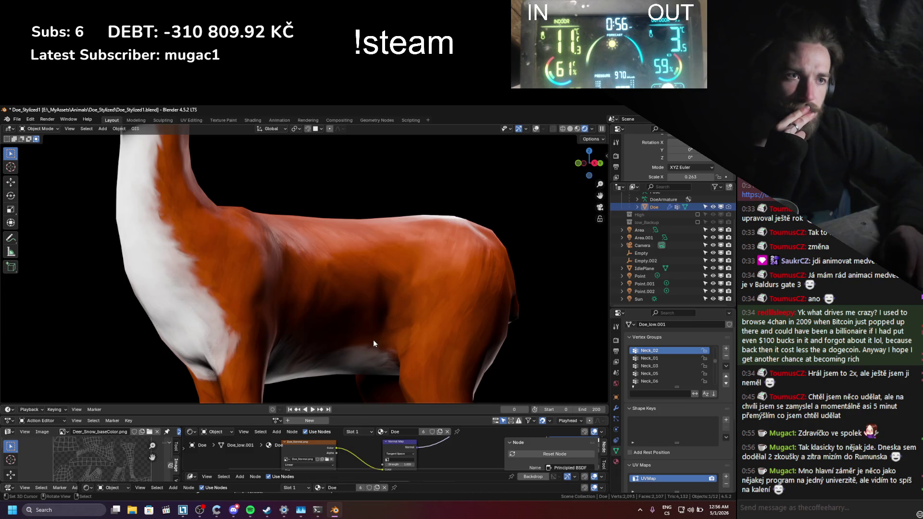
scroll(372, 336, down, 5)
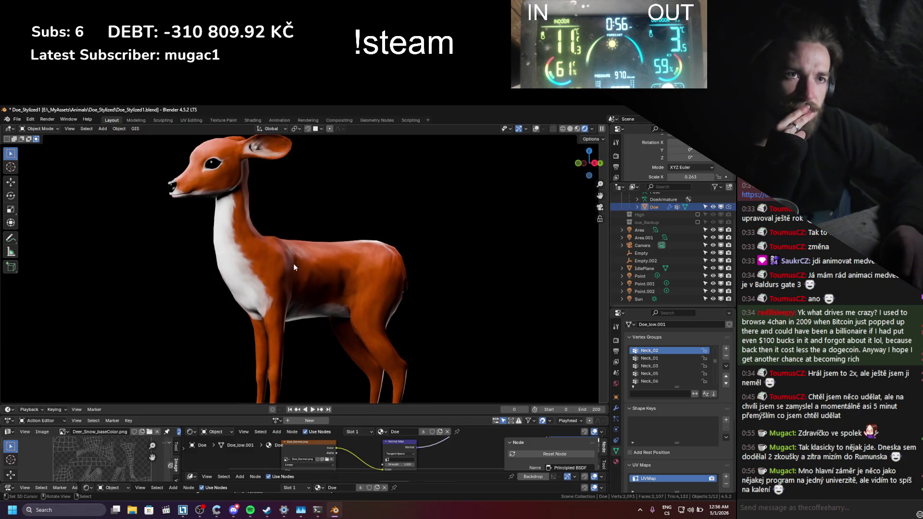
- Add a Subdivision Surface modifier to the doe and save the file
click(616, 407)
click(640, 339)
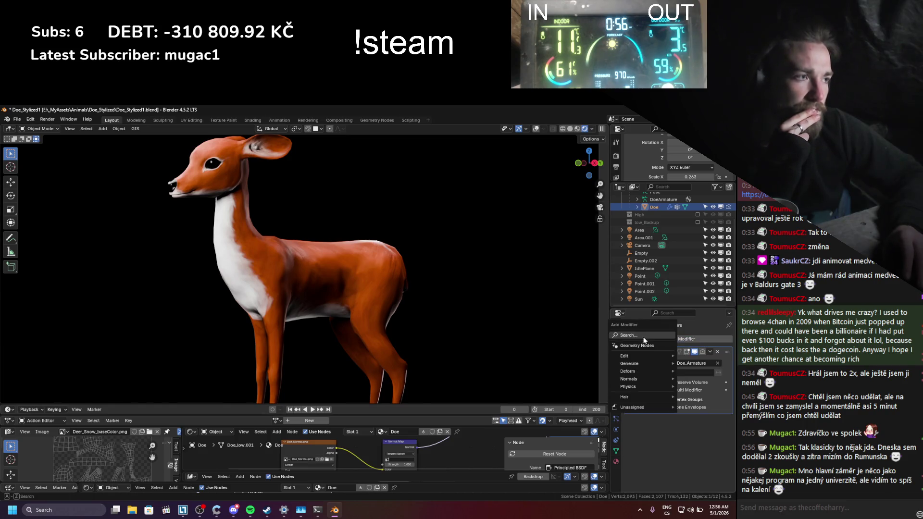
text(sub)
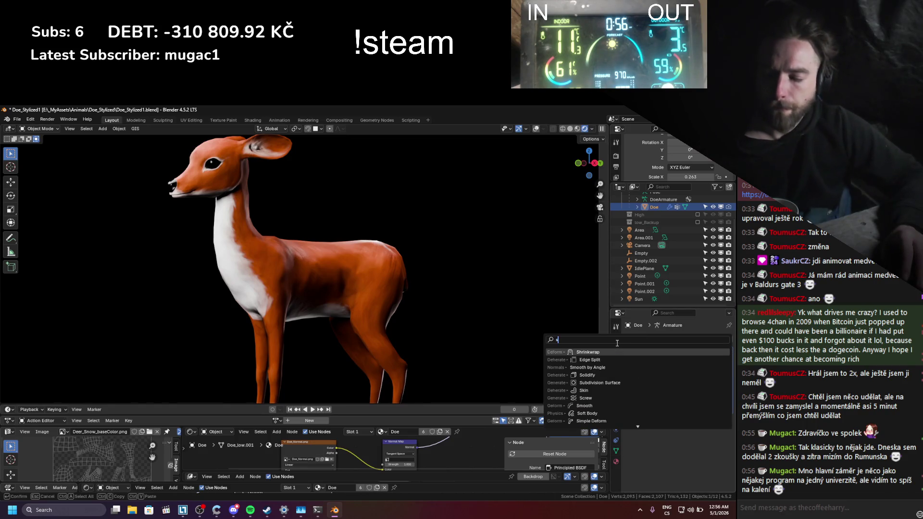
click(619, 353)
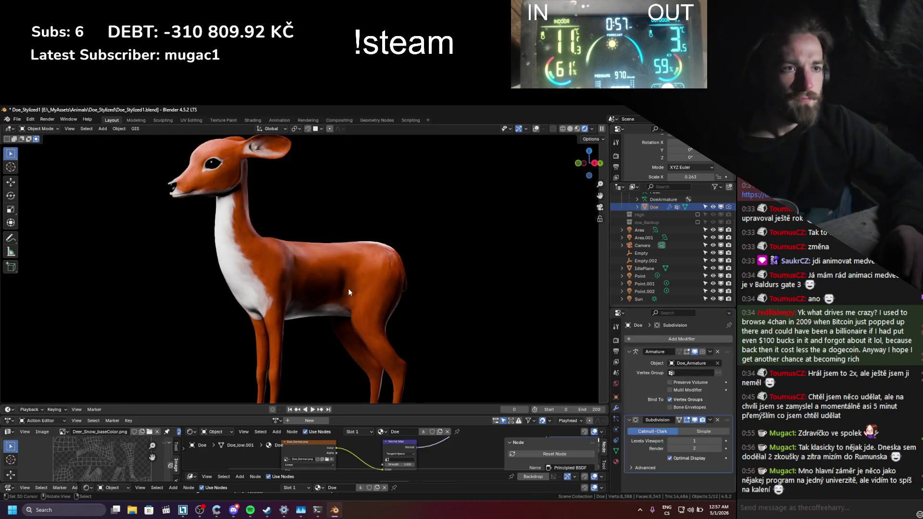
key(ctrl+s)
- Turn overlays on, select the doe's armature, and switch it into Pose Mode
scroll(346, 281, up, 3)
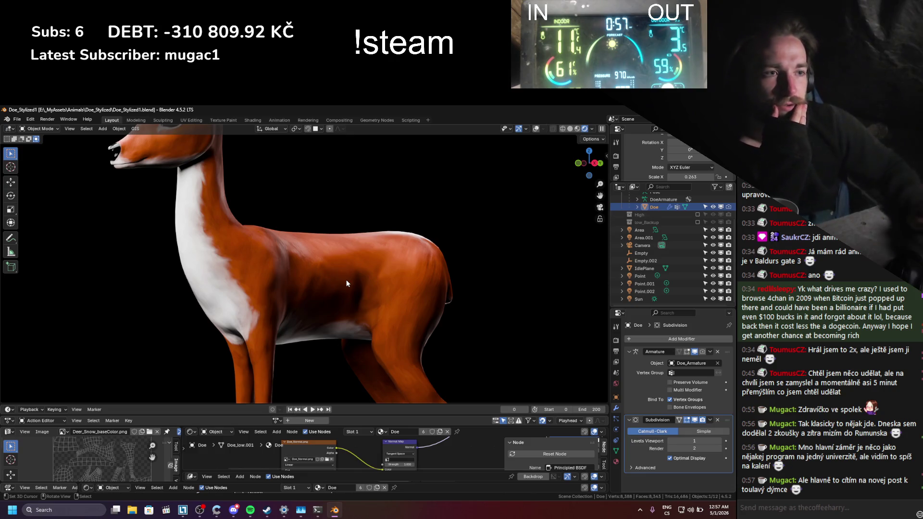
middle_drag(347, 284, 373, 282)
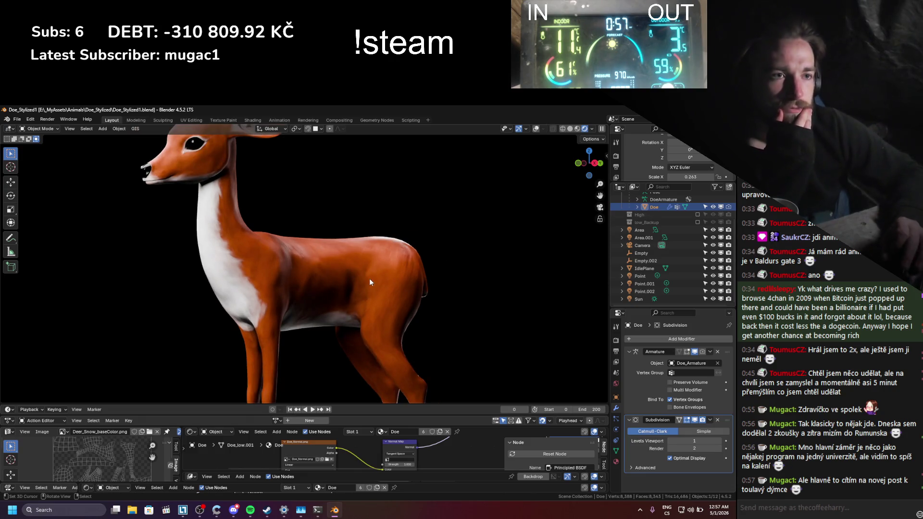
scroll(369, 278, down, 2)
click(537, 129)
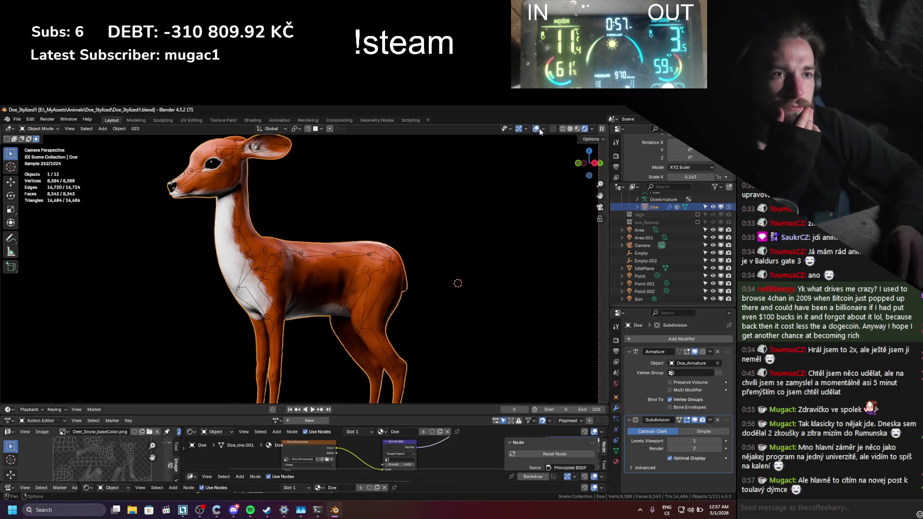
scroll(347, 201, up, 2)
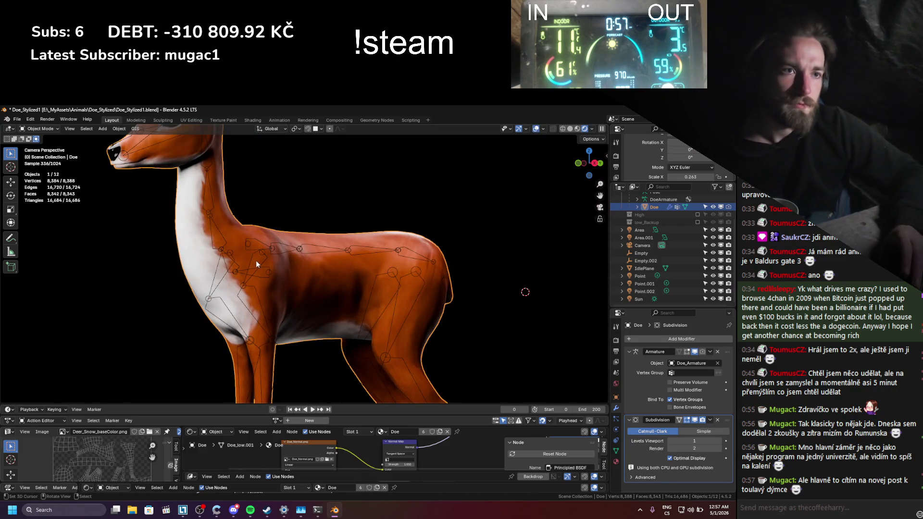
click(255, 261)
key(ctrl+Tab)
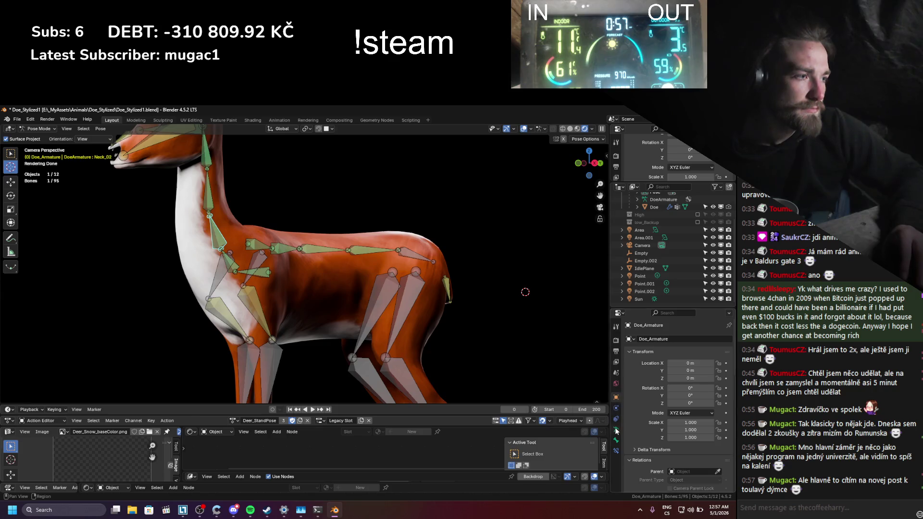
- Show the Controllers bone collection and hide the Others collection
click(616, 430)
drag(702, 406, 704, 398)
scroll(257, 279, up, 1)
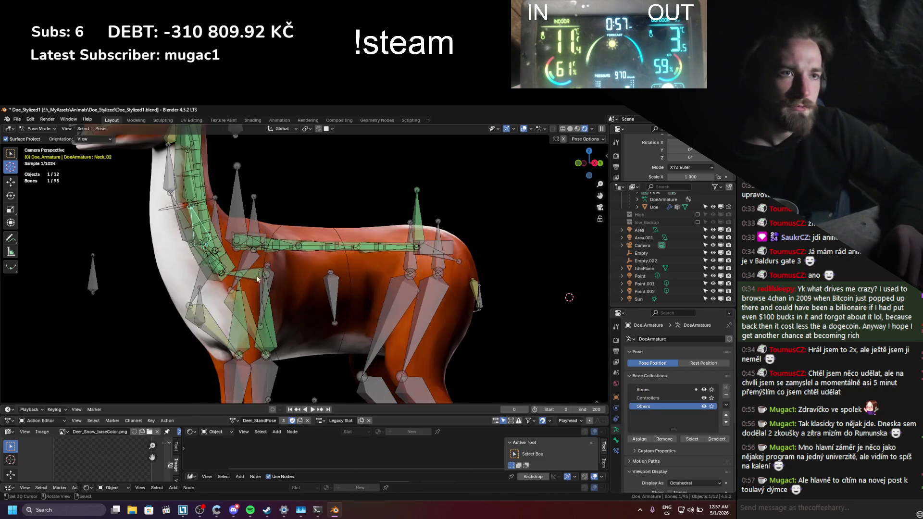
click(704, 406)
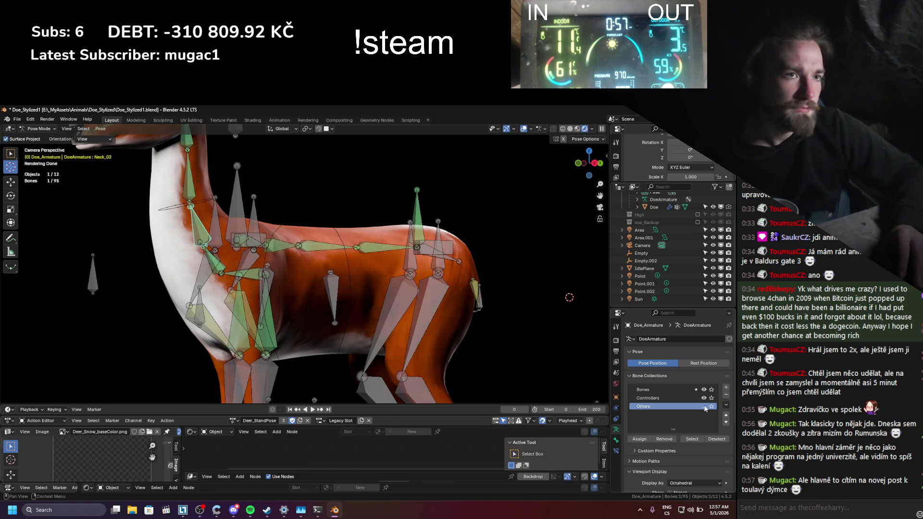
- Move the left front leg control bone to a new position
click(255, 221)
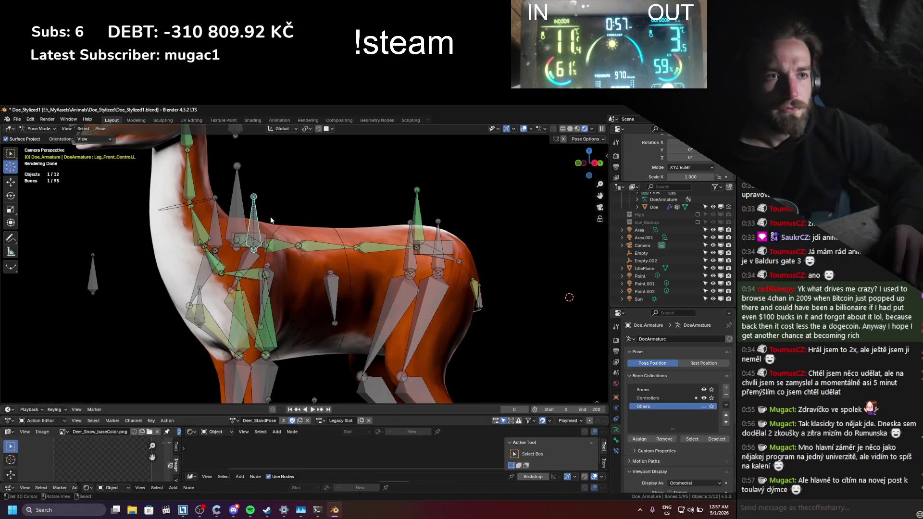
click(524, 127)
key(g)
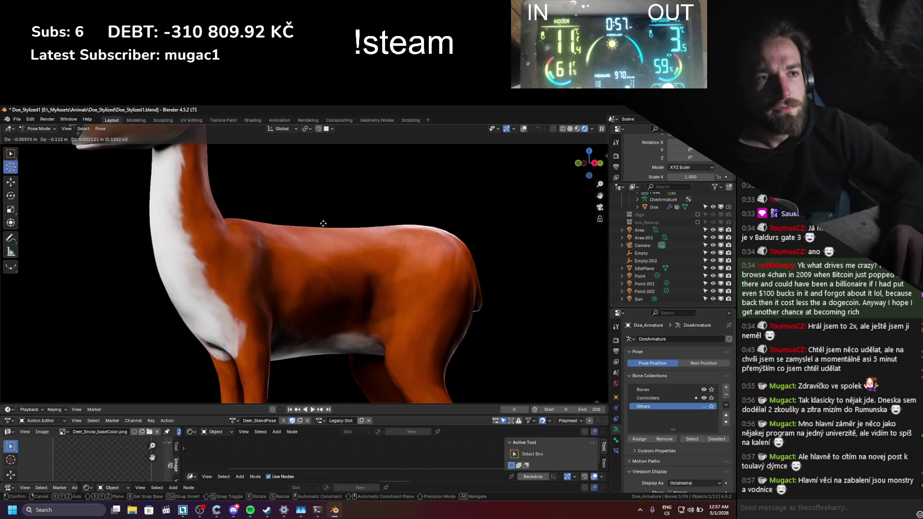
right_click(323, 223)
click(524, 130)
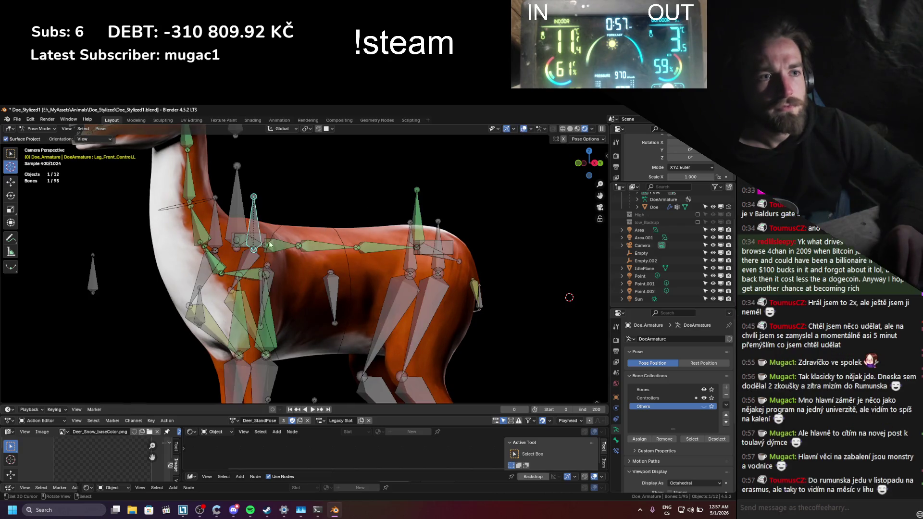
mouse_move(274, 283)
middle_down()
mouse_move(252, 298)
mouse_move(346, 267)
mouse_move(317, 298)
middle_up()
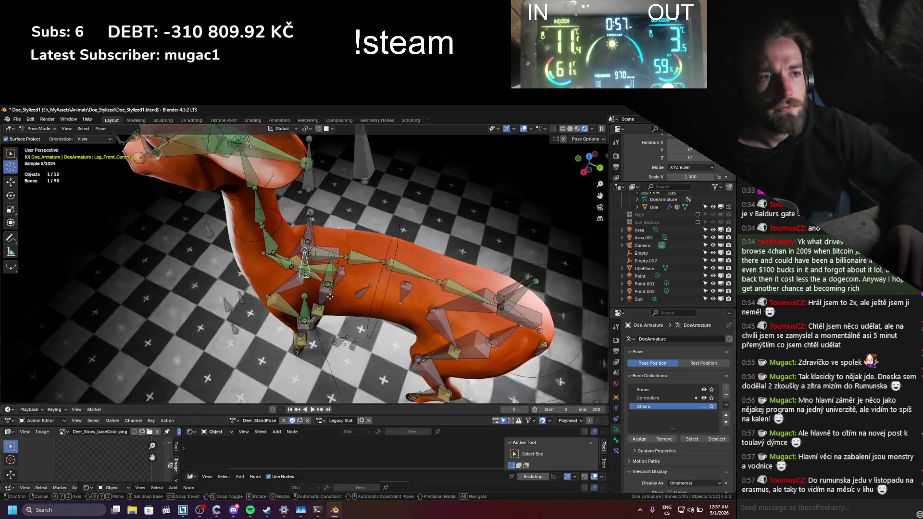
key(g)
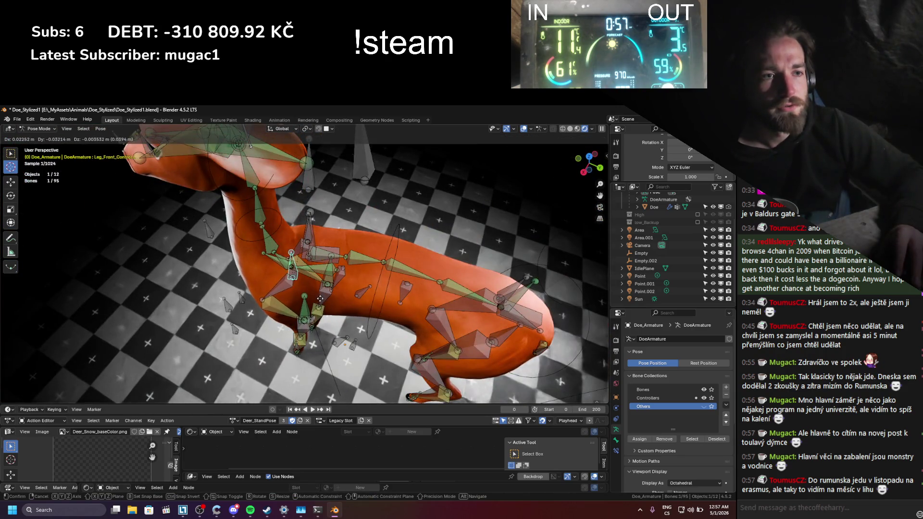
click(319, 299)
- Shift the left front leg IK target bone further left
click(230, 307)
key(g)
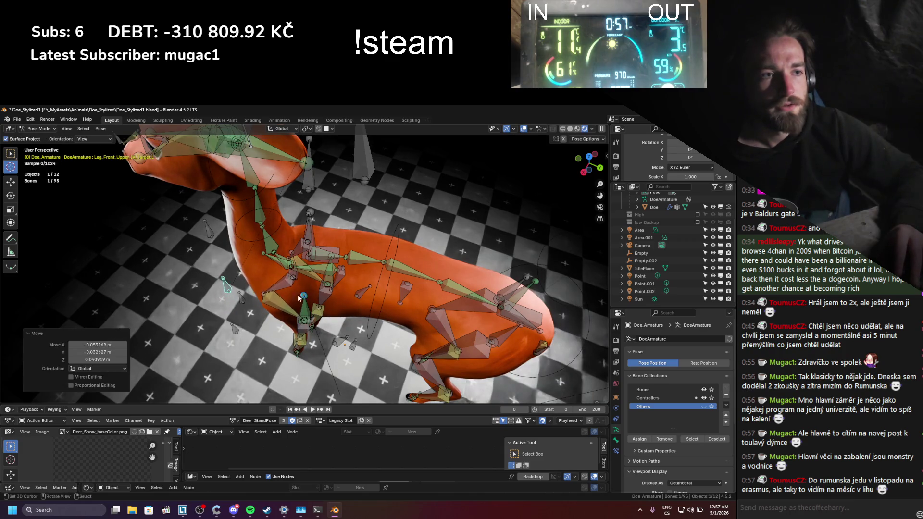
click(259, 298)
key(KP_0)
key(g)
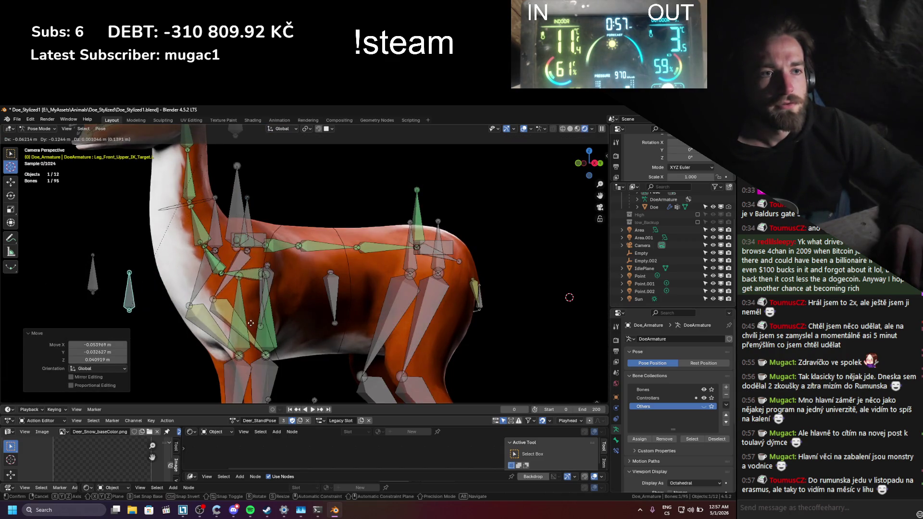
click(238, 323)
- With bones hidden and the camera frame fitted, reposition the selected leg bone
click(524, 128)
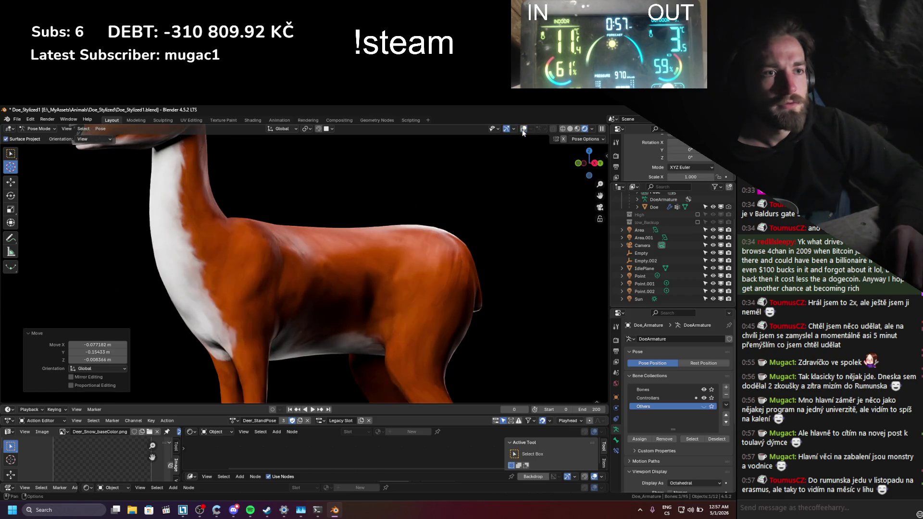
key(Home)
key(g)
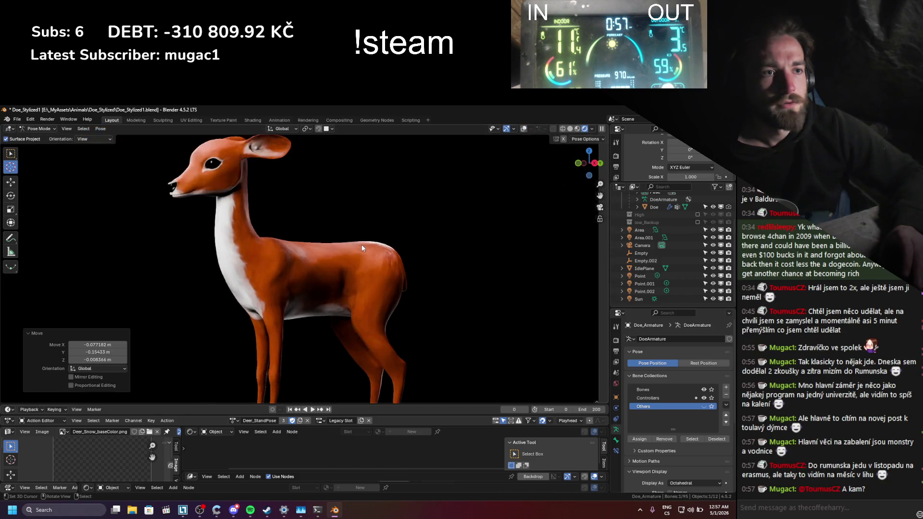
click(376, 250)
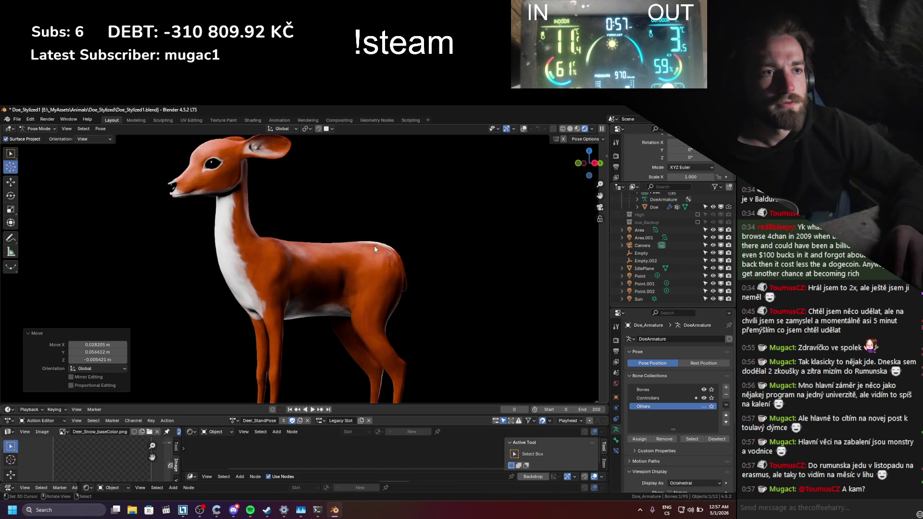
- Nudge the left front leg control bone again and save the file
click(524, 129)
scroll(288, 240, up, 5)
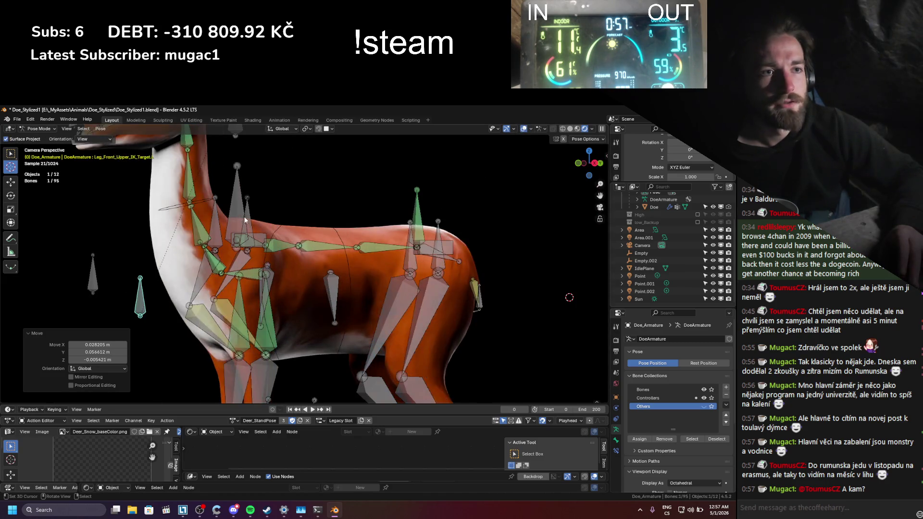
click(247, 233)
key(g)
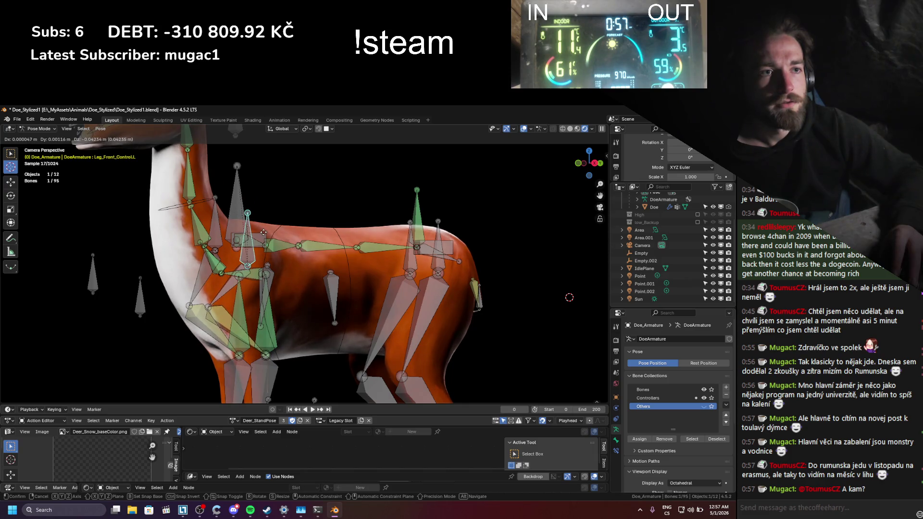
click(291, 246)
key(ctrl+s)
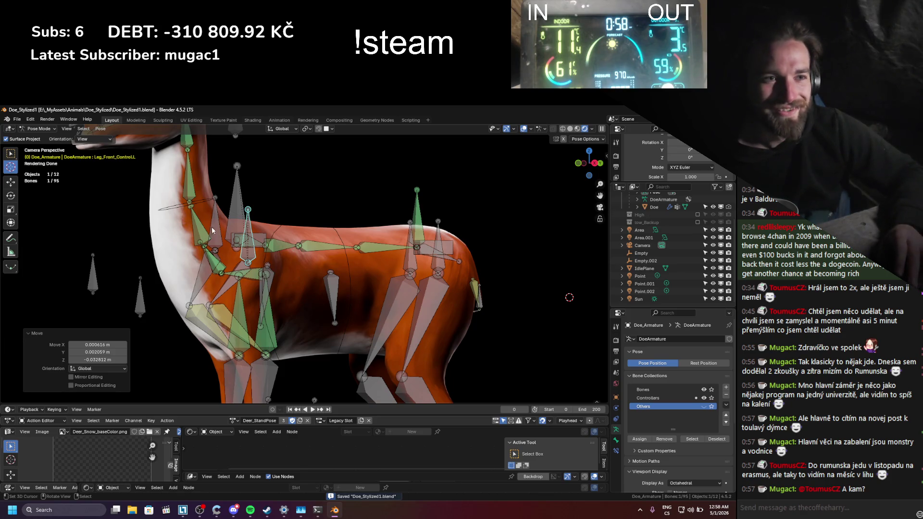
- Hide the stray control bone, slightly move a front-leg control, and leave camera view
key(h)
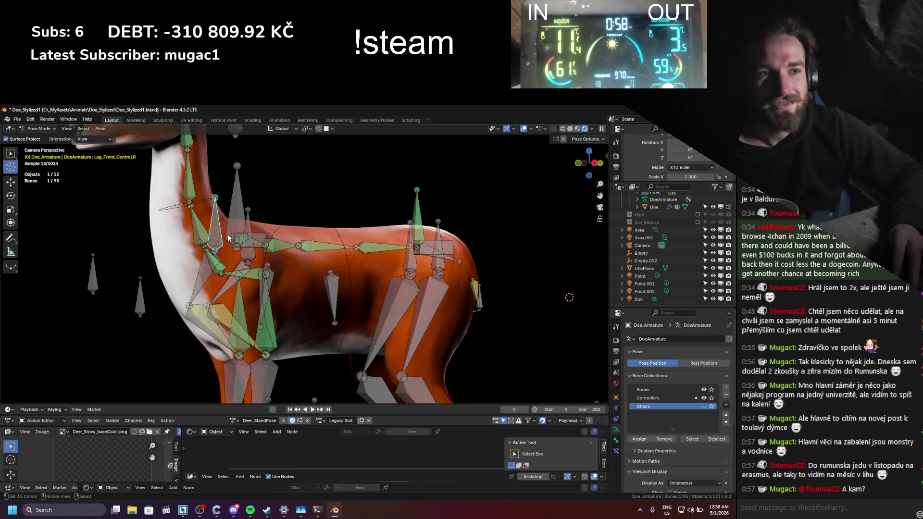
click(216, 241)
key(g)
click(229, 240)
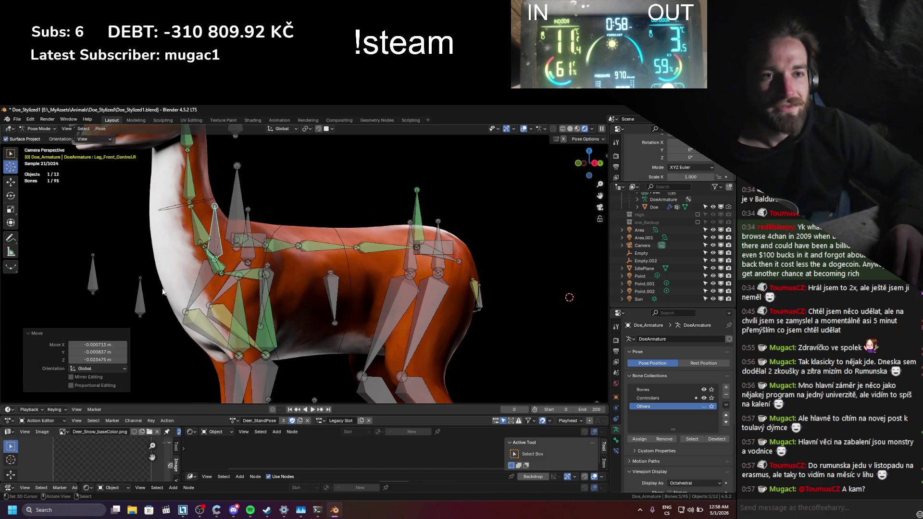
key(KP_0)
- Move the Leg_Front_Top_IK.R control twice to repose the right front leg
scroll(266, 285, up, 5)
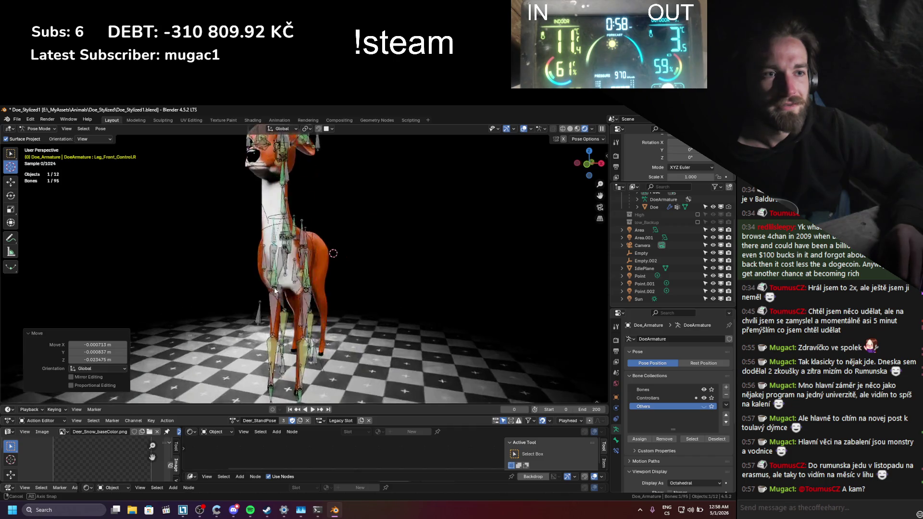
mouse_move(265, 285)
middle_down()
mouse_move(290, 298)
mouse_move(381, 305)
mouse_move(334, 307)
mouse_move(274, 274)
mouse_move(323, 276)
middle_up()
scroll(289, 297, up, 6)
click(246, 286)
key(g)
click(285, 295)
key(g)
click(381, 304)
- Select all bones, save, delete the frame-120 keys, and return to Object Mode
scroll(298, 288, up, 5)
scroll(317, 276, down, 5)
key(a)
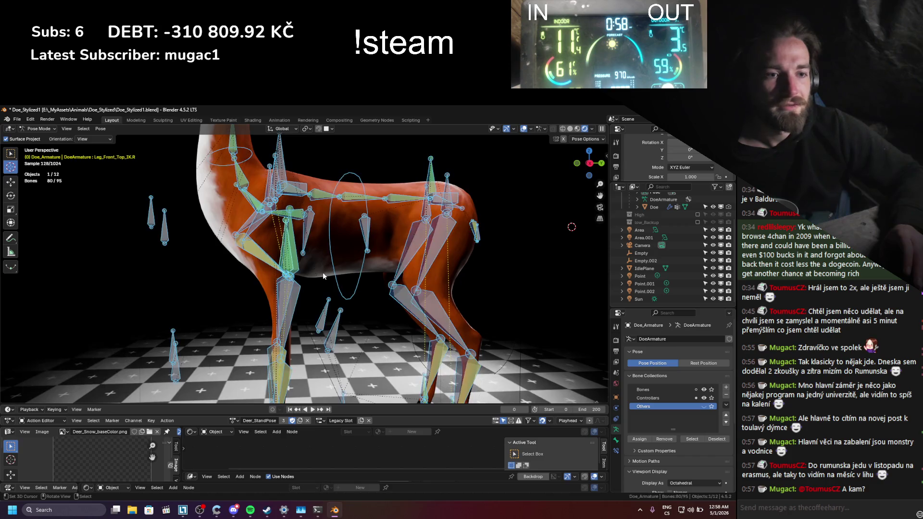
drag(138, 425, 137, 461)
right_click(249, 267)
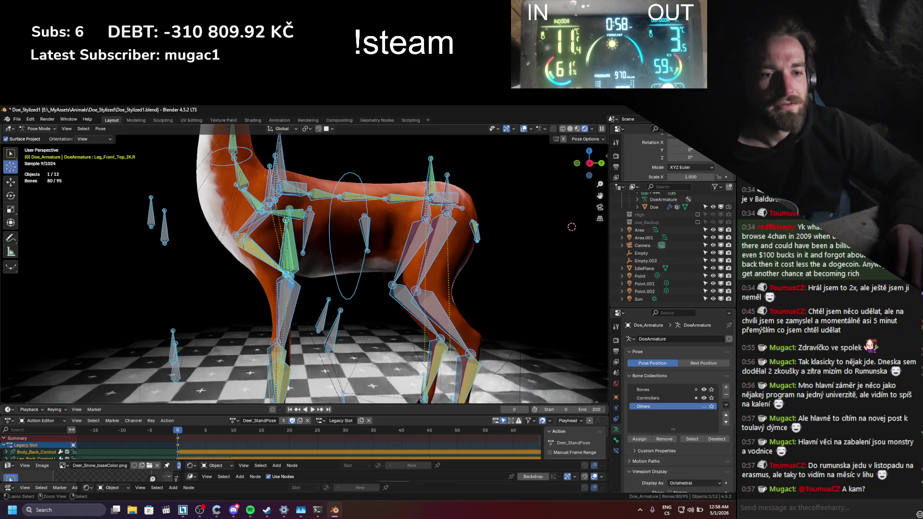
key(ctrl+s)
scroll(370, 439, down, 8)
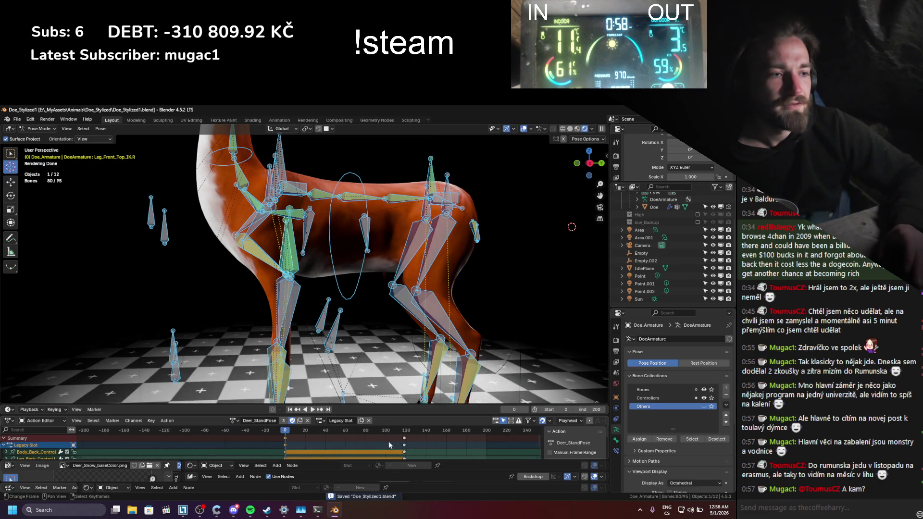
scroll(388, 445, down, 2)
key(Delete)
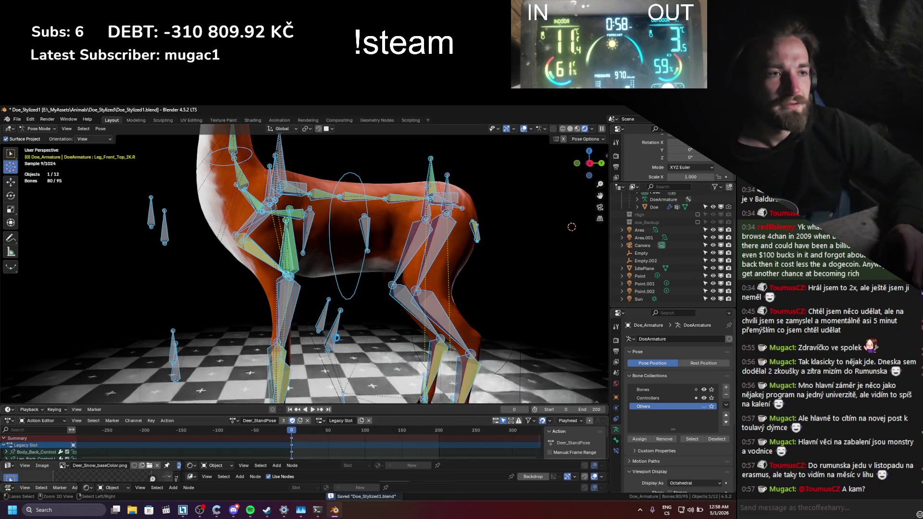
key(ctrl+Tab)
- Hide the rig bones, re-enter Pose Mode, and play and scrub the animation to frame 105
click(539, 129)
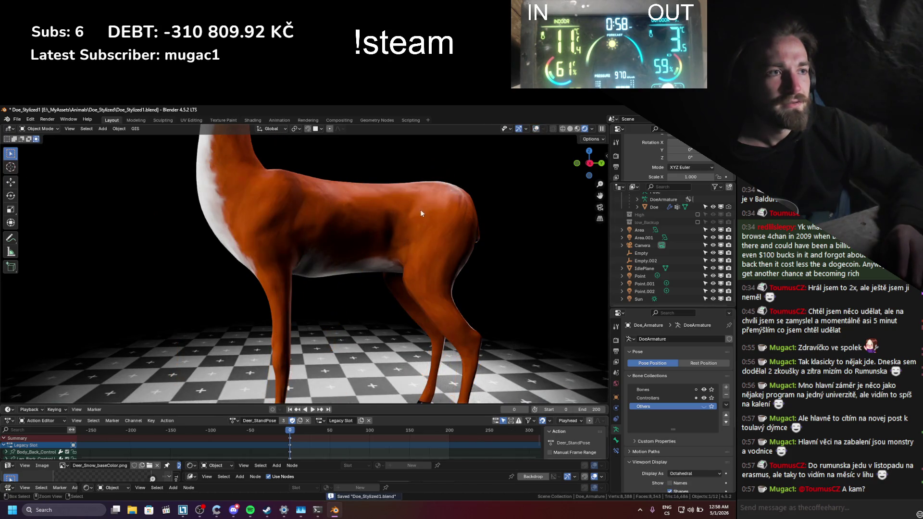
scroll(404, 250, down, 5)
scroll(402, 218, up, 6)
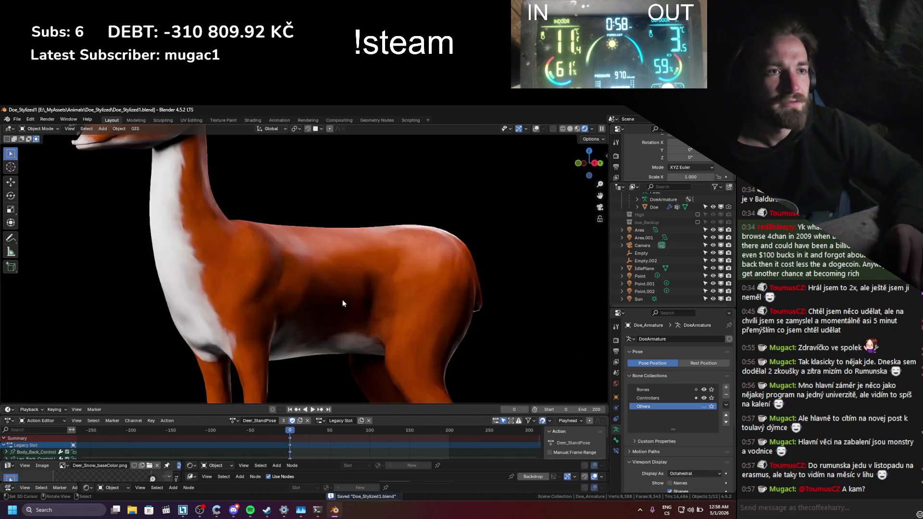
scroll(336, 304, down, 5)
key(ctrl+Tab)
key(space)
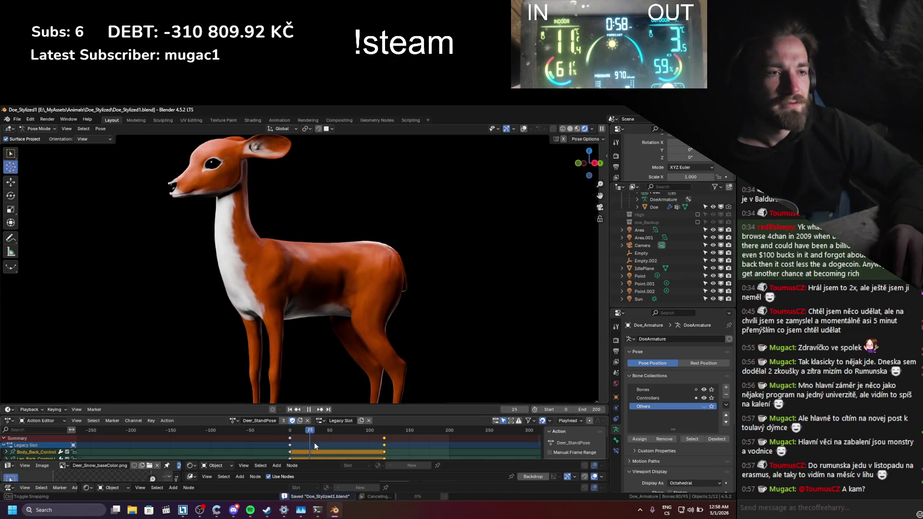
drag(313, 442, 375, 445)
key(Escape)
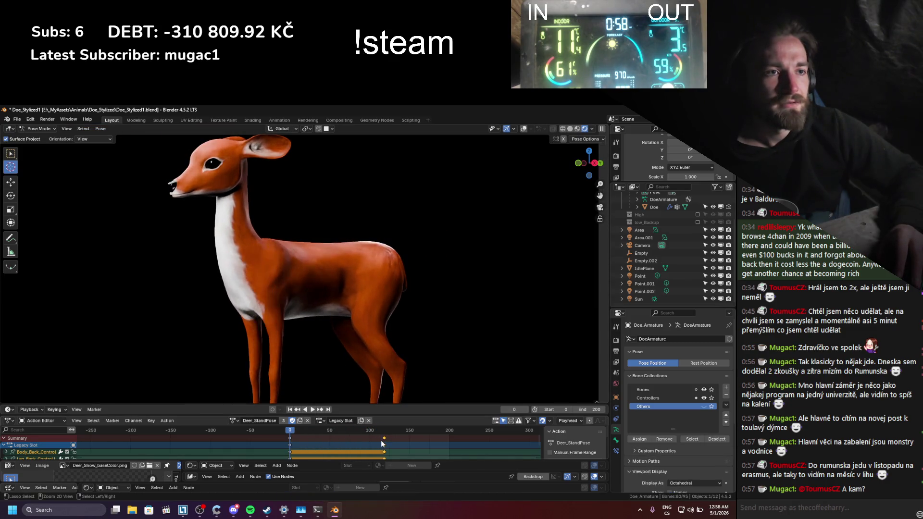
- Delete the frame-120 keyframes, save, and view the doe through the scene camera
key(Delete)
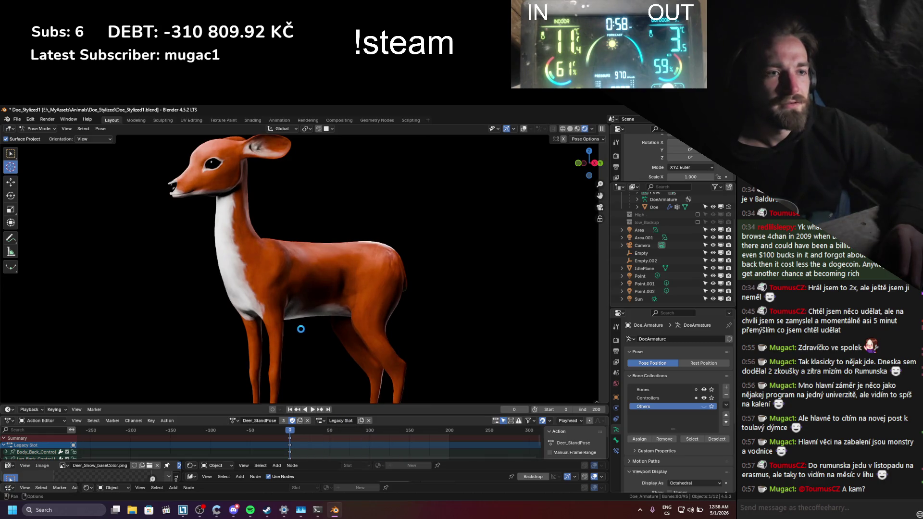
key(ctrl+s)
scroll(298, 303, up, 3)
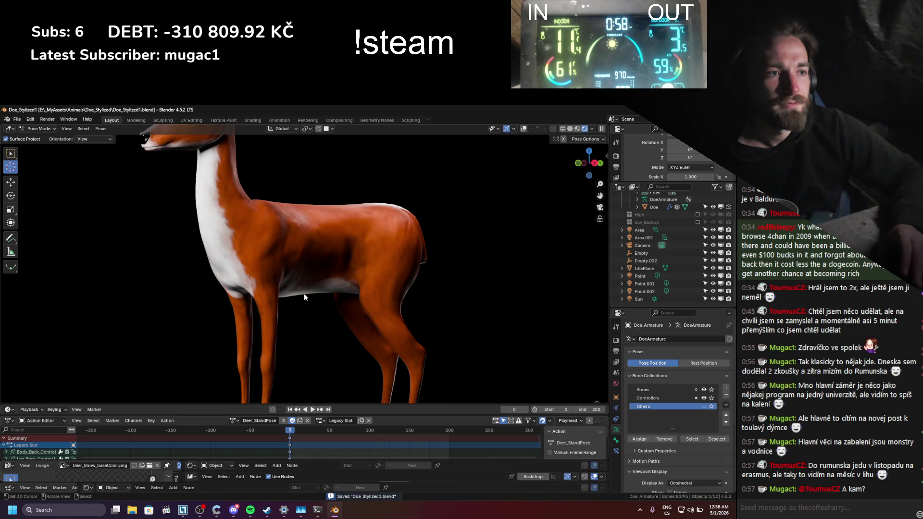
key(KP_0)
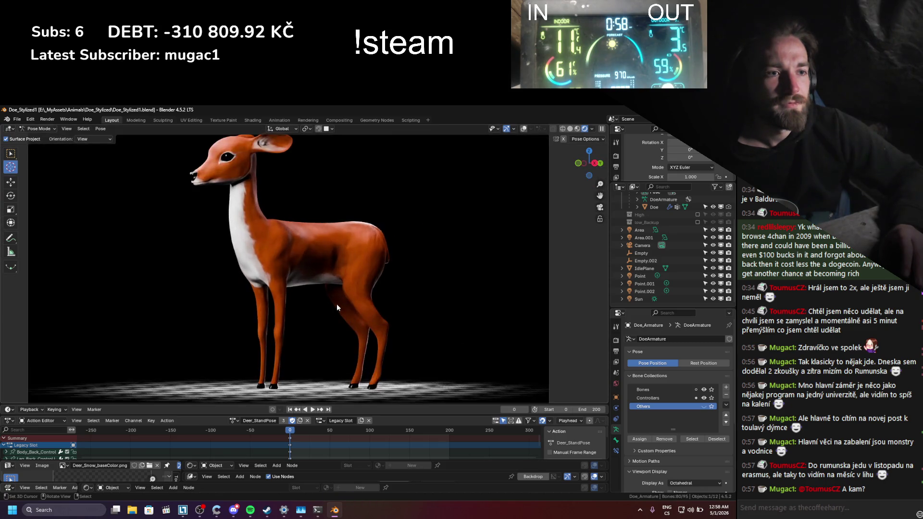
- Move the Leg_Front_IK.L foot control along X, then along Y
click(523, 129)
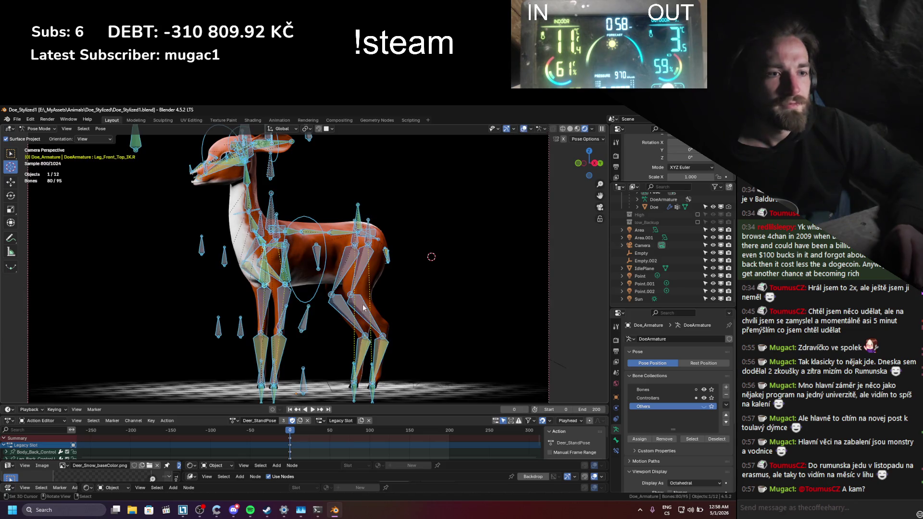
click(273, 378)
key(shift+alt+z)
key(g)
key(x)
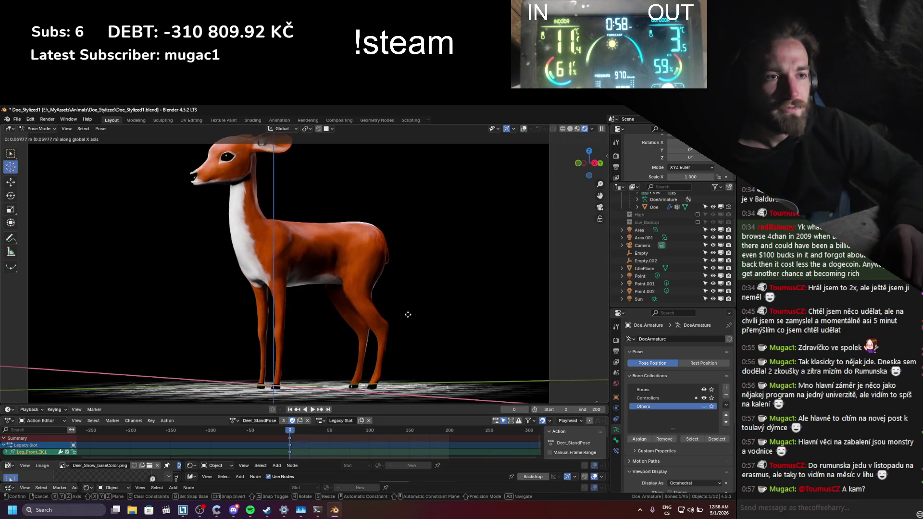
click(410, 315)
key(g)
key(y)
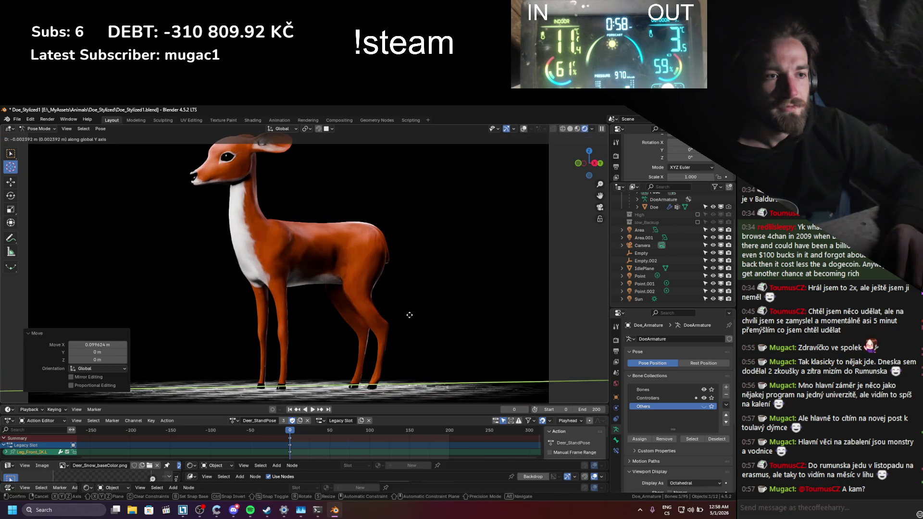
click(411, 314)
- Move the Leg_Front_Top_IK.L upper-leg control along Z
click(524, 129)
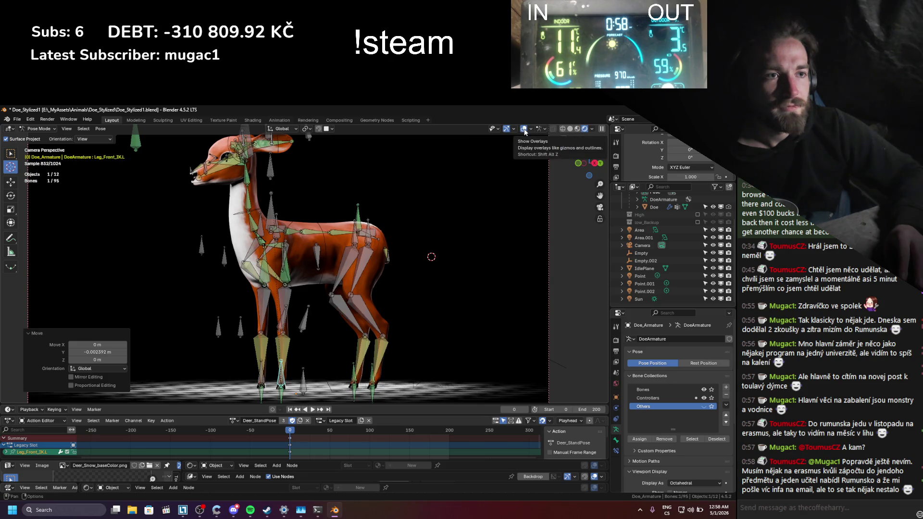
click(291, 276)
key(g)
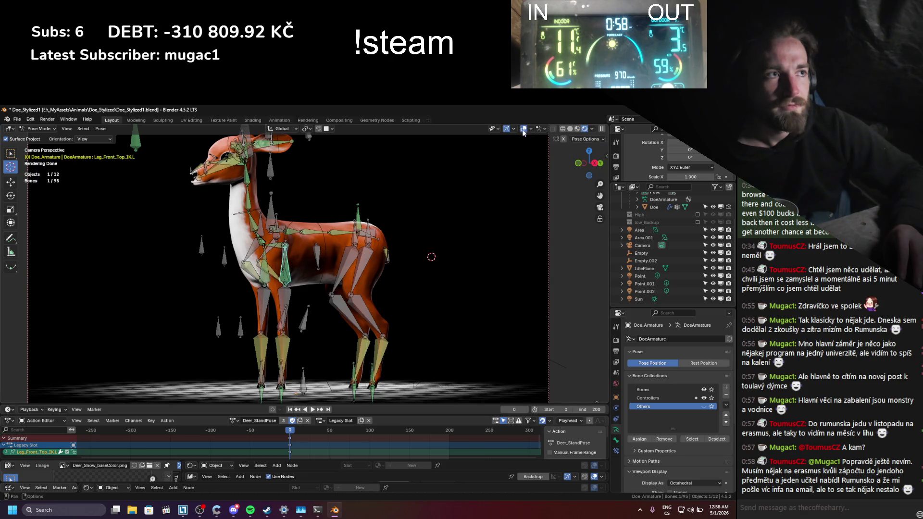
key(shift+alt+z)
key(x)
key(z)
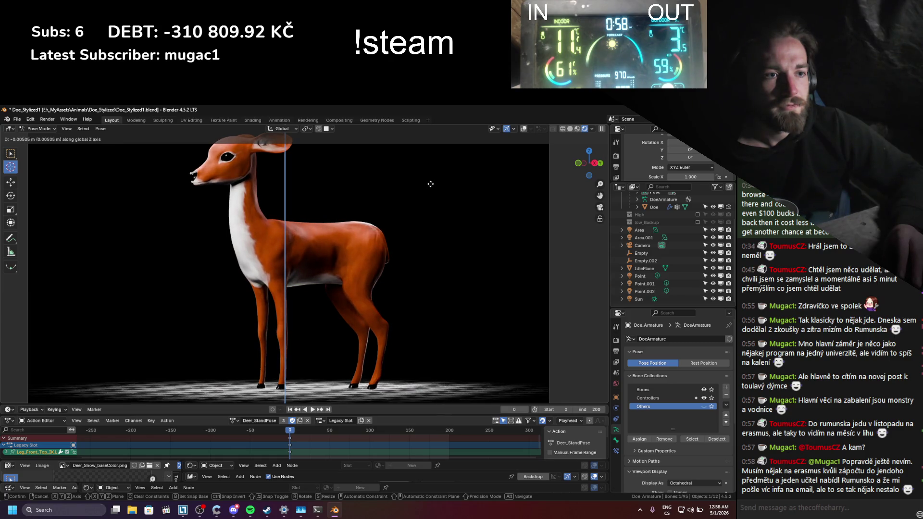
click(430, 184)
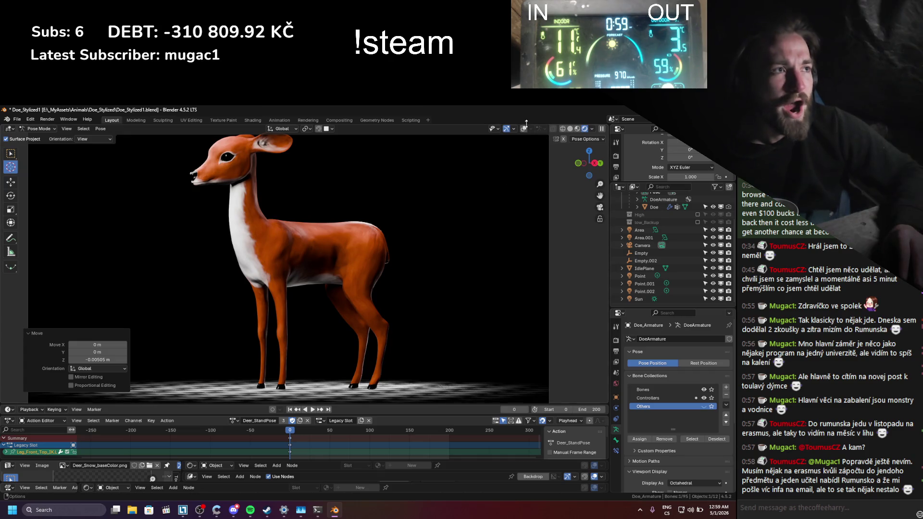
key(shift+alt+z)
- Shift the right front-leg foot (about 0.025 m) and upper-leg IK controls along Y
click(260, 384)
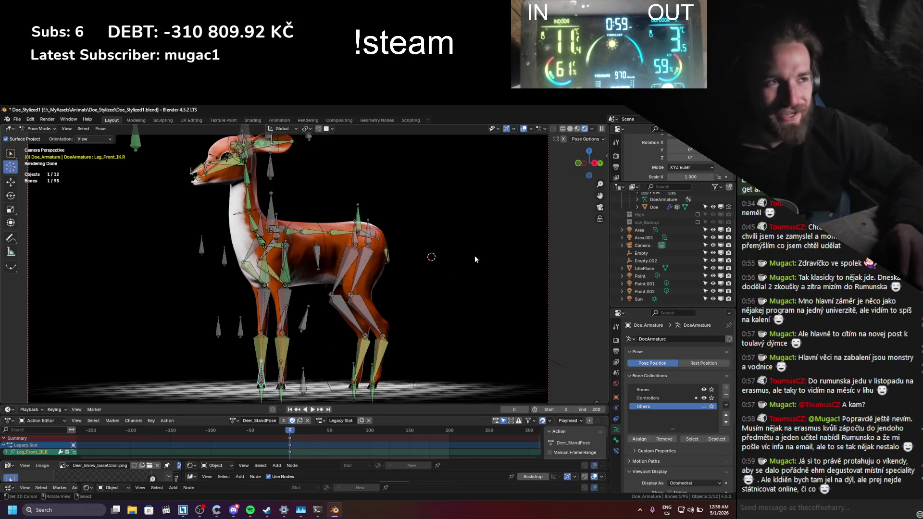
click(525, 129)
key(g)
key(y)
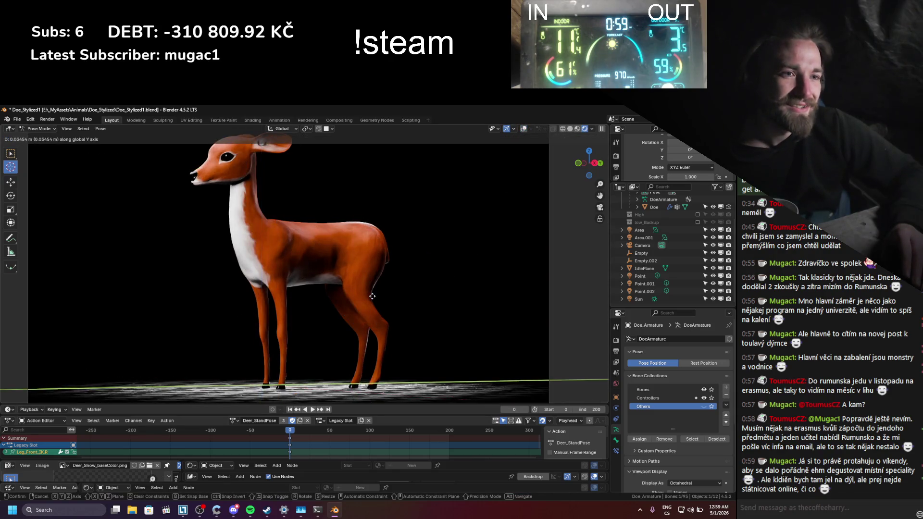
click(370, 296)
click(524, 129)
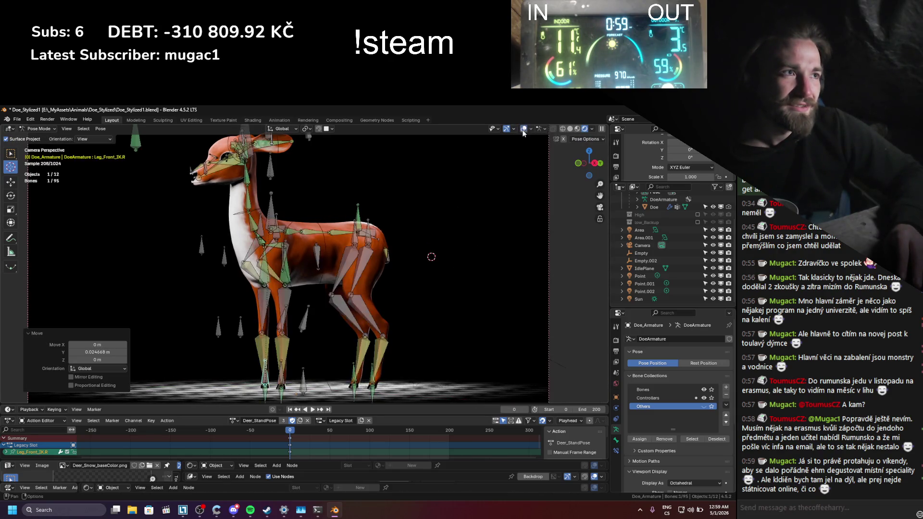
click(270, 278)
click(524, 129)
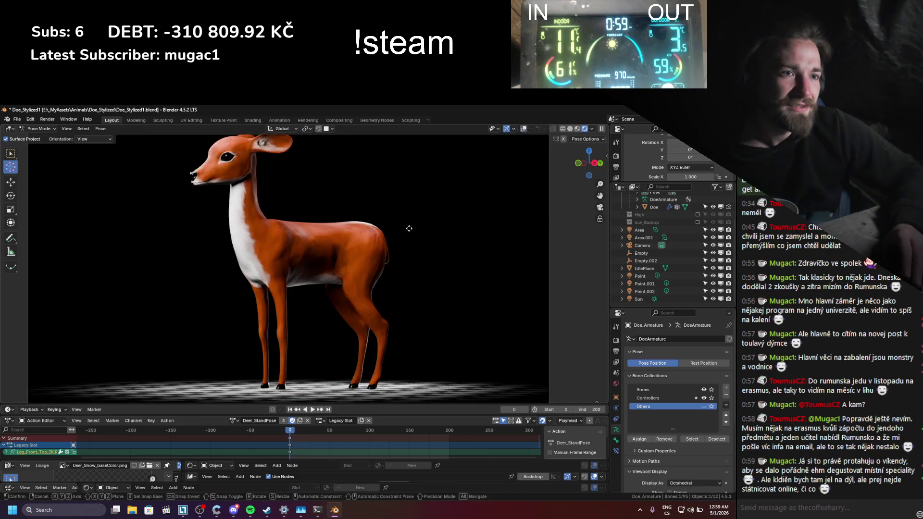
key(g)
key(y)
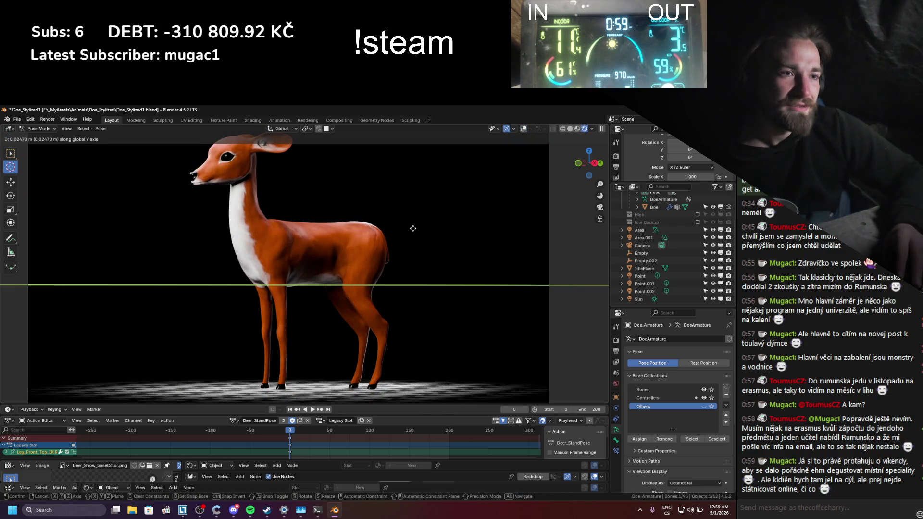
click(412, 228)
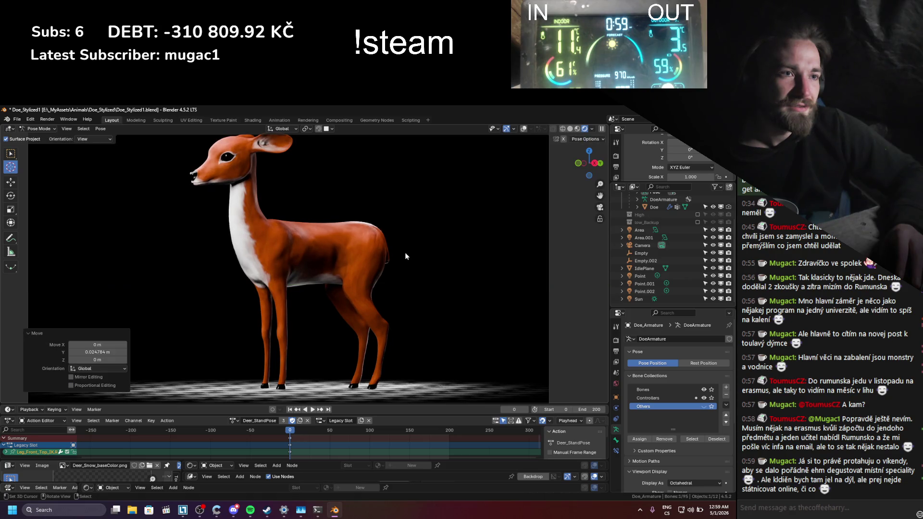
- Keyframe the pose on all bones, save Doe_Stylized1.blend, and look through the camera
key(a)
key(k)
click(322, 284)
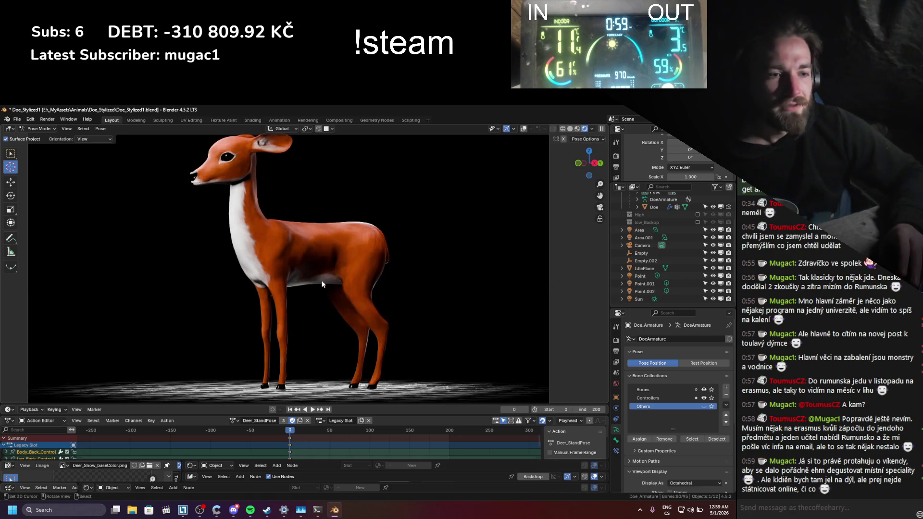
key(ctrl+s)
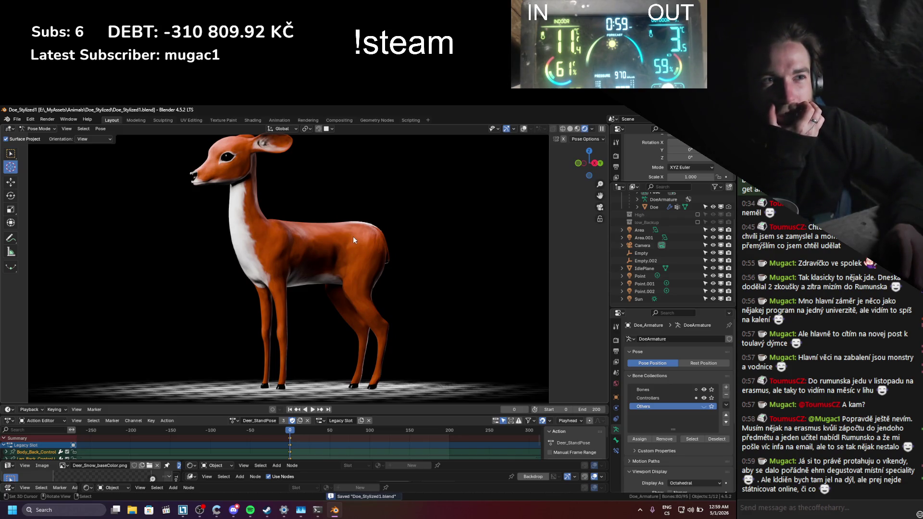
key(KP_0)
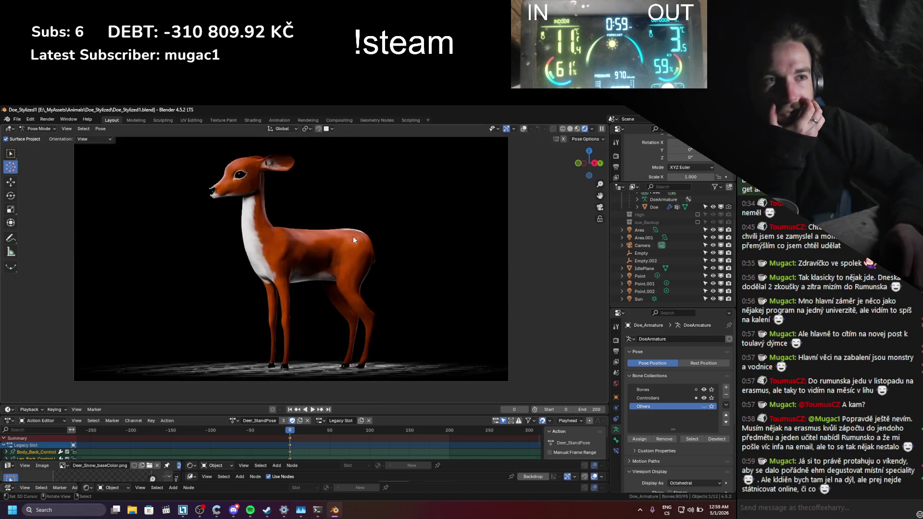
- Zoom and pan closely over the doe's eye, head and body to inspect them
scroll(241, 190, up, 3)
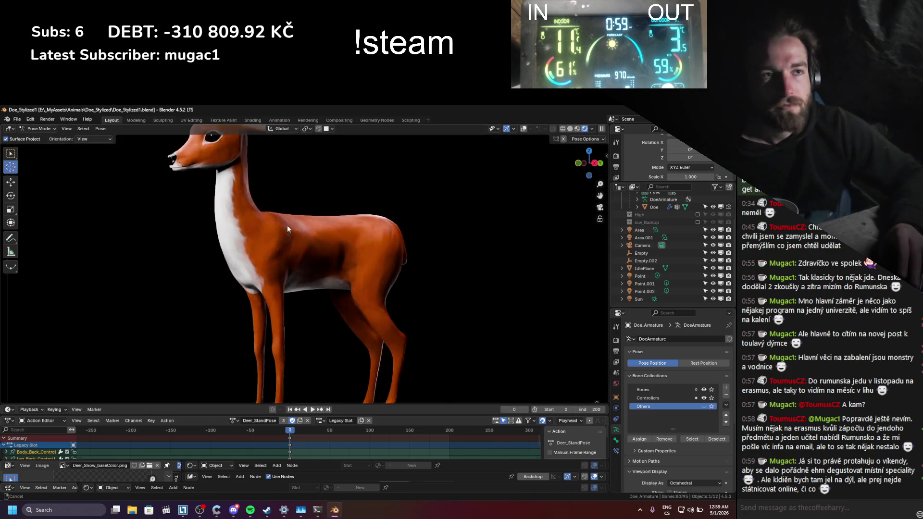
scroll(322, 270, up, 5)
scroll(319, 269, up, 3)
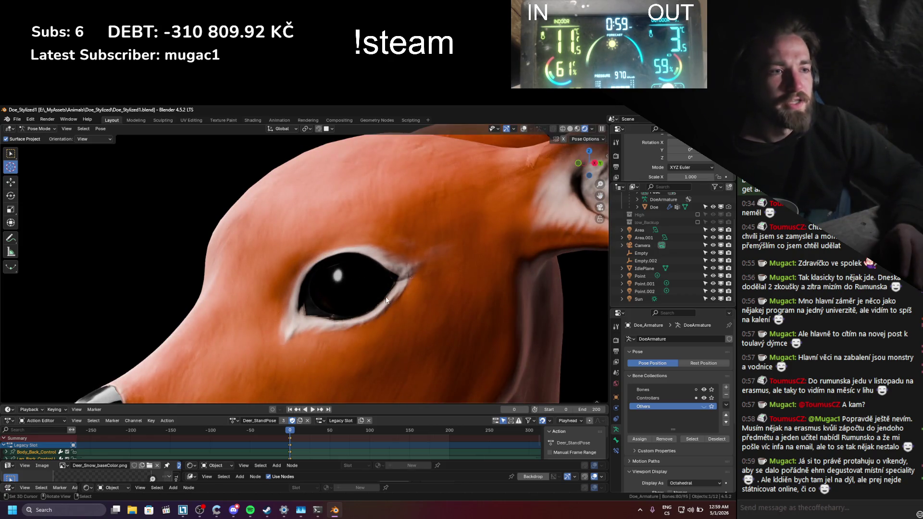
scroll(268, 342, down, 5)
scroll(320, 308, up, 6)
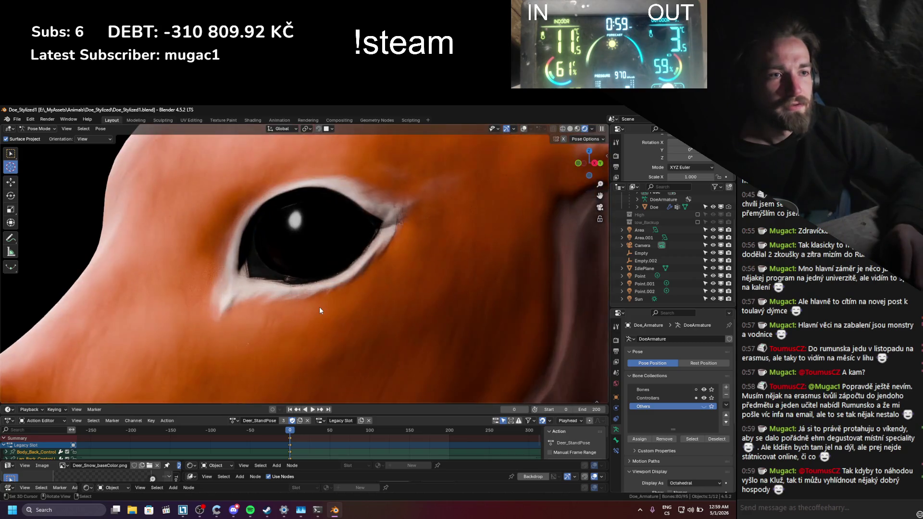
shift+middle_drag(319, 326, 325, 266)
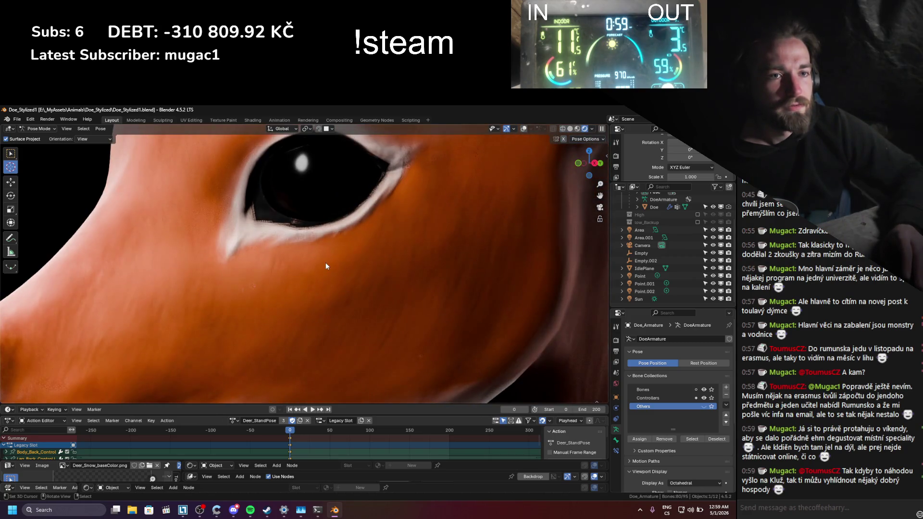
scroll(325, 266, down, 5)
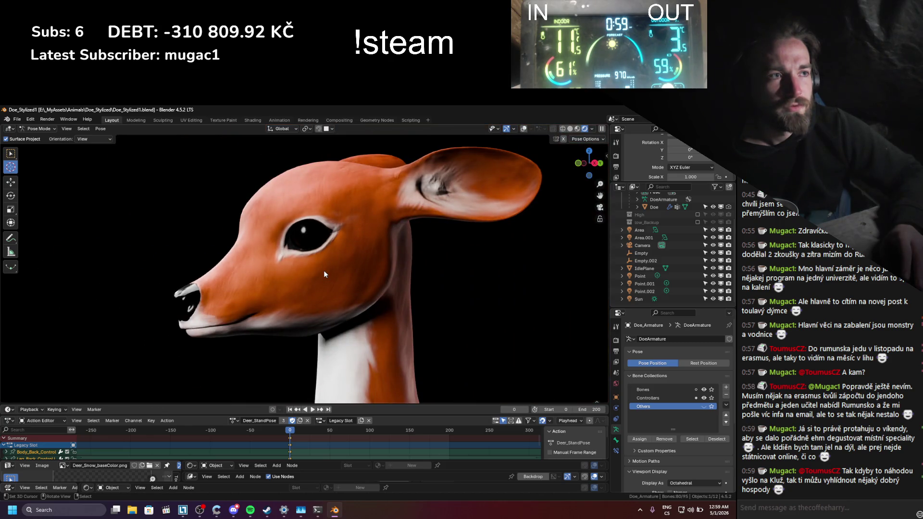
mouse_move(428, 224)
shift+middle_down()
mouse_move(309, 241)
mouse_move(362, 307)
mouse_move(319, 295)
mouse_move(311, 232)
shift+middle_up()
scroll(310, 232, down, 4)
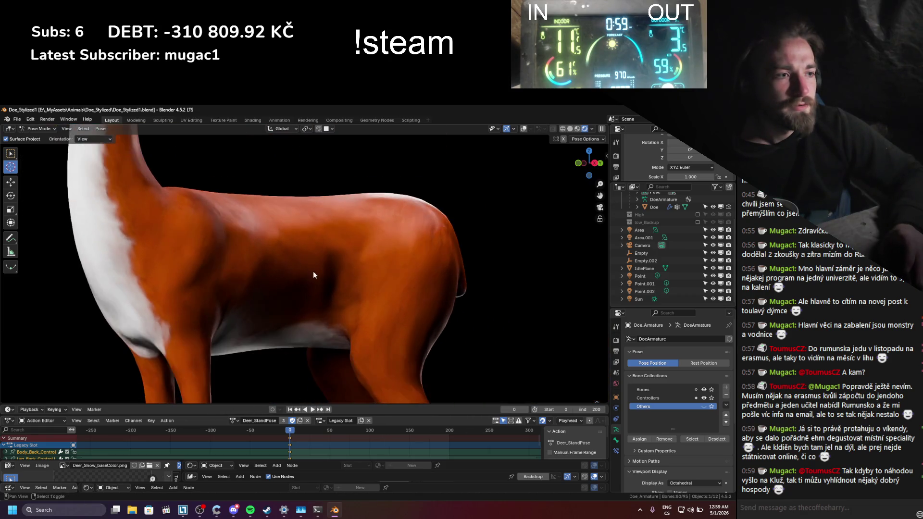
scroll(339, 245, down, 1)
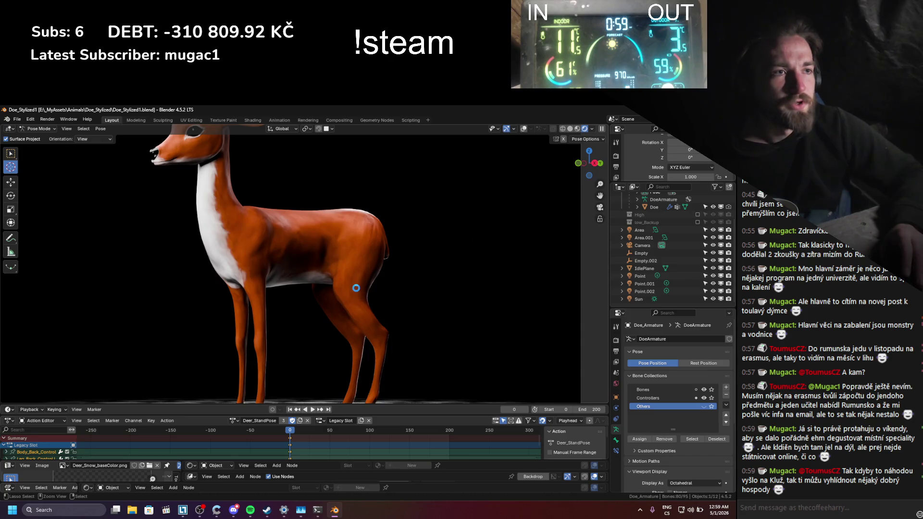
- Save Doe_Stylized1.blend, orbit to a more frontal view, and return to the camera view
key(ctrl+s)
middle_drag(353, 290, 357, 308)
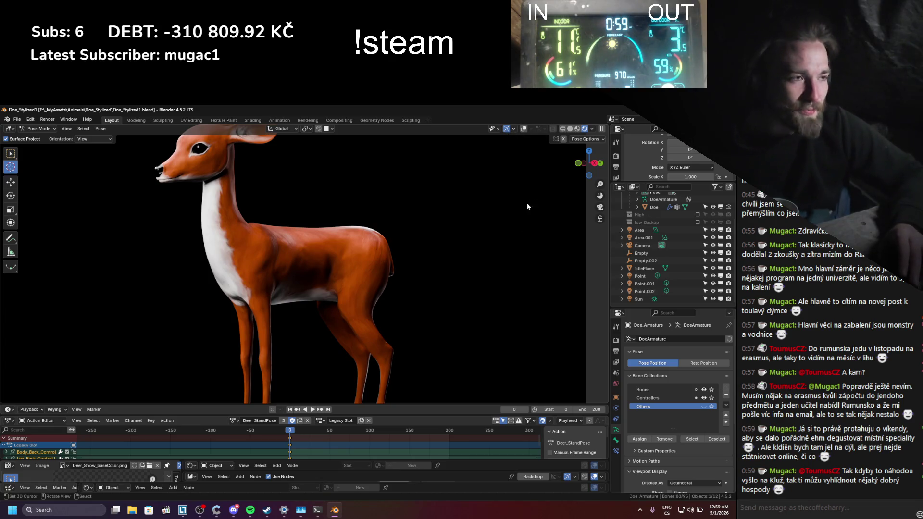
key(KP_0)
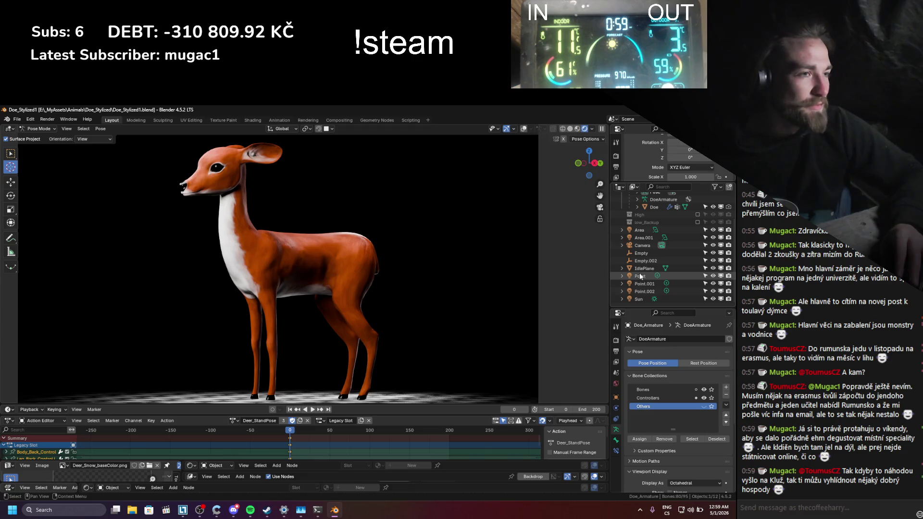
- In Object Mode, reposition the Point light, raise its exposure, and save the file
click(673, 276)
click(524, 129)
click(525, 130)
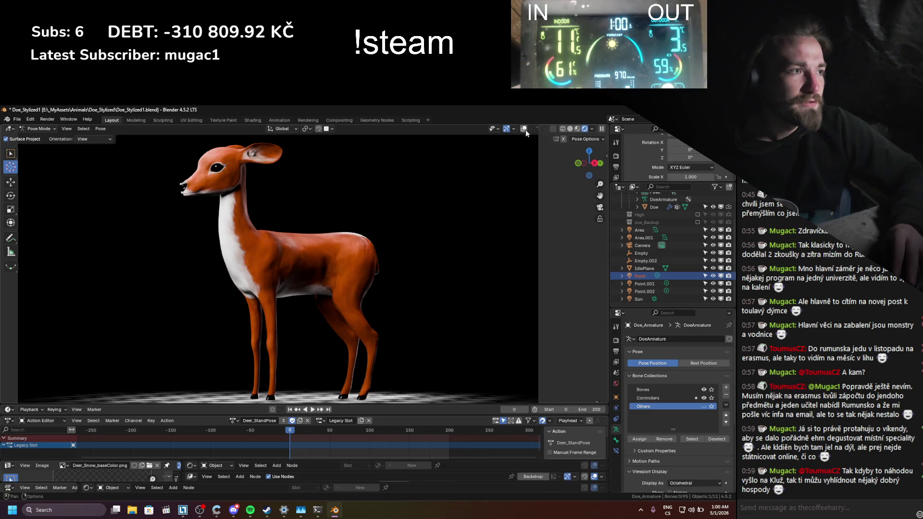
key(ctrl+Tab)
key(g)
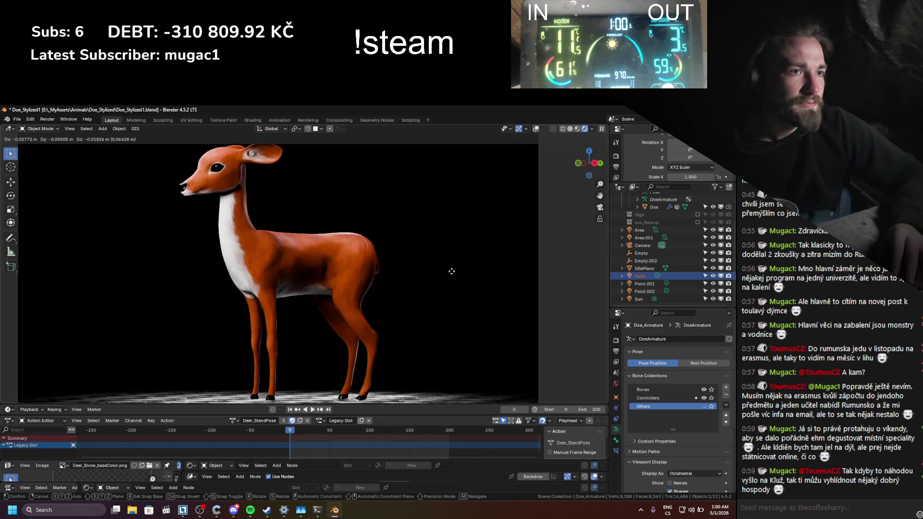
click(451, 271)
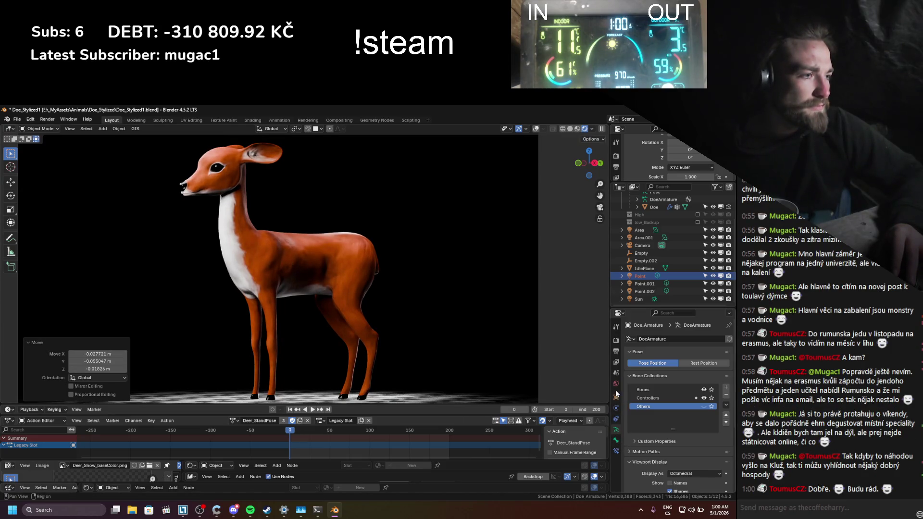
click(641, 276)
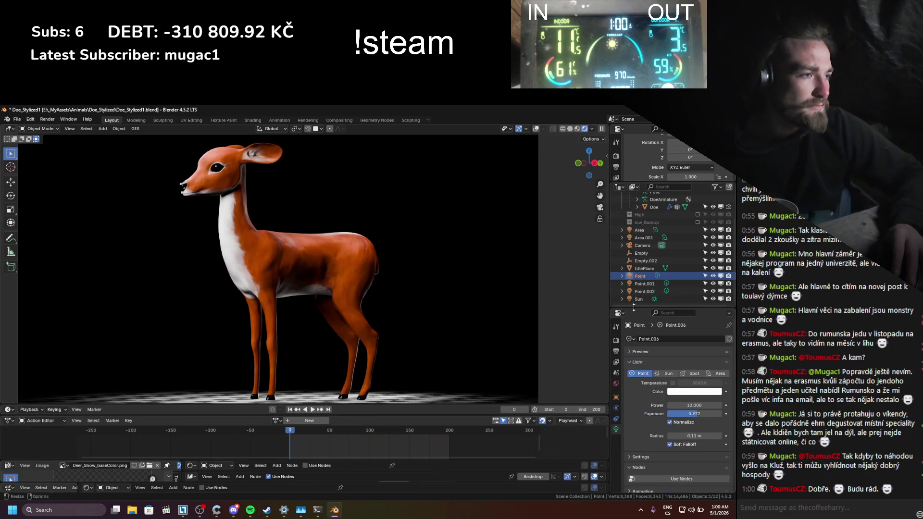
mouse_move(689, 414)
mouse_down()
mouse_move(721, 414)
mouse_move(709, 414)
mouse_up()
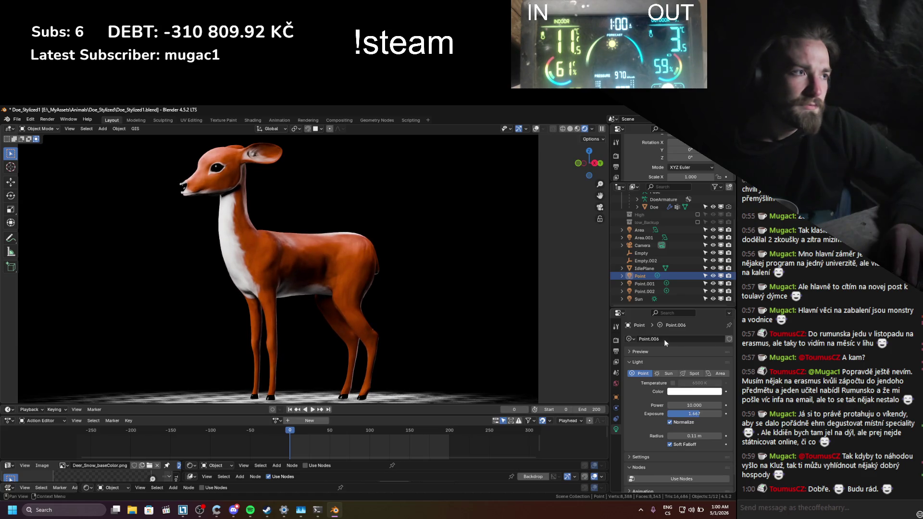
key(g)
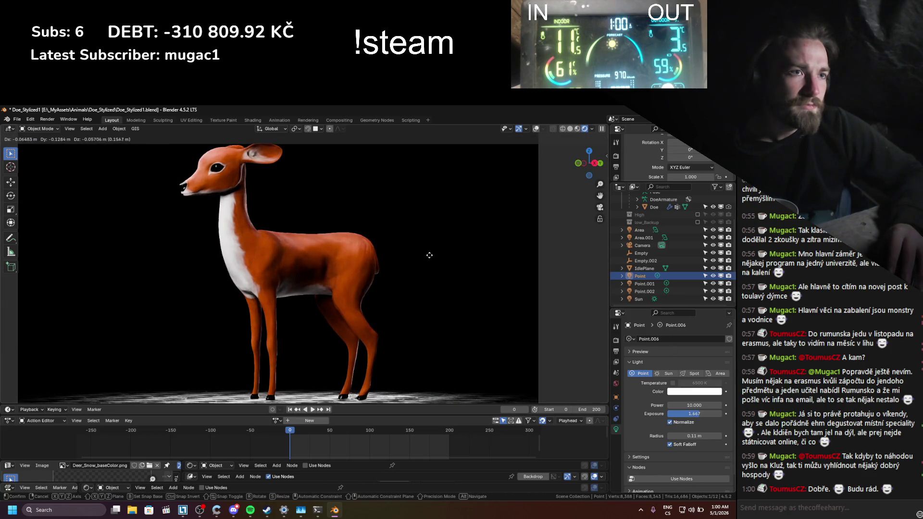
click(429, 254)
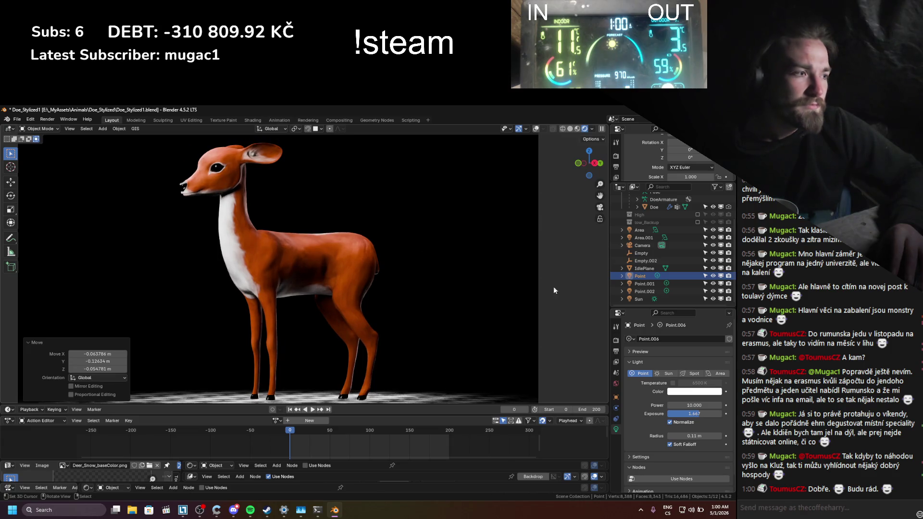
key(ctrl+s)
- Reposition the Point.001 light, raise its exposure, and set its radius to 0.13 m
click(637, 284)
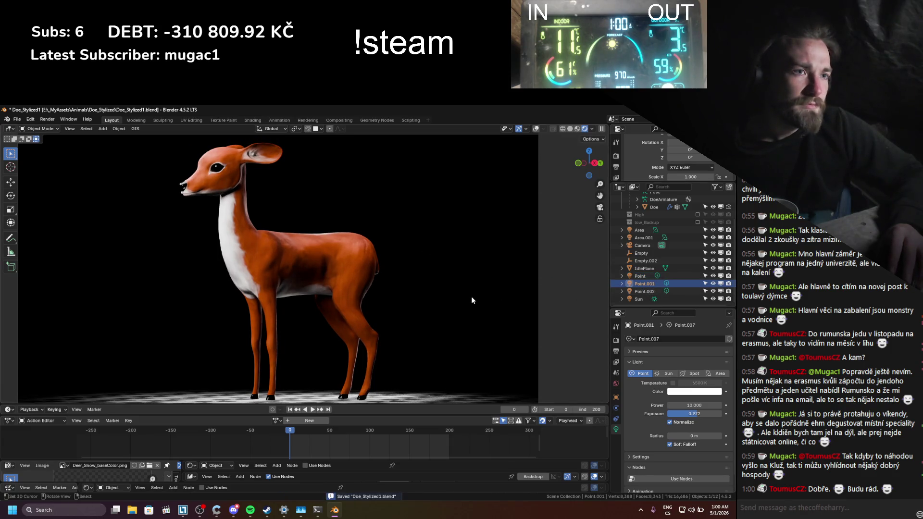
key(g)
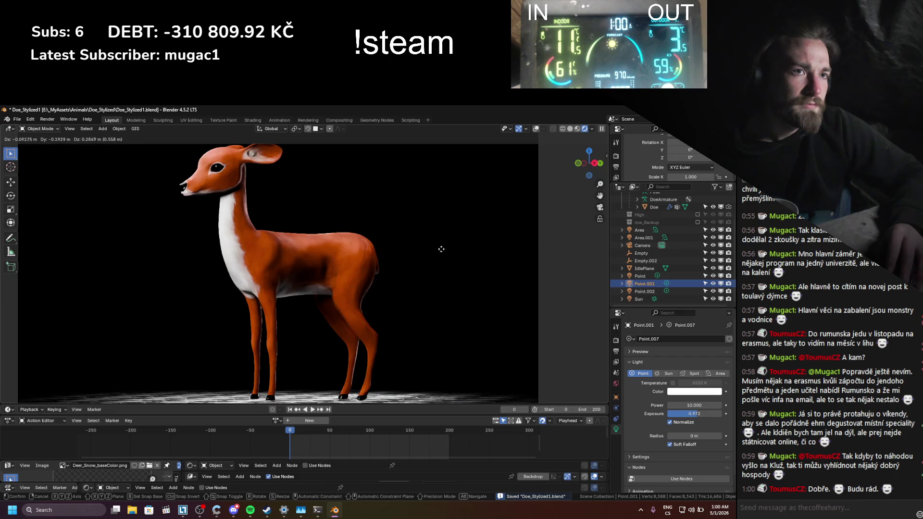
click(454, 291)
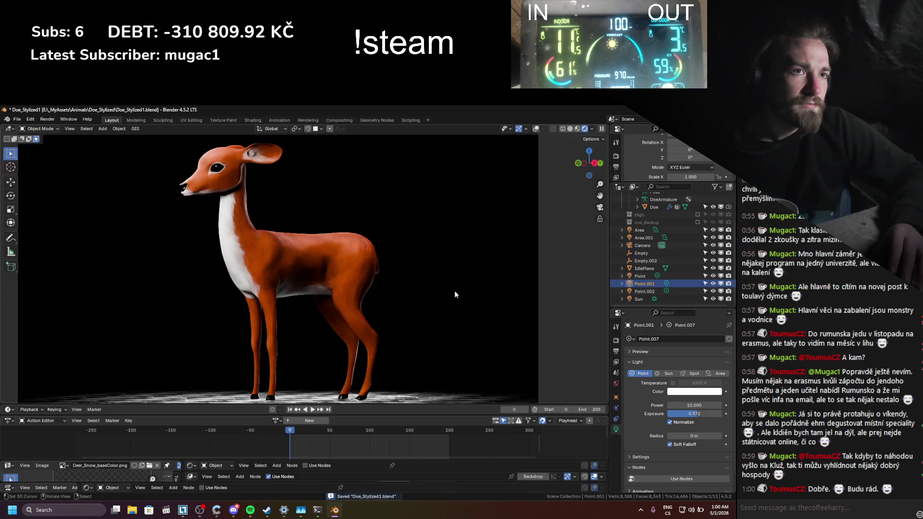
click(714, 284)
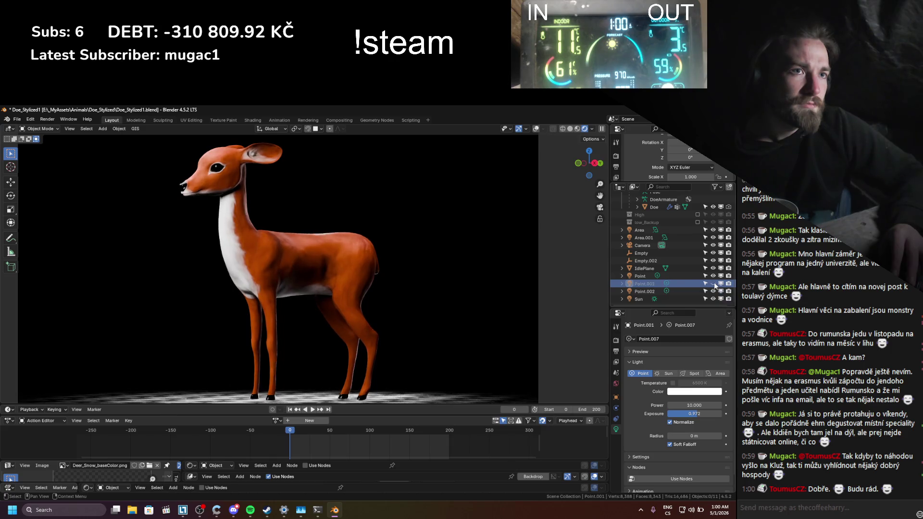
mouse_move(690, 414)
mouse_down()
mouse_move(728, 415)
mouse_move(720, 414)
mouse_up()
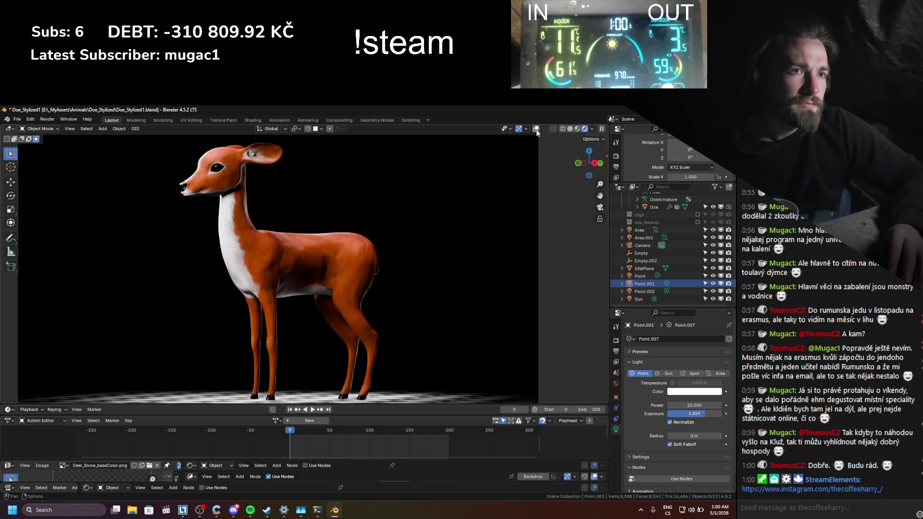
click(650, 285)
key(g)
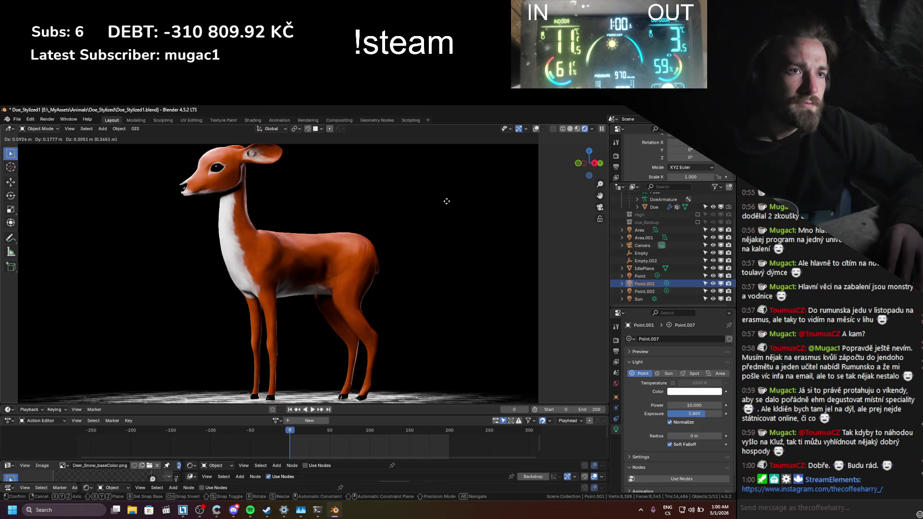
click(402, 246)
drag(683, 436, 707, 436)
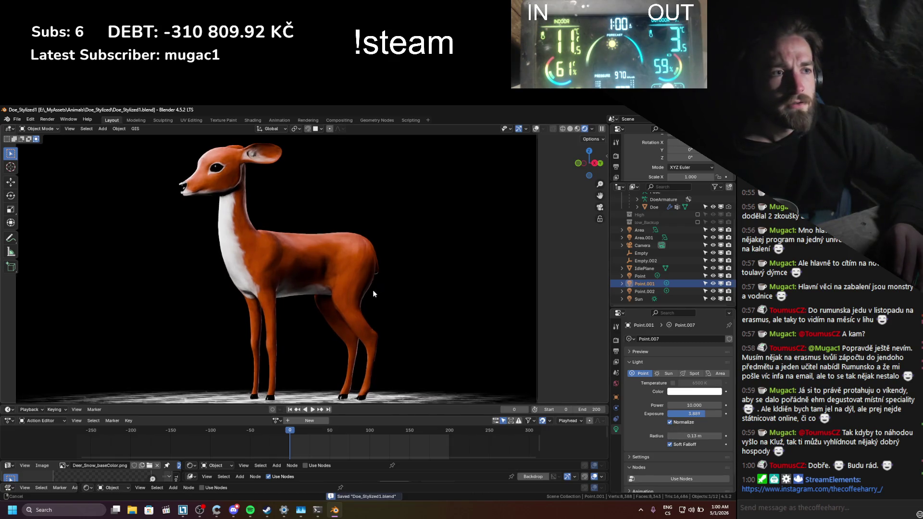
click(640, 291)
key(g)
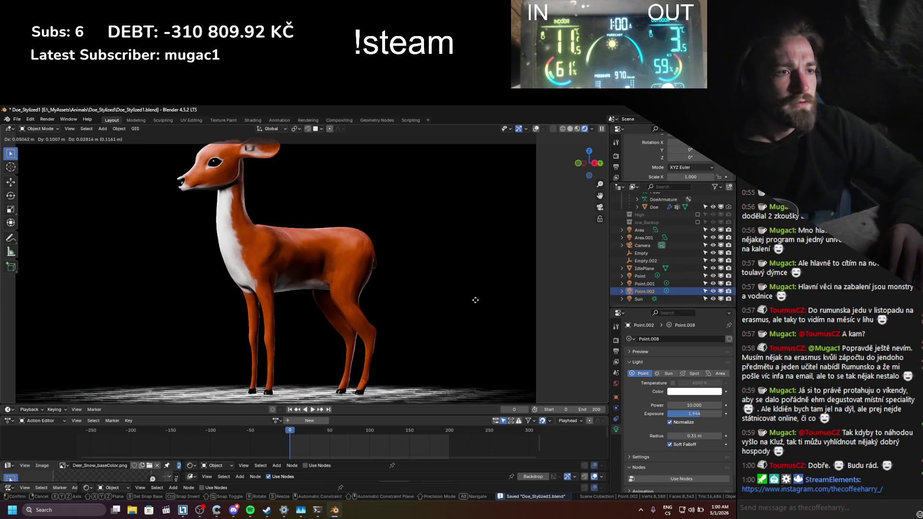
- Place Point.002, raise its exposure, save, and move Point.001 to a new spot
click(501, 301)
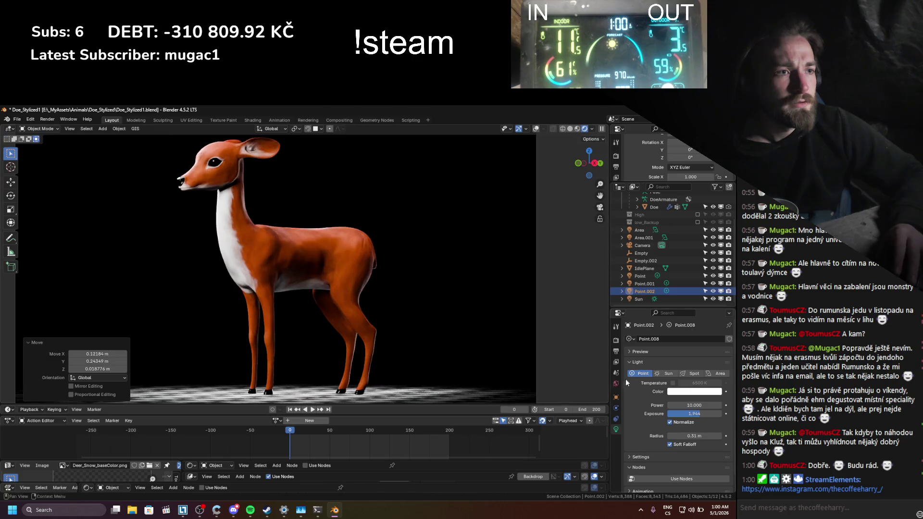
mouse_move(690, 417)
mouse_down()
mouse_move(719, 417)
mouse_move(695, 414)
mouse_up()
text(2.500)
key(ctrl+s)
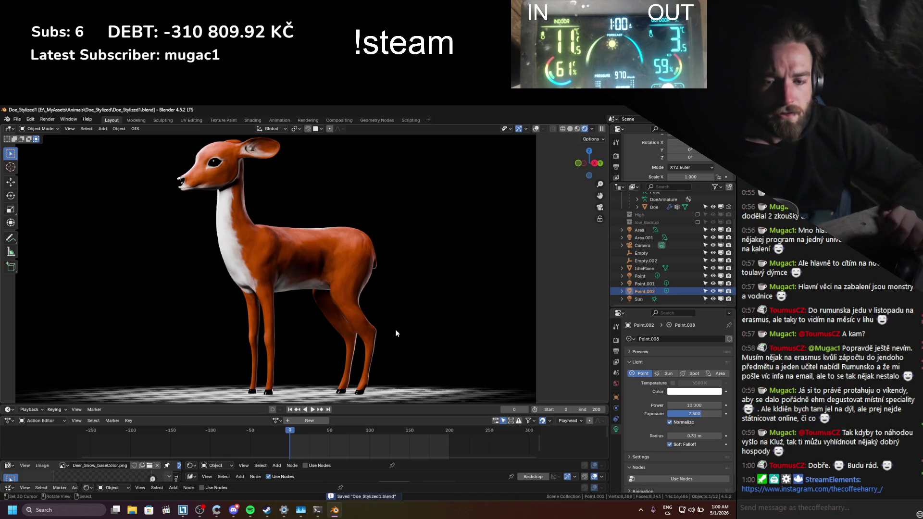
middle_drag(396, 333, 385, 326)
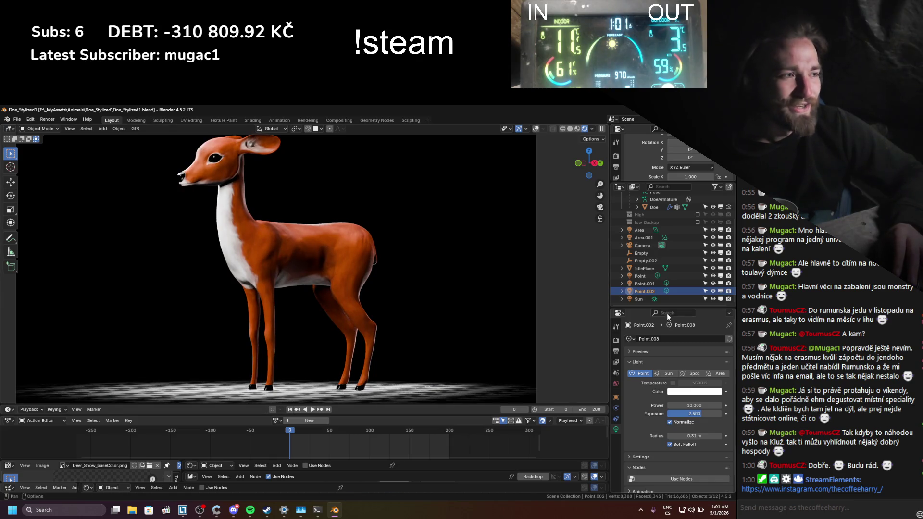
click(642, 284)
key(g)
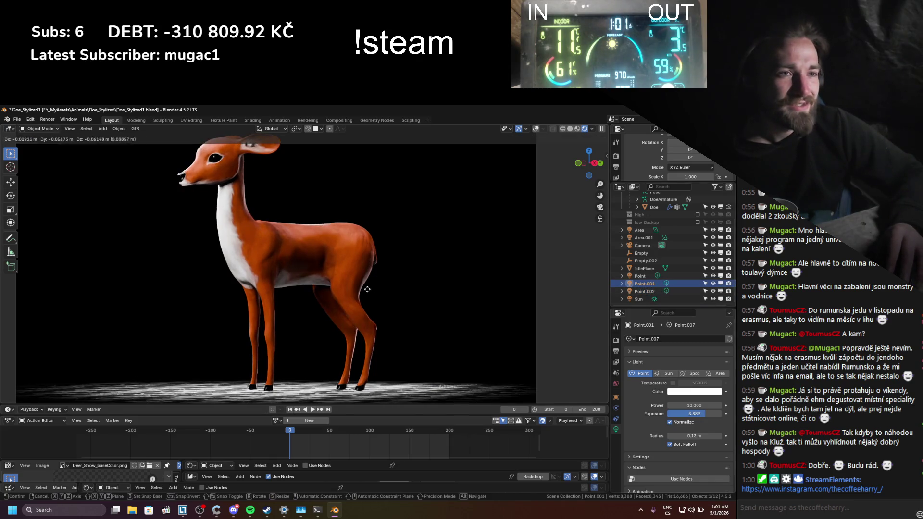
click(367, 294)
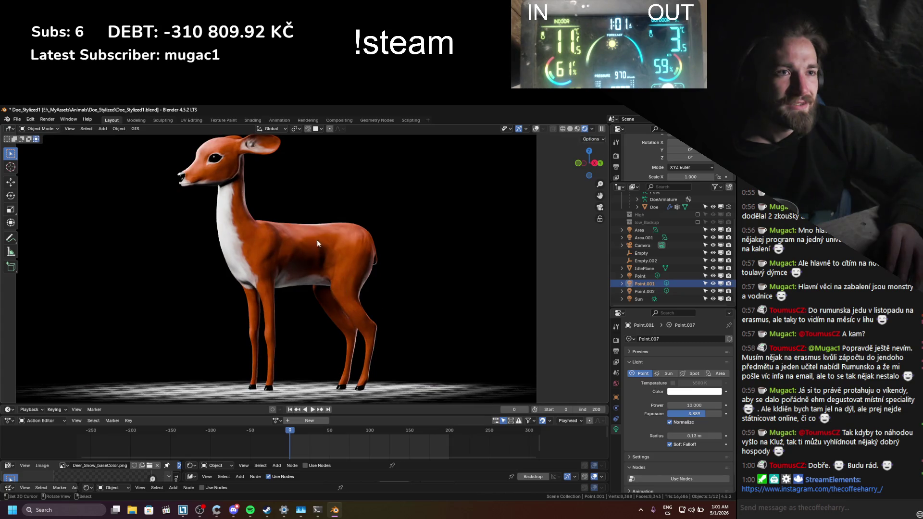
- Duplicate Point.001 into a new light and position it near the doe
key(shift+d)
click(323, 216)
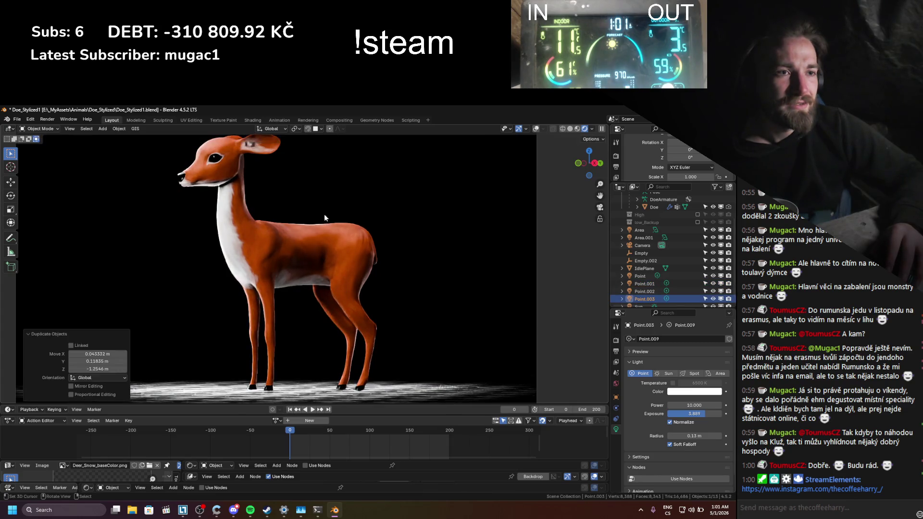
key(shift+s)
click(308, 202)
scroll(307, 202, down, 10)
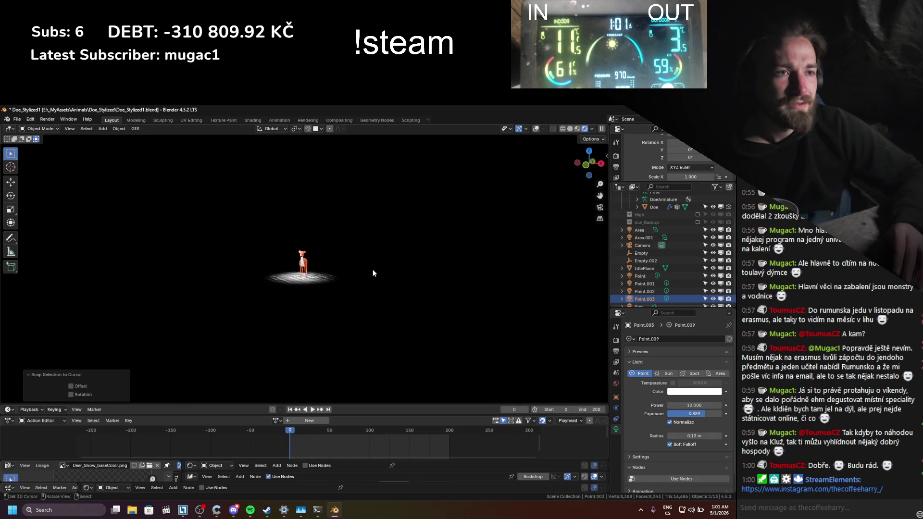
key(g)
click(355, 262)
key(KP_0)
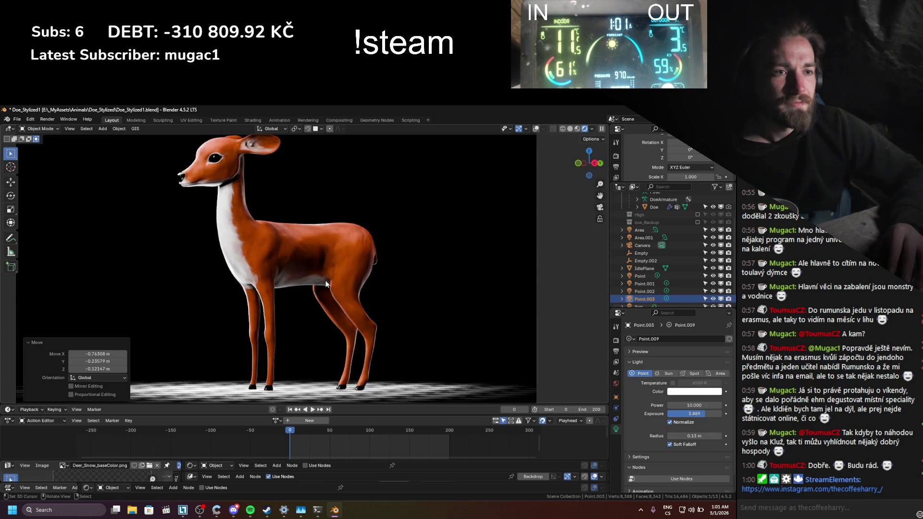
- Move the point light and lower its exposure to -0.694, then view through the camera
key(g)
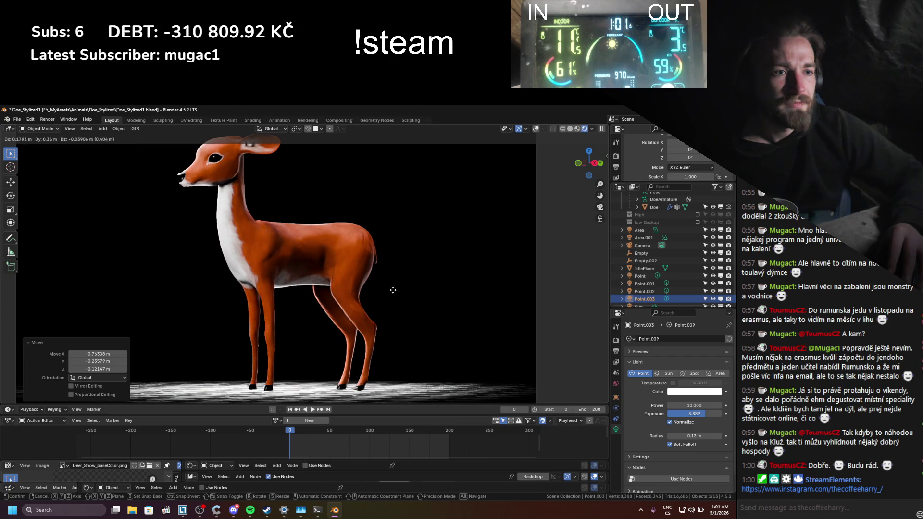
click(418, 324)
drag(686, 418, 649, 419)
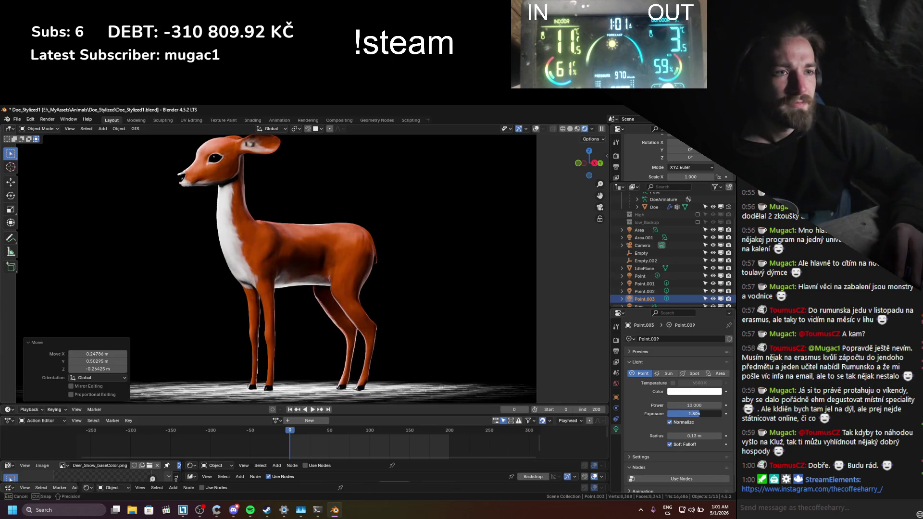
key(g)
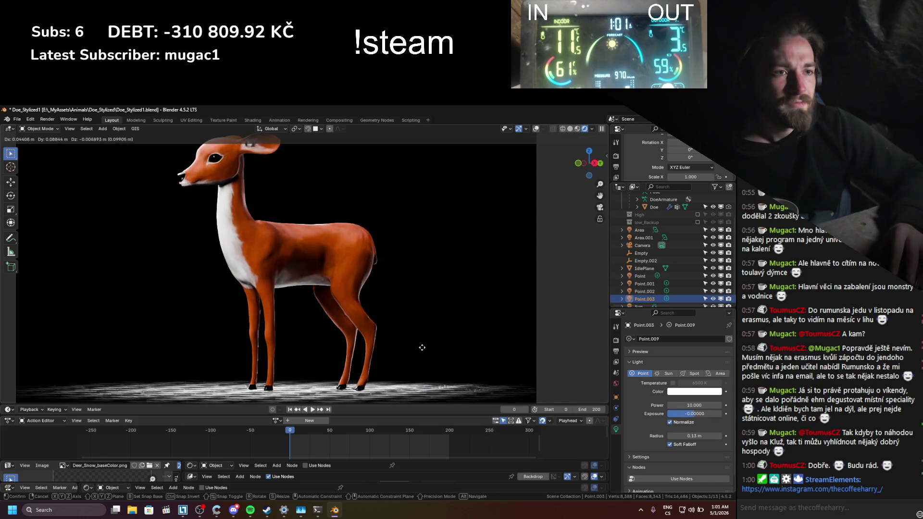
click(457, 358)
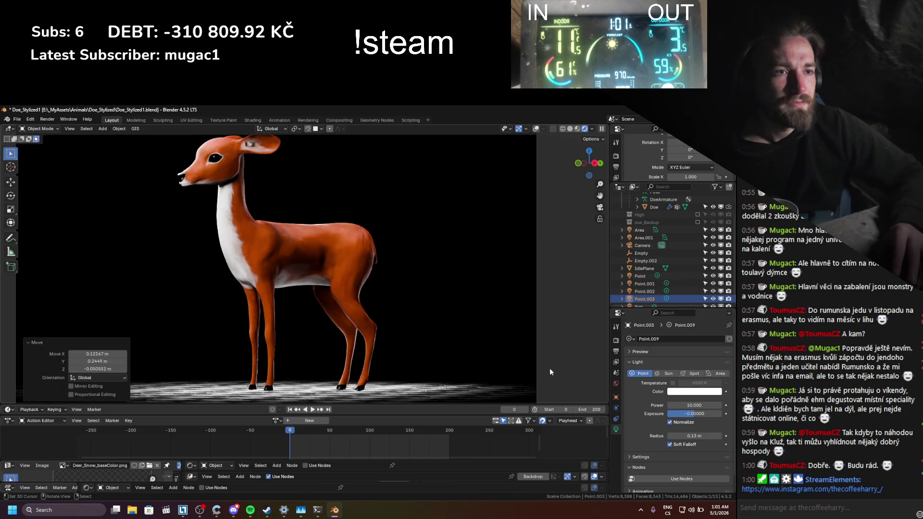
drag(673, 413, 670, 413)
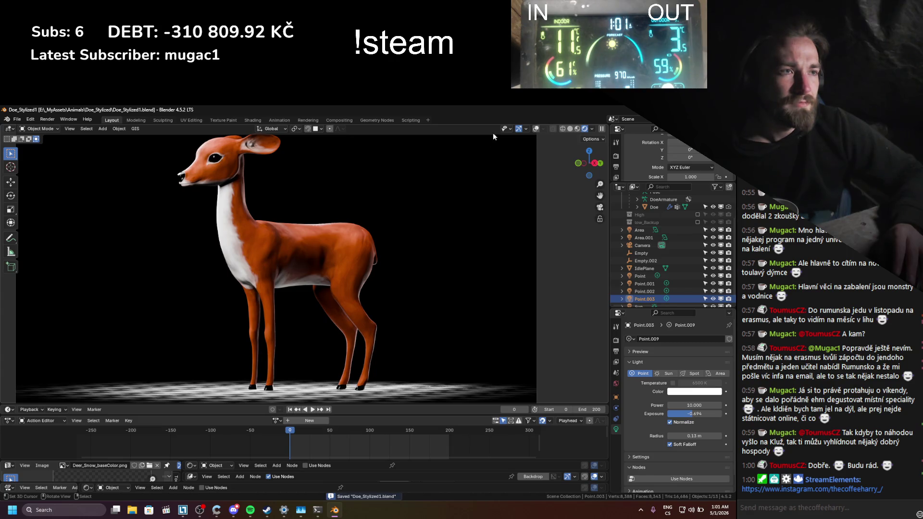
key(KP_0)
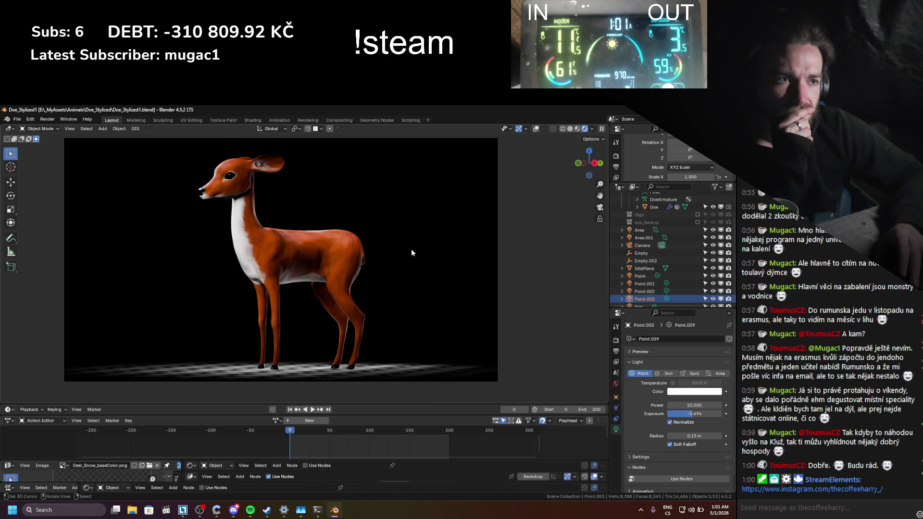
- In Pose Mode, nudge Leg_Back_IK.L along Y and Z and key its available channels
click(532, 130)
scroll(359, 270, up, 3)
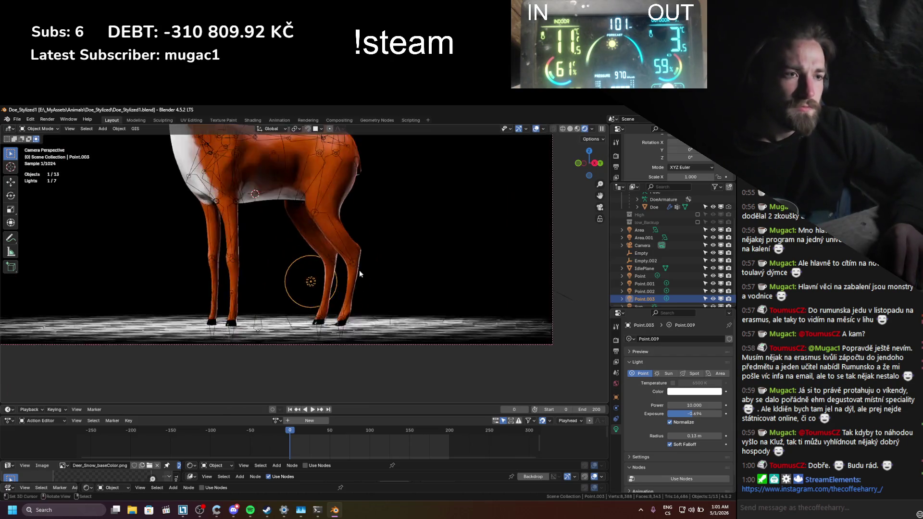
click(359, 270)
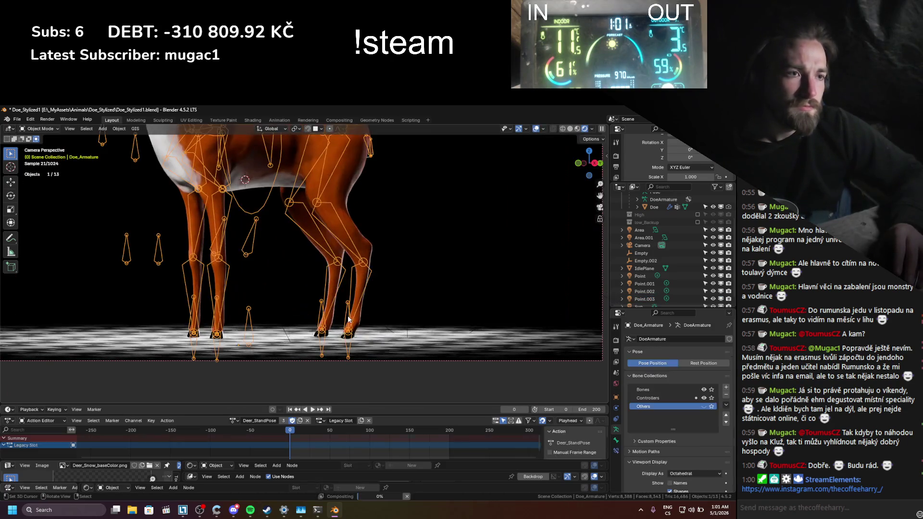
key(ctrl+Tab)
click(353, 317)
key(g)
key(y)
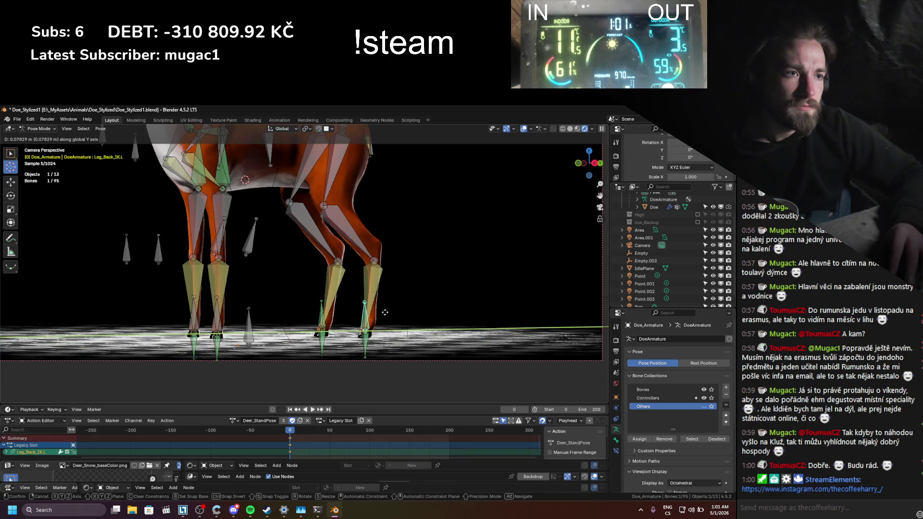
click(387, 312)
key(g)
key(z)
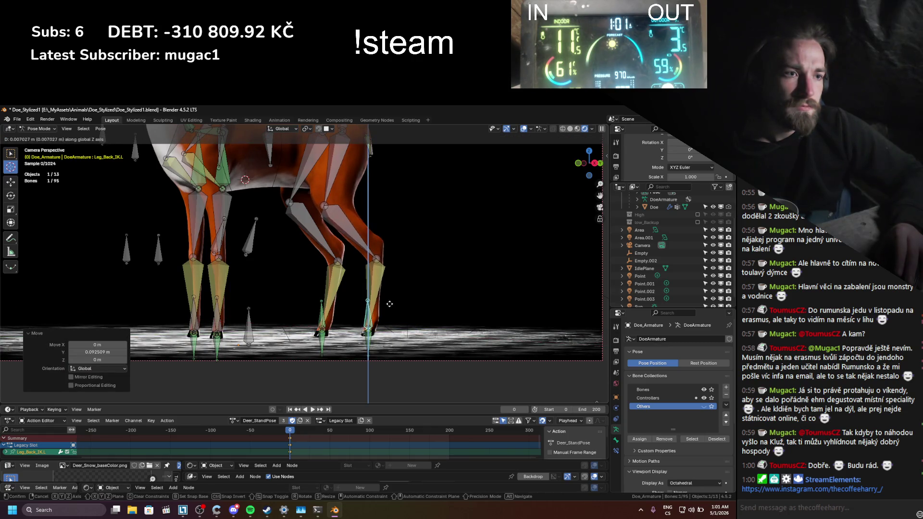
click(386, 330)
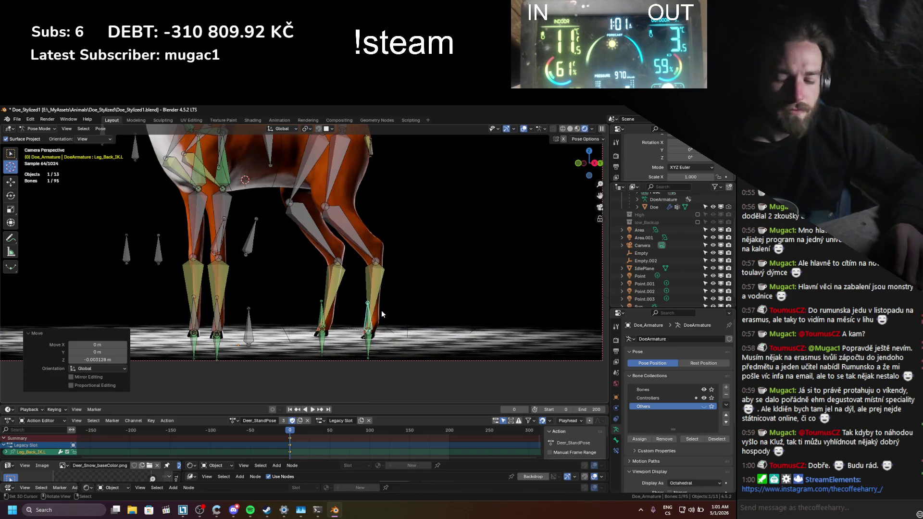
key(k)
click(382, 311)
- Nudge the Leg_Back_IK.R control along X, cancelling a further Z move
click(320, 317)
key(g)
key(x)
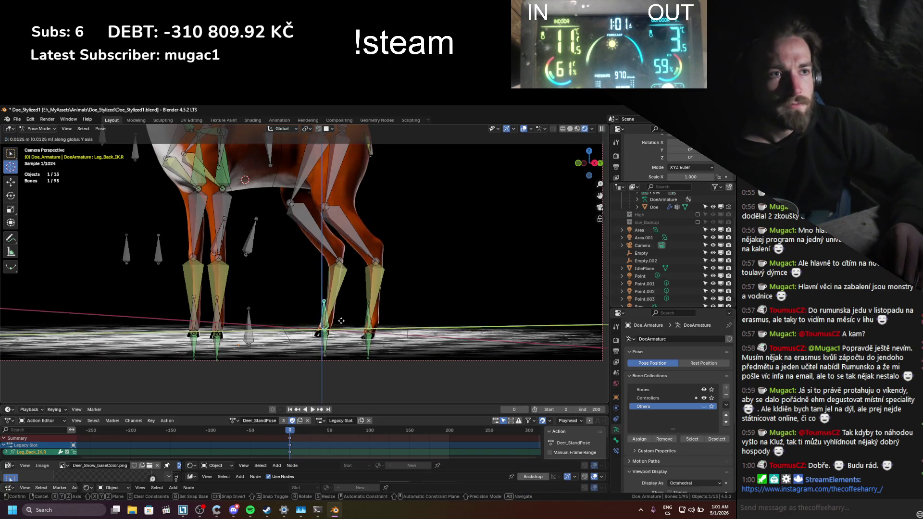
click(339, 321)
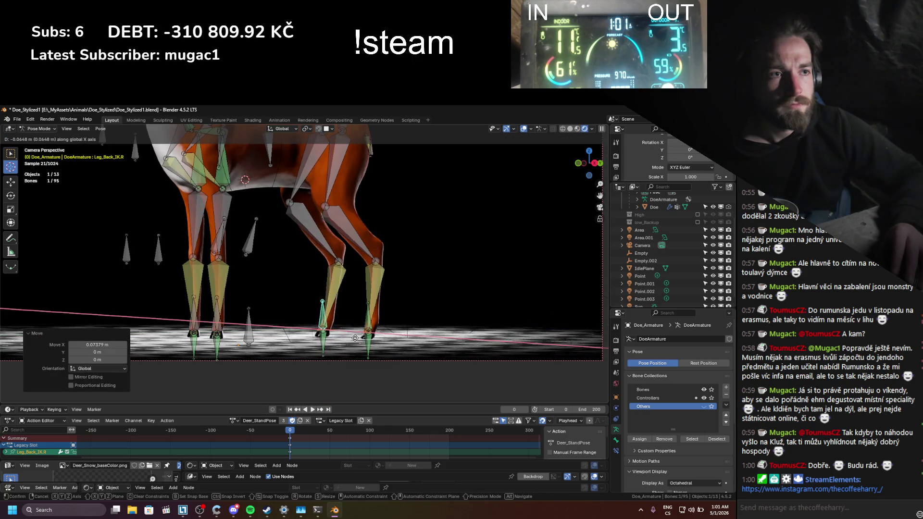
key(g)
key(z)
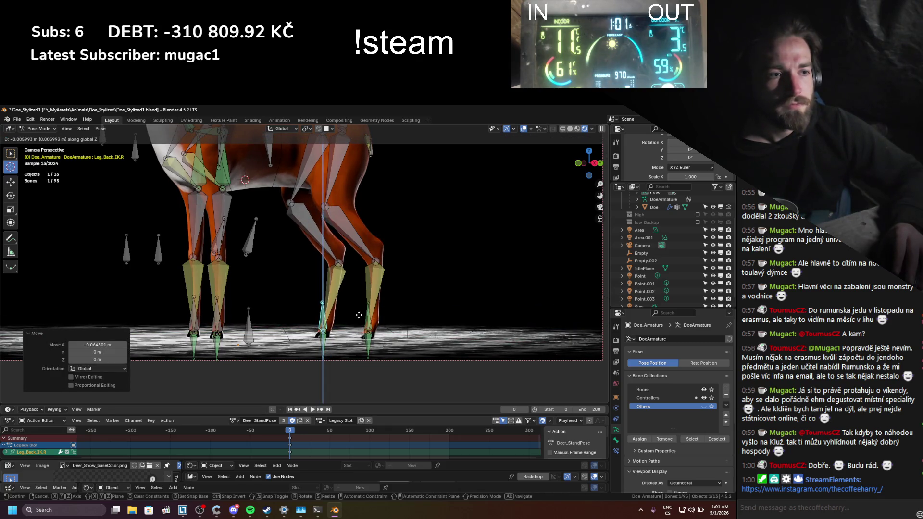
right_click(358, 307)
right_click(360, 295)
click(359, 291)
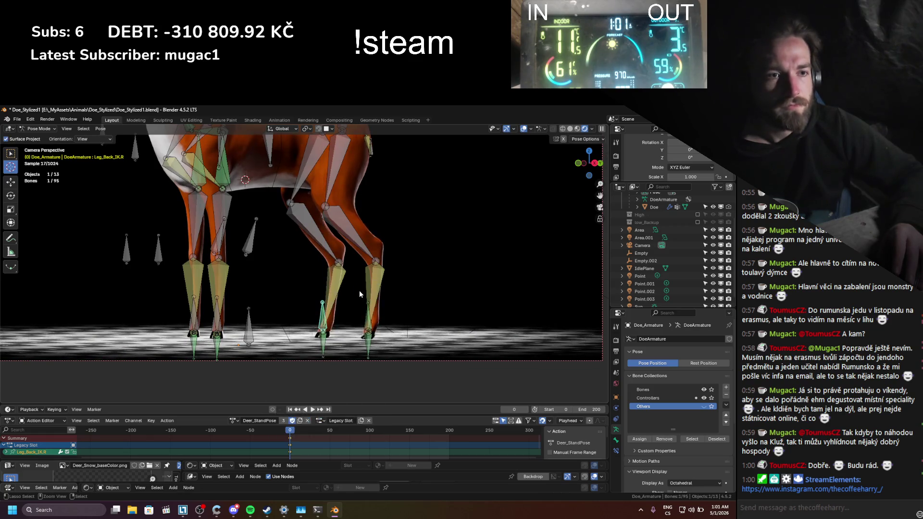
- Save Doe_Stylized1.blend, return to Object Mode, and hide the rig overlays
key(ctrl+s)
key(ctrl+Tab)
key(shift+alt+z)
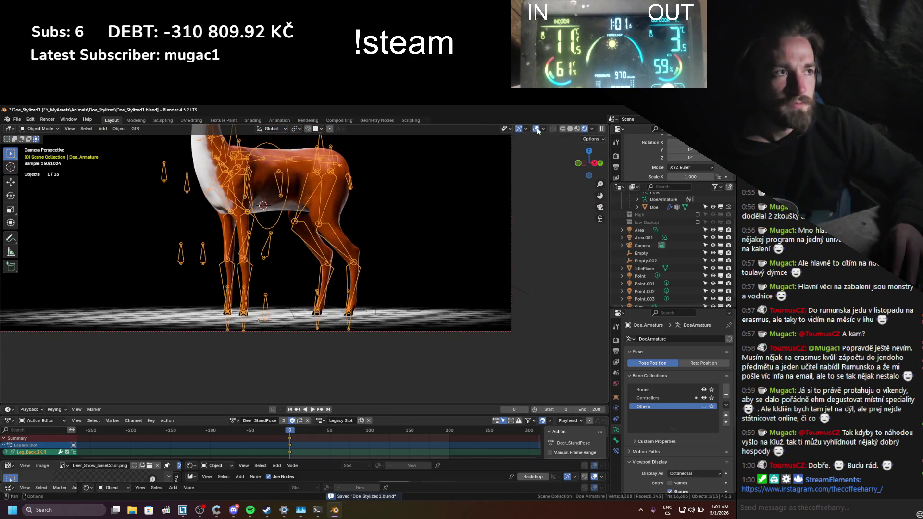
- Check the whole doe through the camera, zooming in and out, then open File Explorer
key(KP_0)
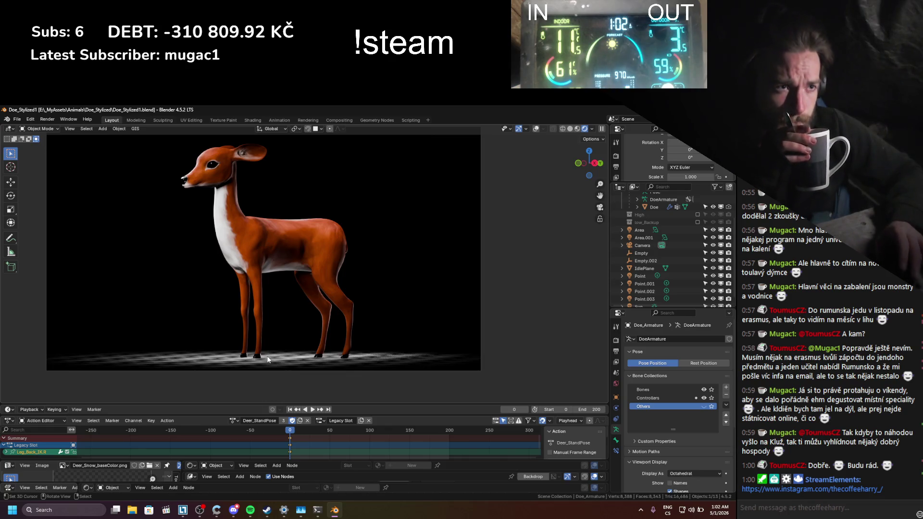
scroll(281, 339, up, 8)
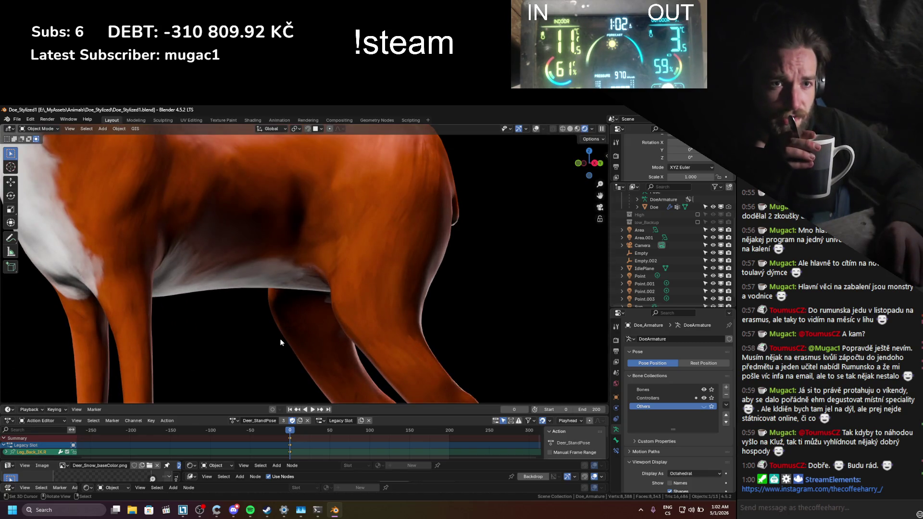
scroll(281, 339, down, 5)
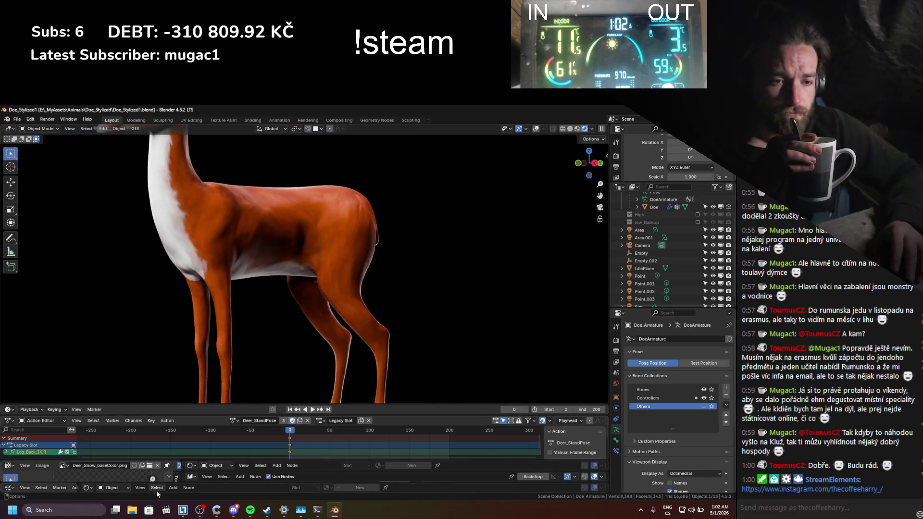
key(super+e)
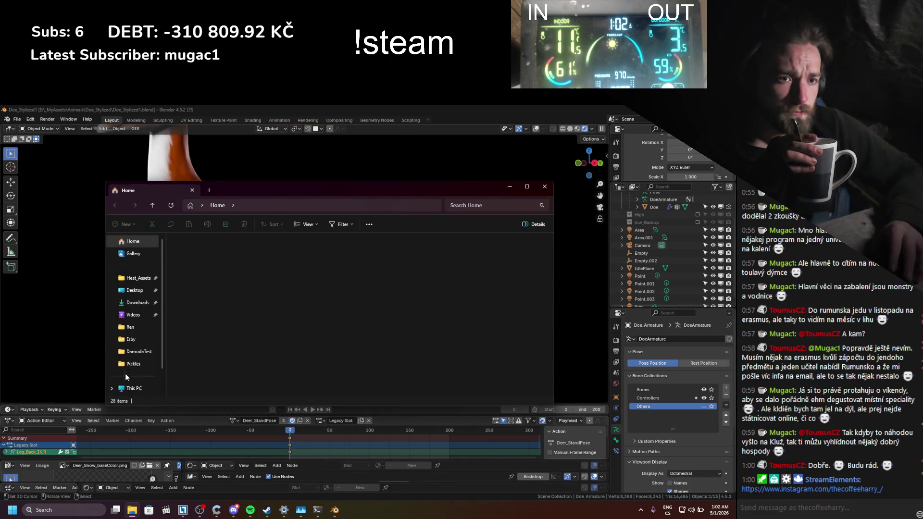
- Browse to Work (E:) > _MyAssets > Animals > Doe_Stylized > Renders and open Doe_Base.png
scroll(138, 387, down, 1)
click(134, 373)
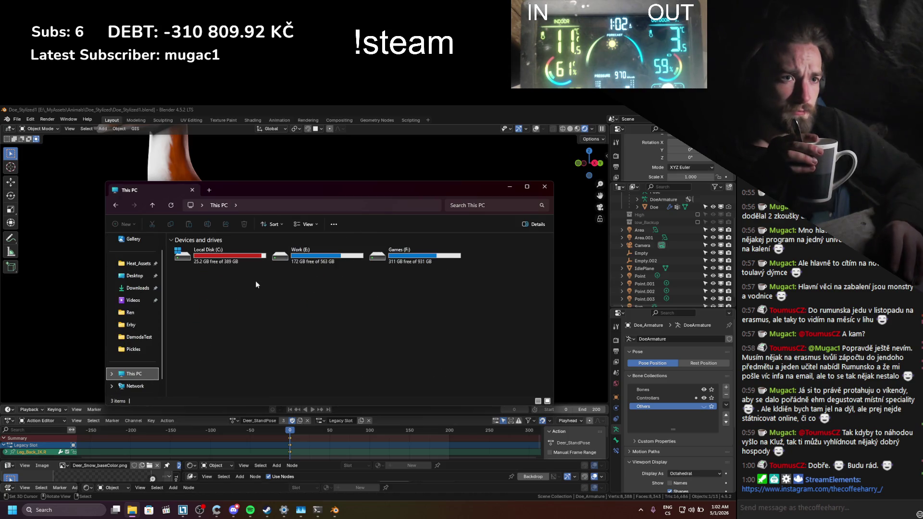
double_click(308, 256)
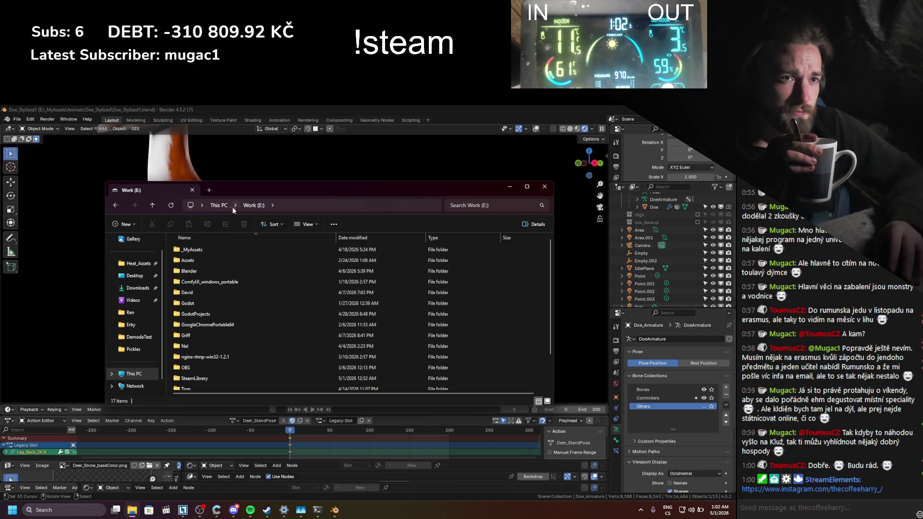
click(218, 206)
double_click(308, 257)
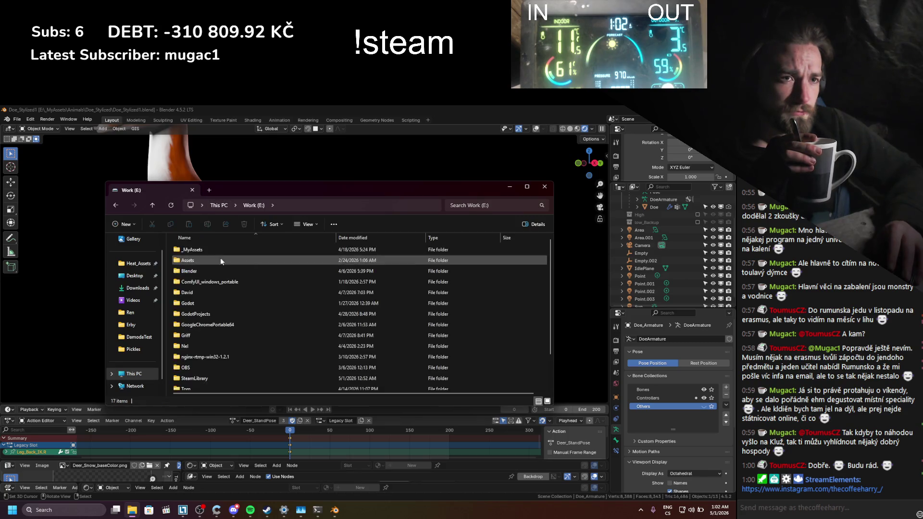
click(206, 254)
double_click(206, 254)
double_click(212, 265)
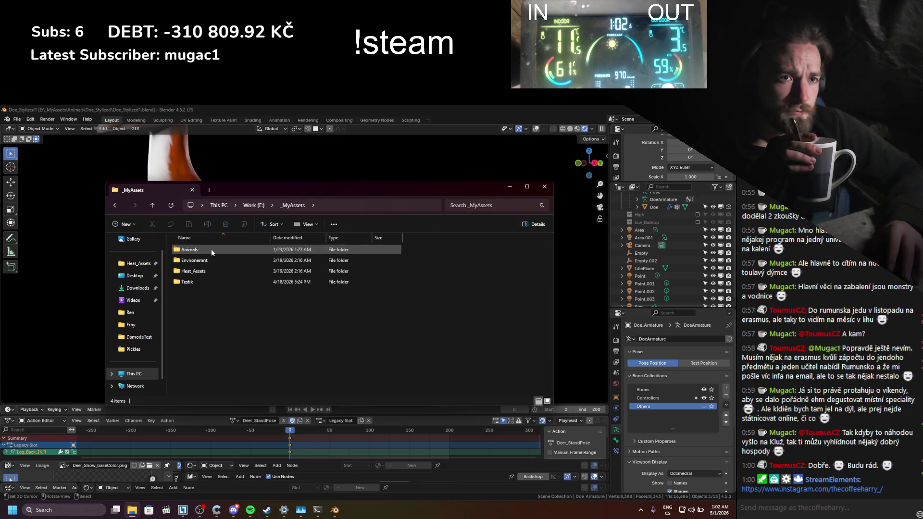
double_click(211, 271)
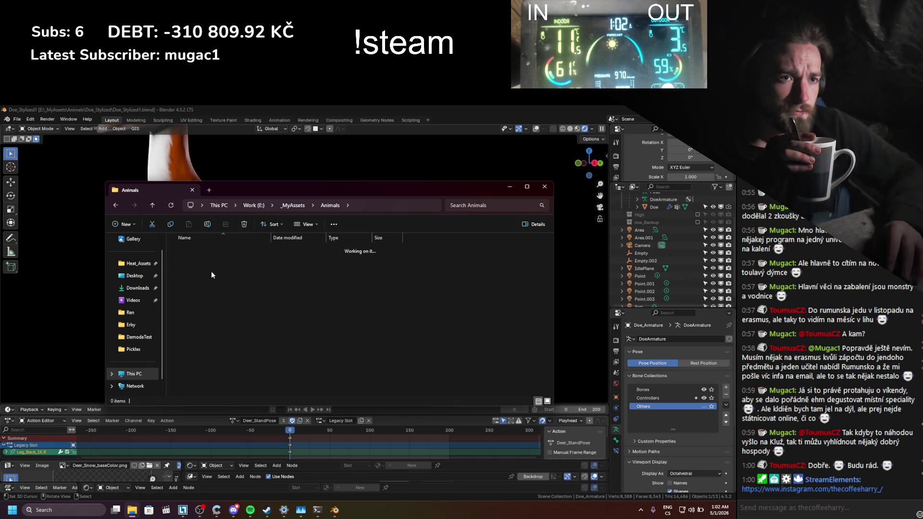
double_click(212, 258)
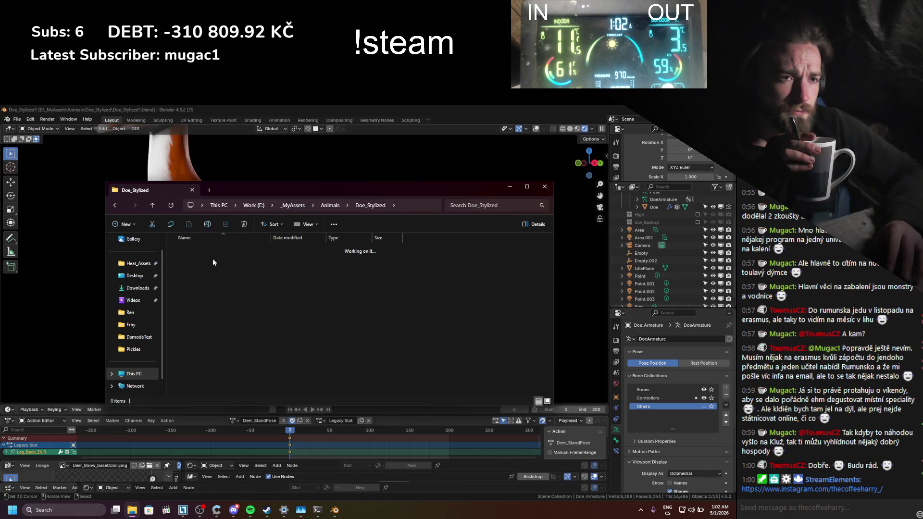
double_click(207, 261)
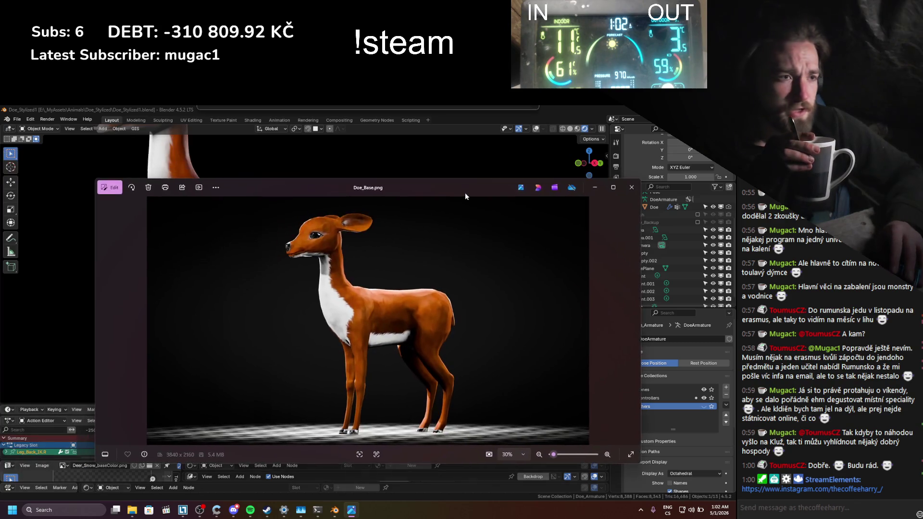
- Minimize Explorer, reposition and zoom the Doe_Base.png viewer to inspect it, then close it
click(508, 186)
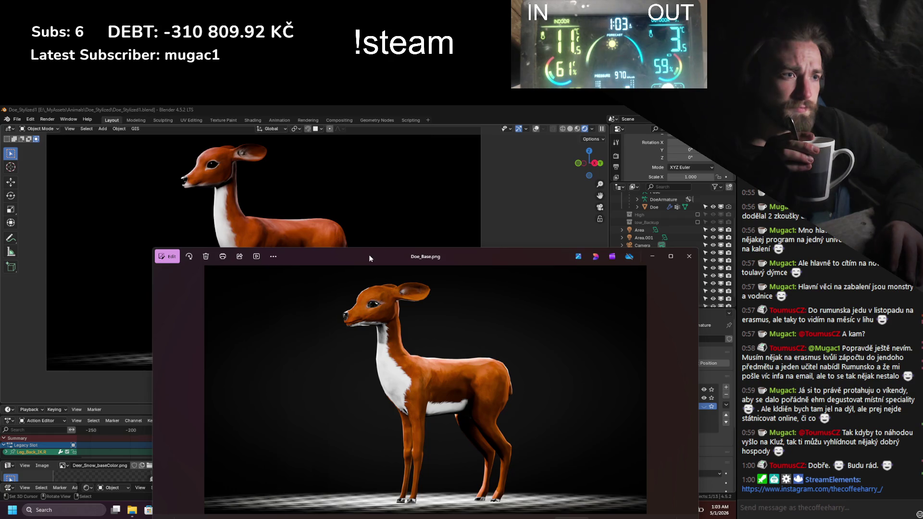
mouse_move(368, 255)
mouse_down()
mouse_move(367, 339)
mouse_move(352, 230)
mouse_up()
scroll(509, 372, up, 1)
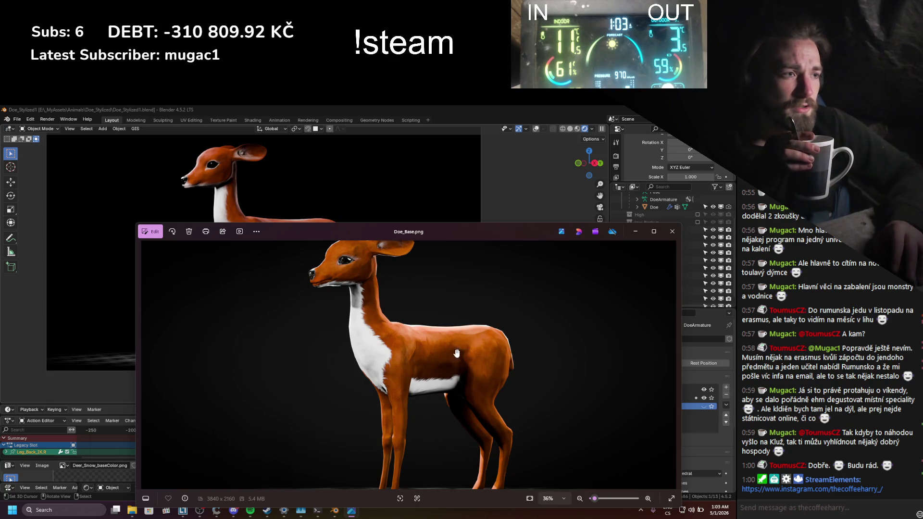
scroll(472, 379, down, 1)
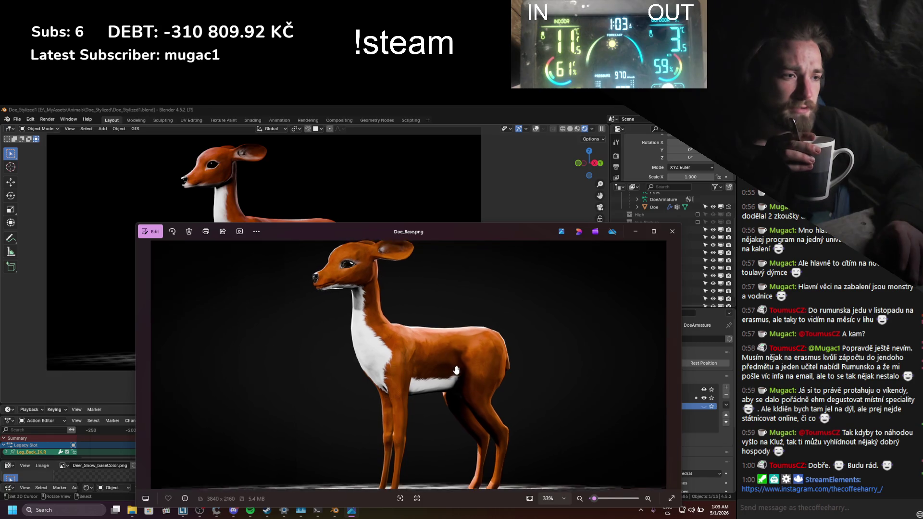
drag(425, 241, 427, 244)
mouse_move(409, 367)
mouse_down()
mouse_move(411, 248)
mouse_move(413, 318)
mouse_up()
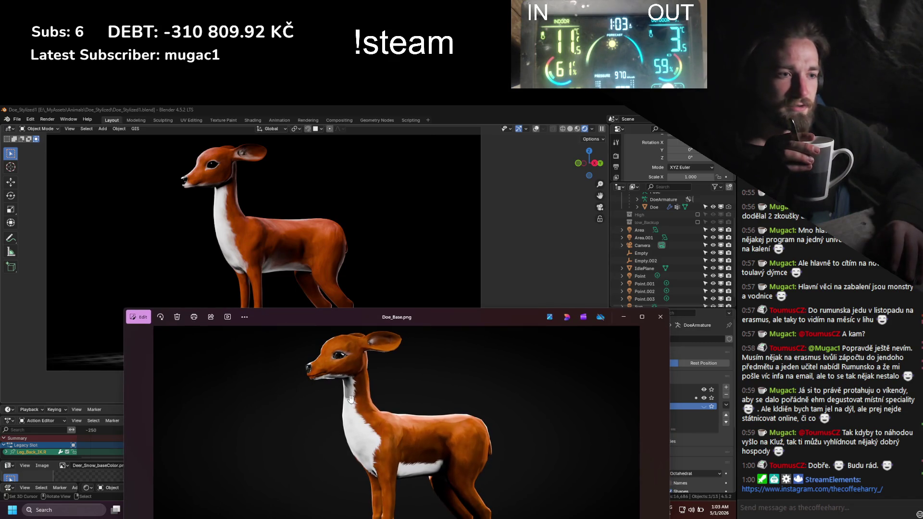
click(660, 317)
- Launch Firefox from Windows search and search the web for 'stylized doe'
click(103, 511)
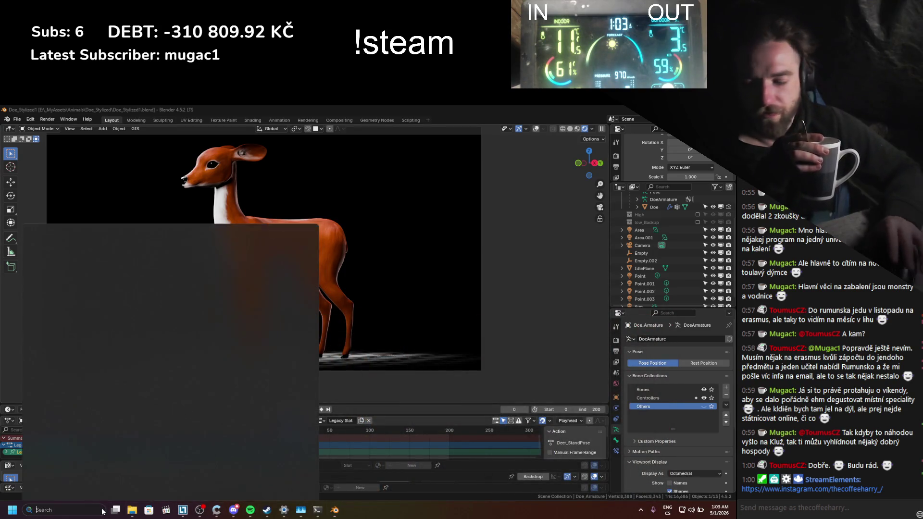
text(mo)
key(Return)
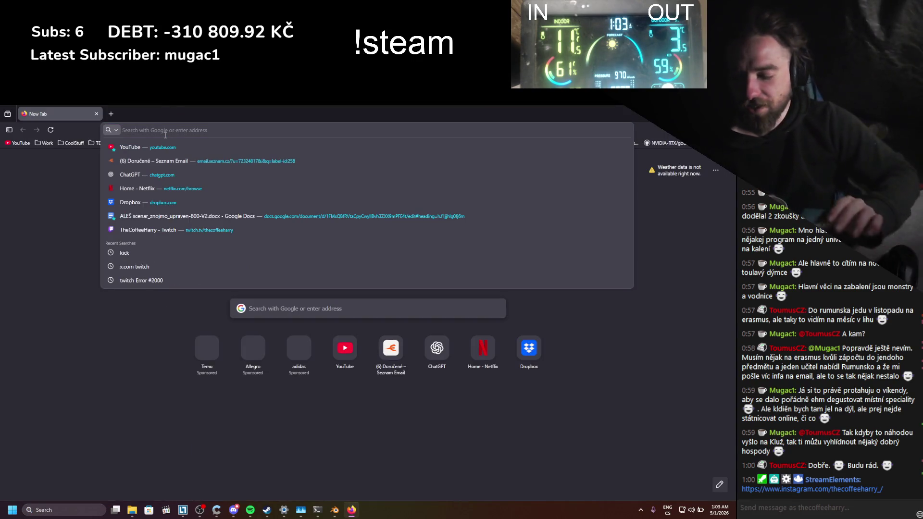
text(stylized doe)
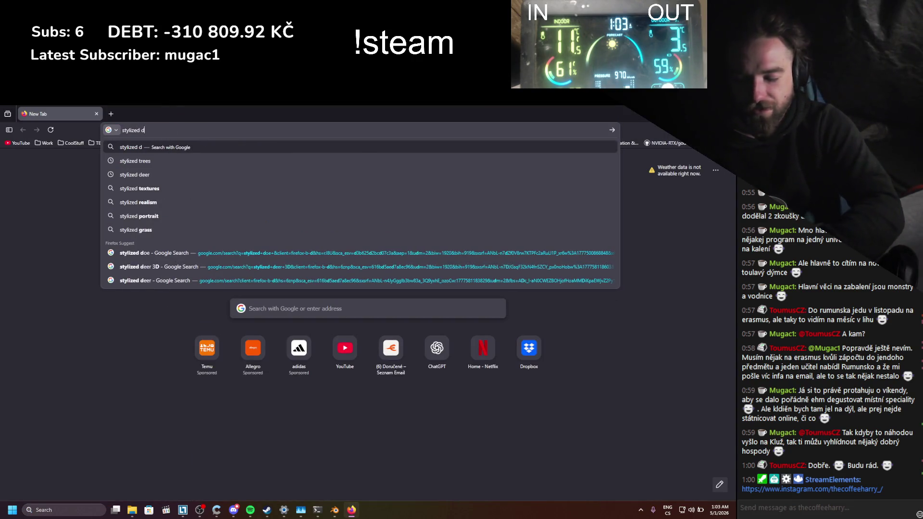
key(Return)
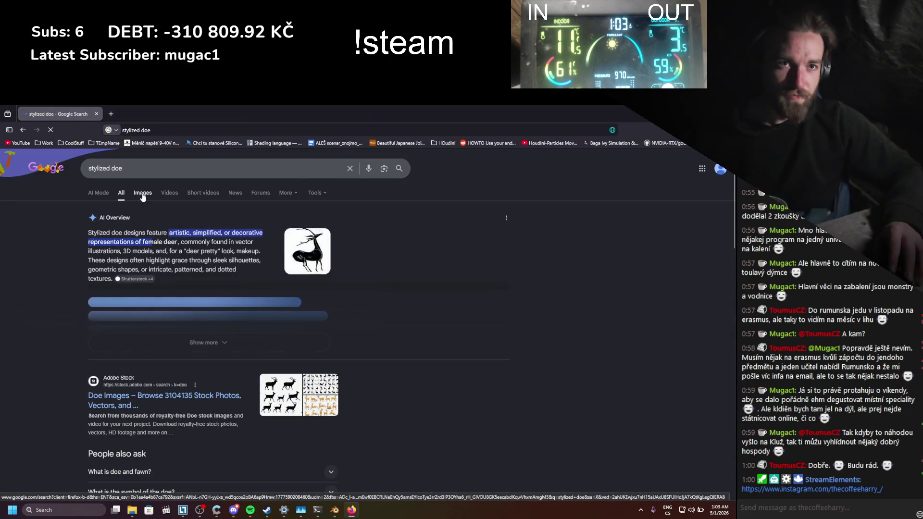
- Show image results, open the large preview of the rigged CGTrader doe, then return to Blender
click(143, 193)
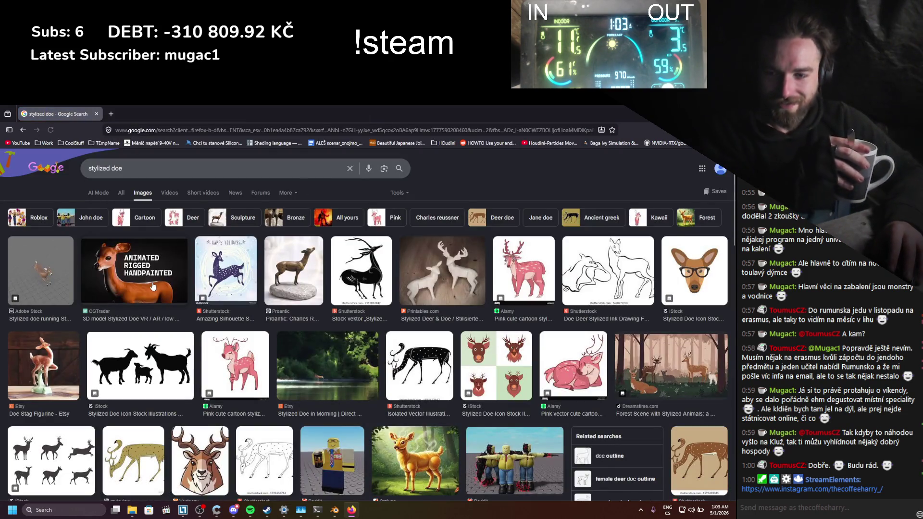
click(128, 271)
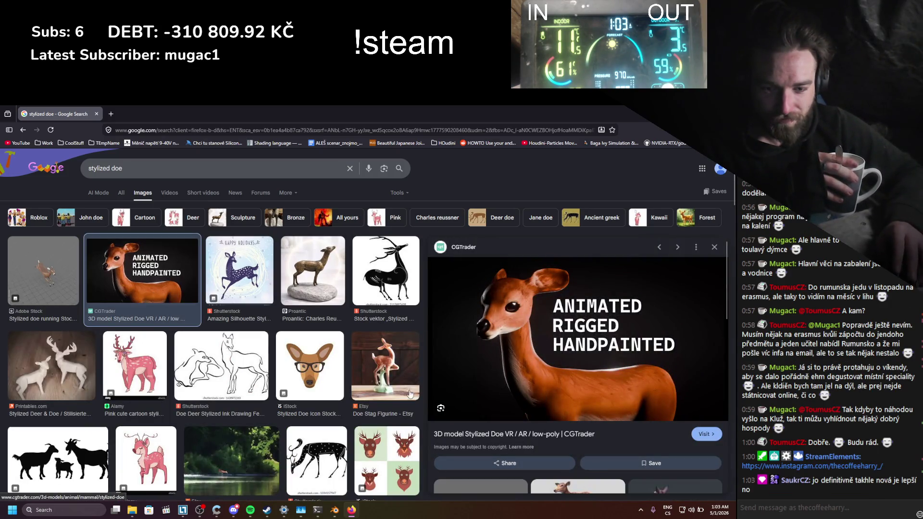
mouse_move(336, 513)
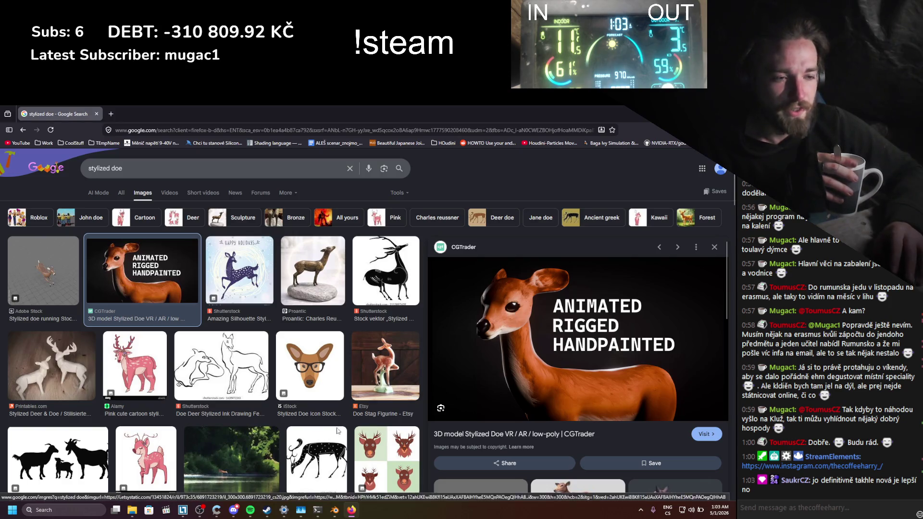
click(332, 513)
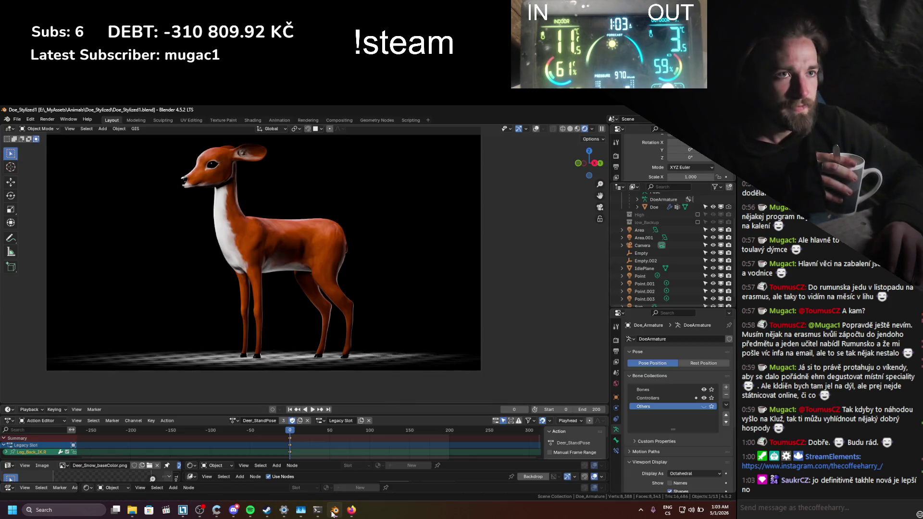
- Raise the Color Management exposure in Render Properties to 1.643 and save the file
click(332, 513)
click(332, 513)
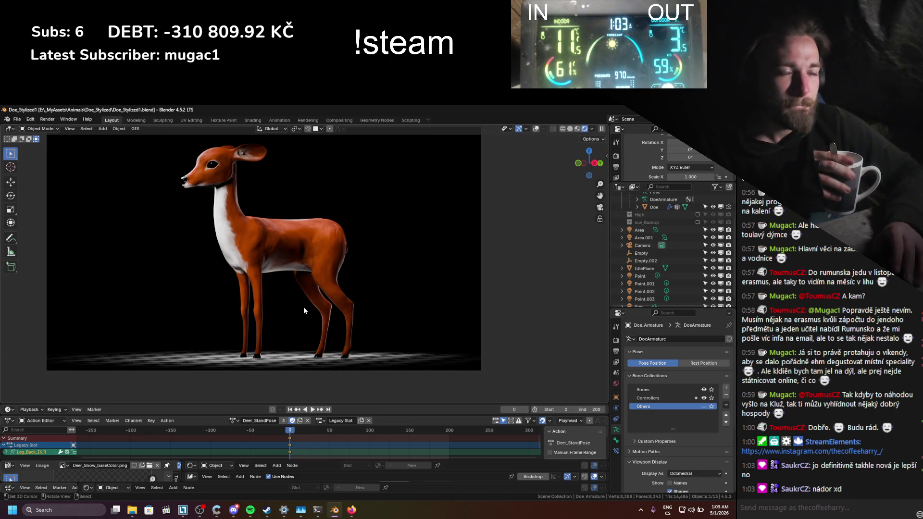
click(616, 339)
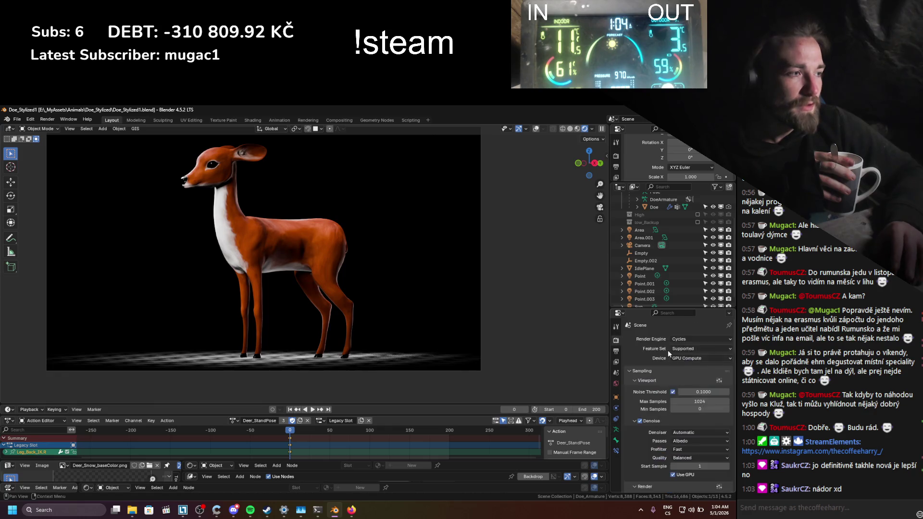
scroll(668, 350, down, 10)
scroll(685, 424, down, 10)
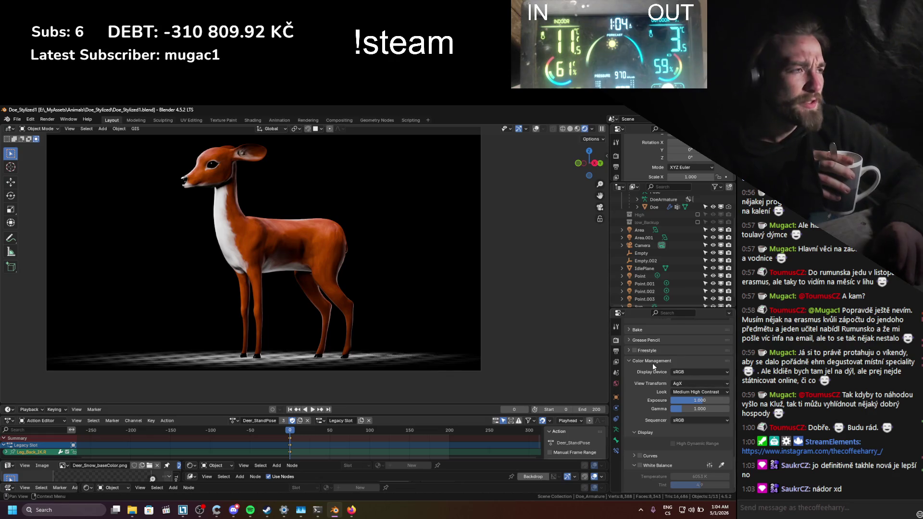
scroll(653, 362, up, 3)
drag(695, 431, 704, 431)
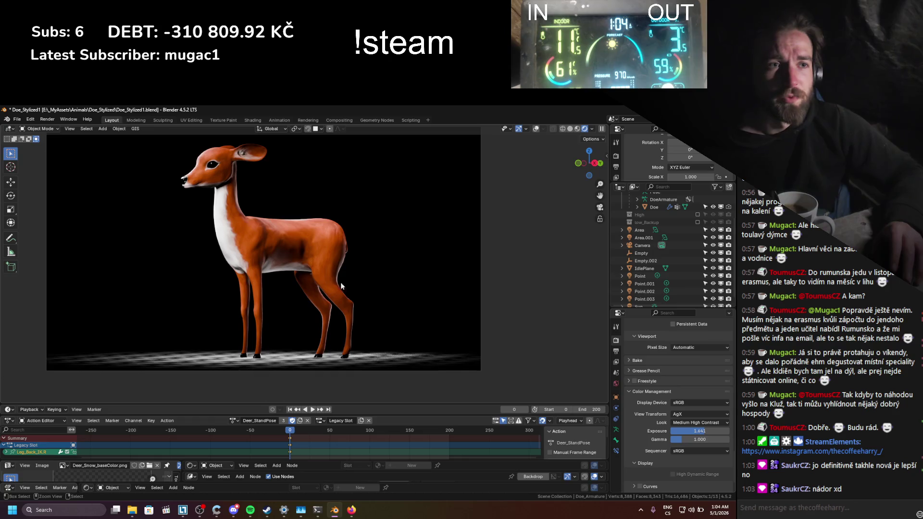
key(ctrl+s)
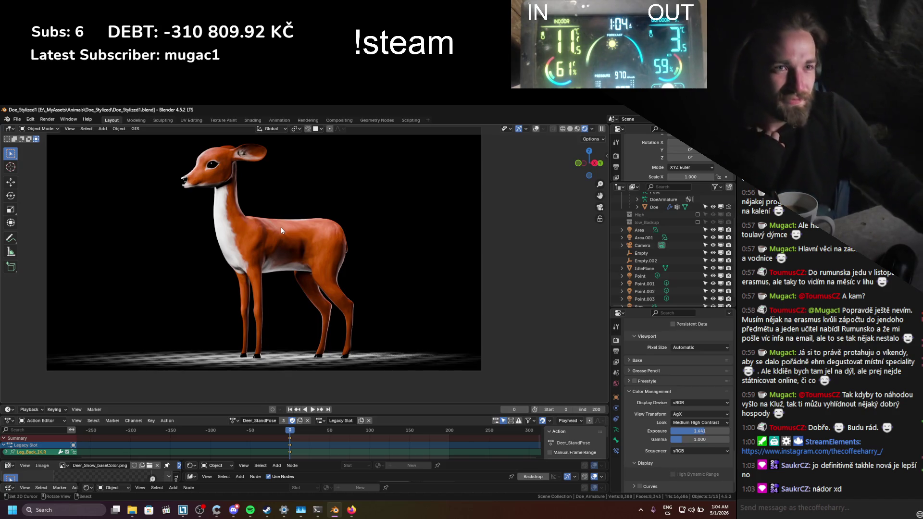
- With overlays shown, move the camera so the doe sits further left, then check the reference
key(ctrl+s)
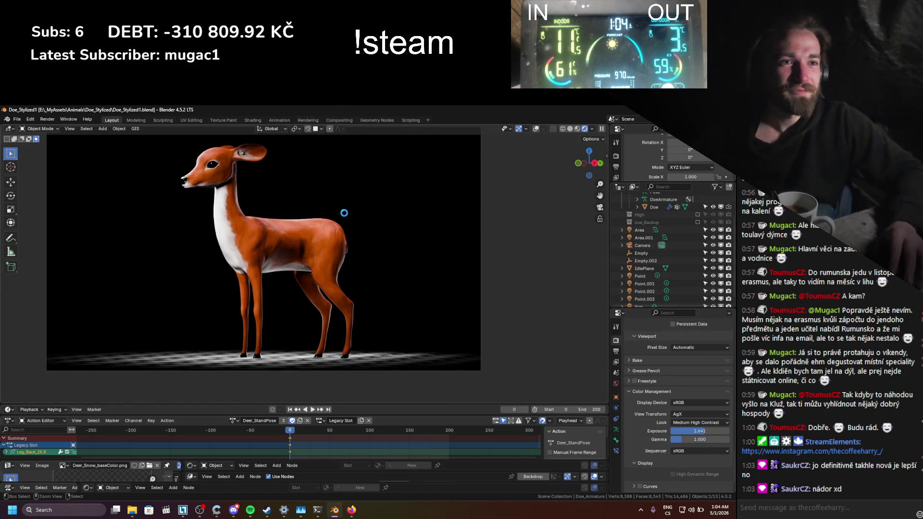
shift+middle_drag(344, 213, 318, 235)
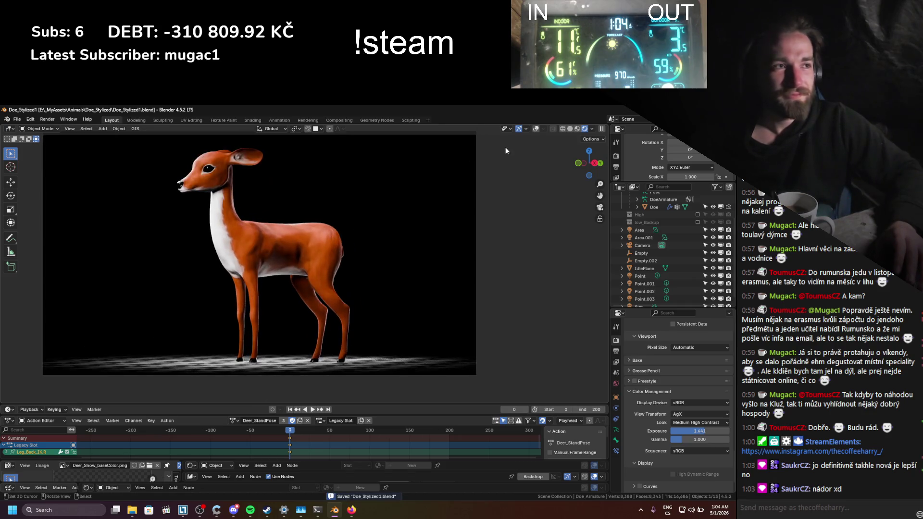
click(536, 129)
scroll(354, 163, down, 2)
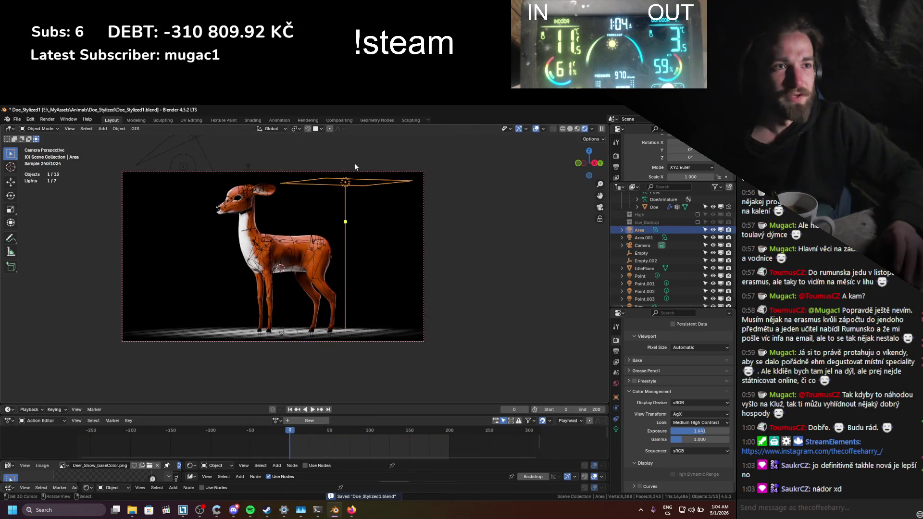
click(356, 171)
key(g)
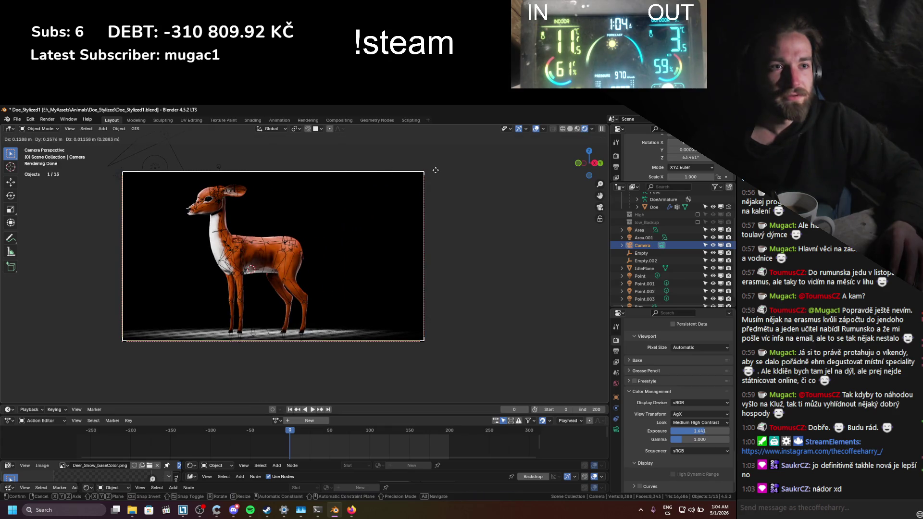
click(436, 169)
click(351, 509)
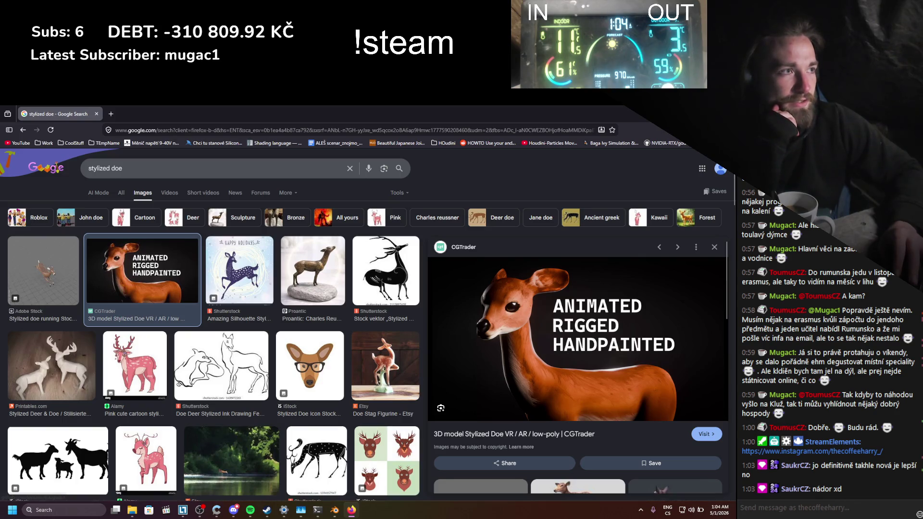
key(alt+Tab)
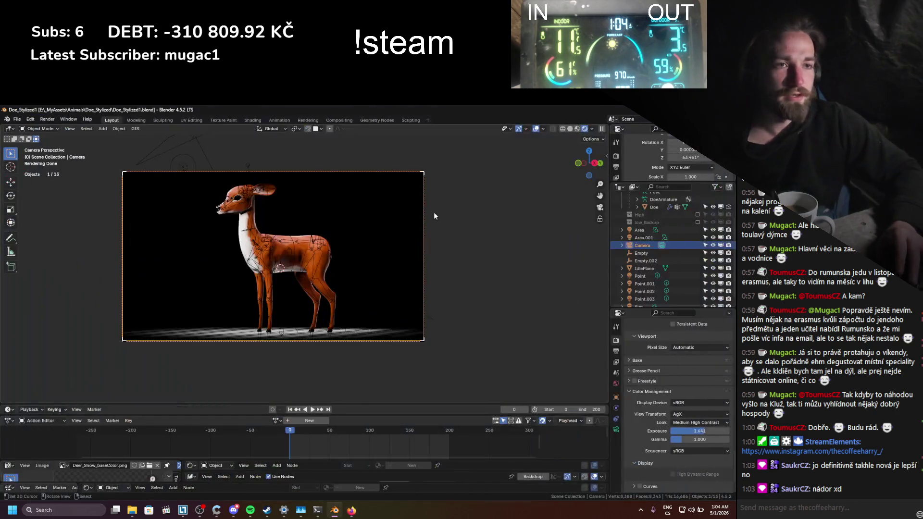
- Hide the viewport overlays to preview the clean shot and save the file
click(537, 130)
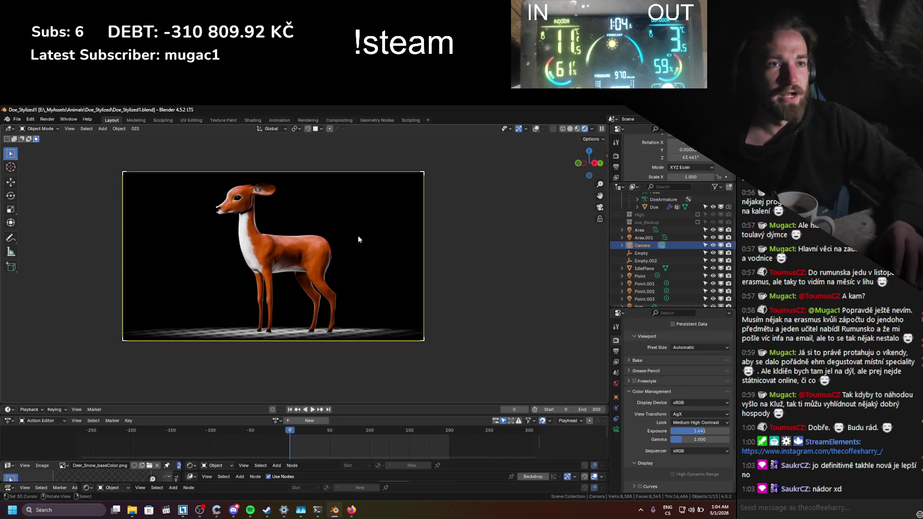
key(ctrl+s)
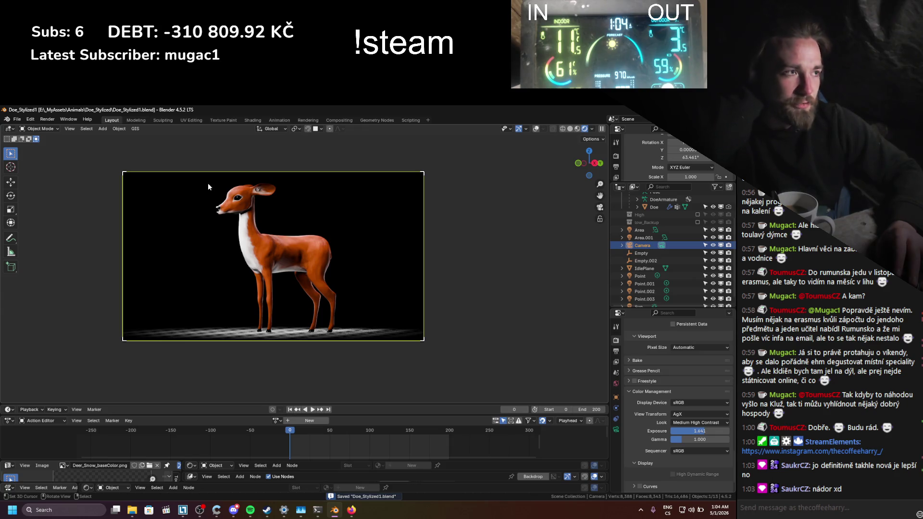
scroll(650, 246, up, 3)
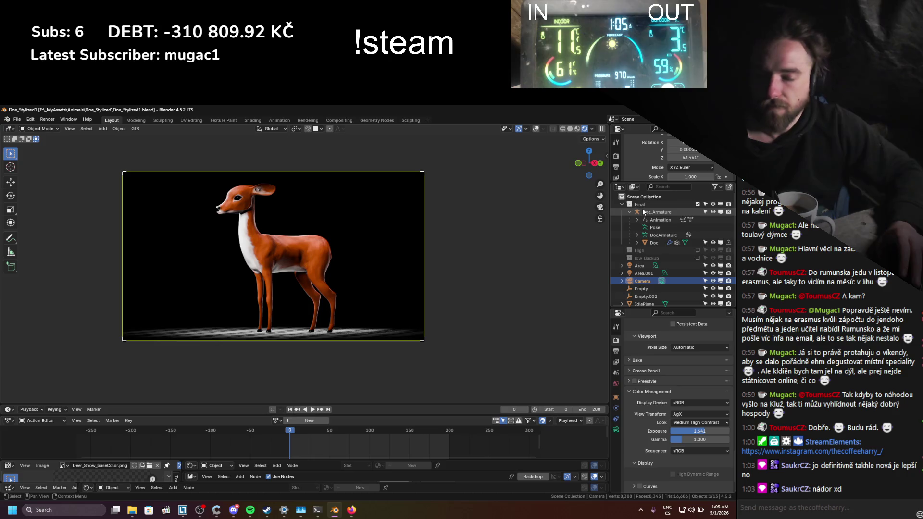
- Add a new collection under Scene Collection named 'Lights'
right_click(644, 196)
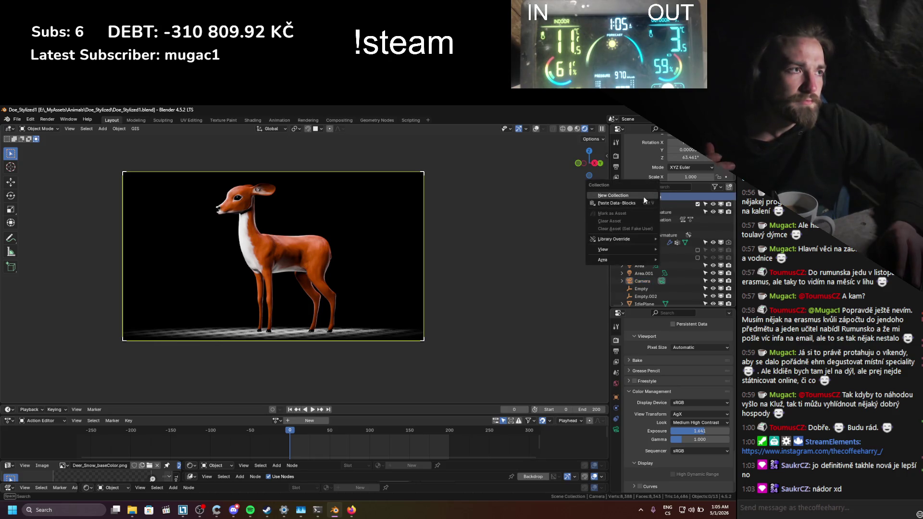
click(643, 195)
double_click(653, 266)
scroll(653, 268, down, 1)
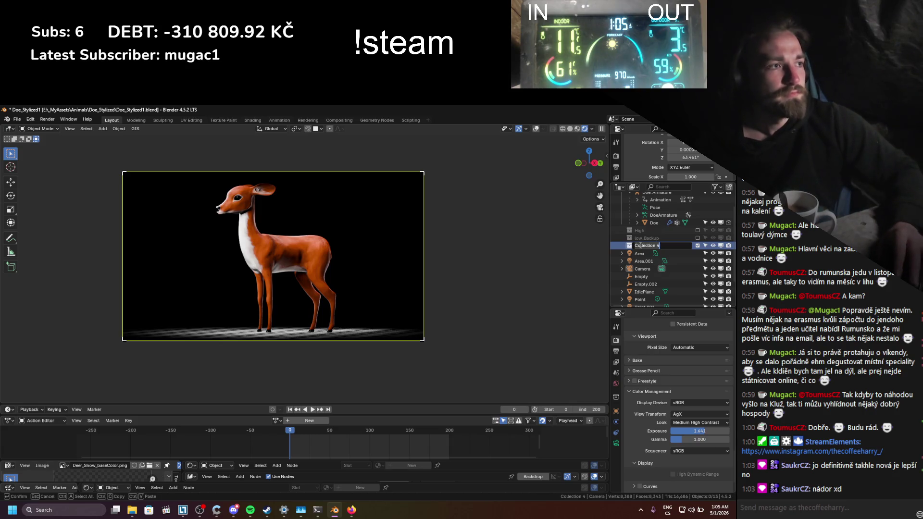
text(L)
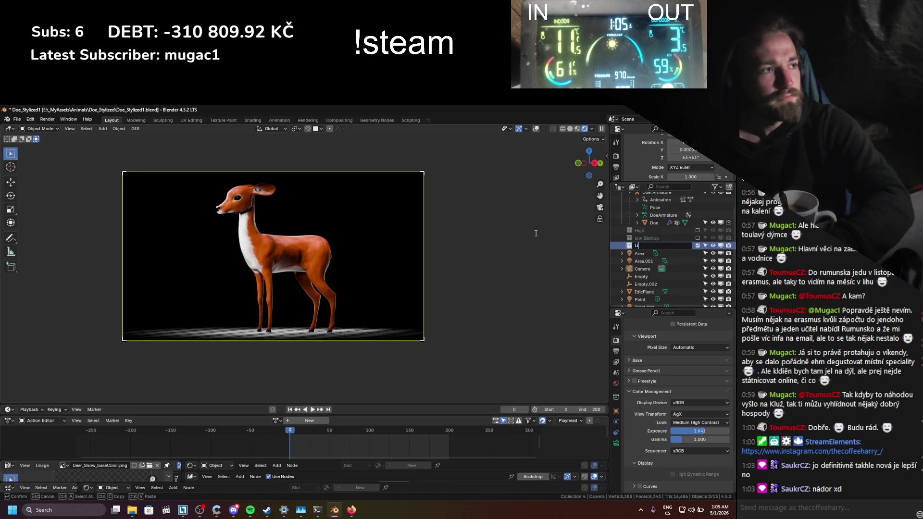
text(ights)
key(Return)
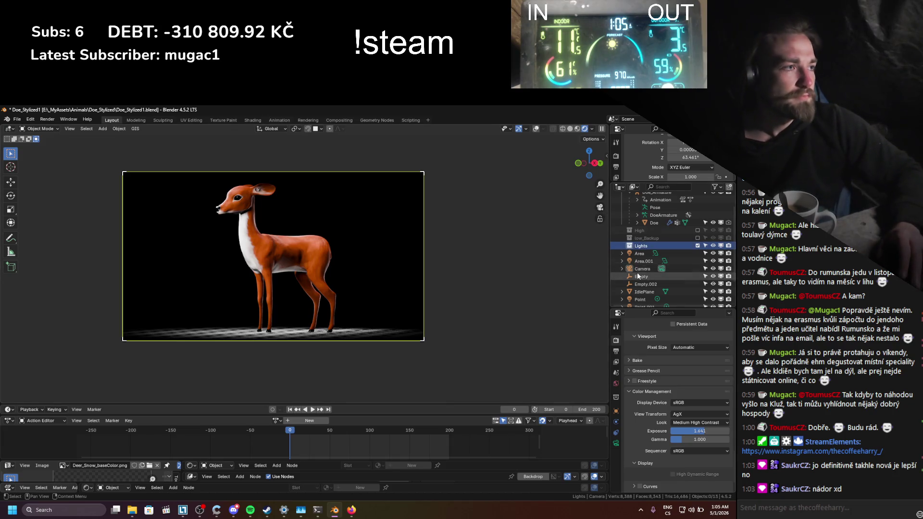
- Move the Area, Point and Sun lights into the Lights collection and collapse it
click(640, 261)
ctrl+click(640, 253)
scroll(644, 266, down, 1)
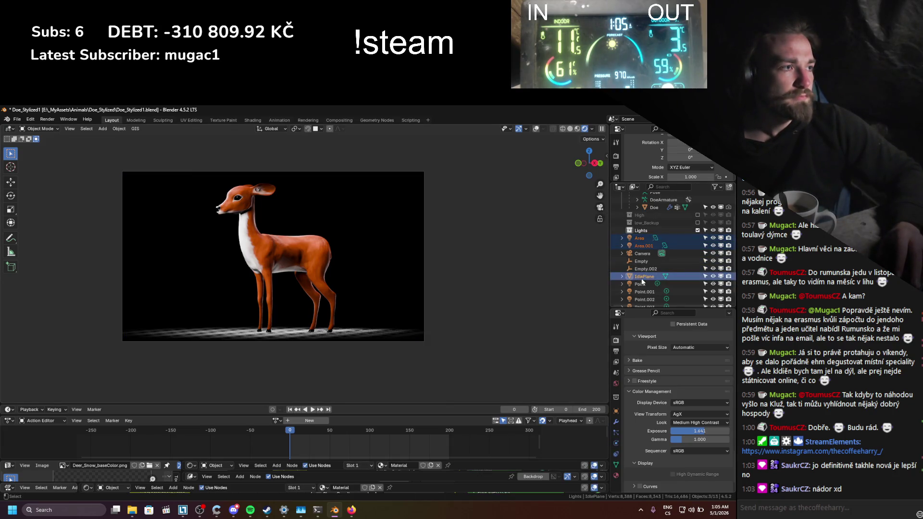
ctrl+click(642, 284)
ctrl+click(646, 292)
scroll(646, 296, down, 1)
ctrl+click(647, 284)
ctrl+click(646, 292)
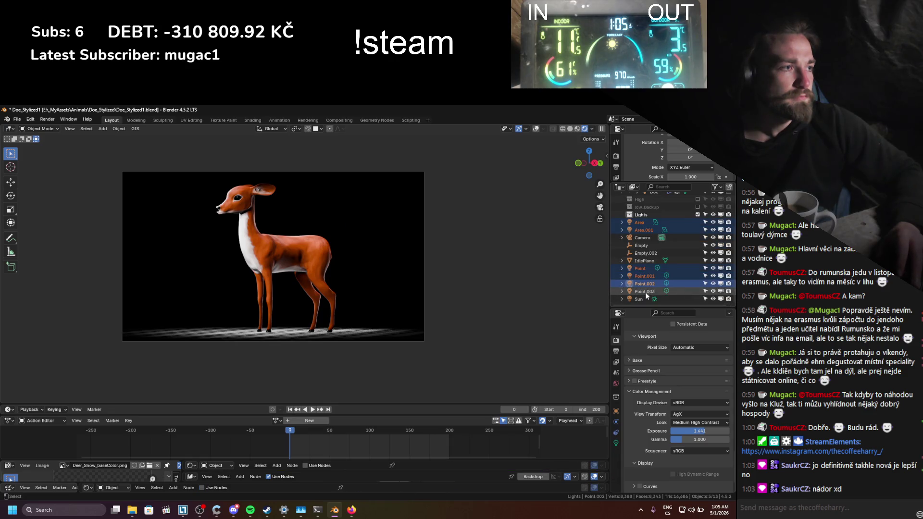
ctrl+click(642, 296)
drag(640, 282, 641, 216)
click(622, 214)
click(536, 275)
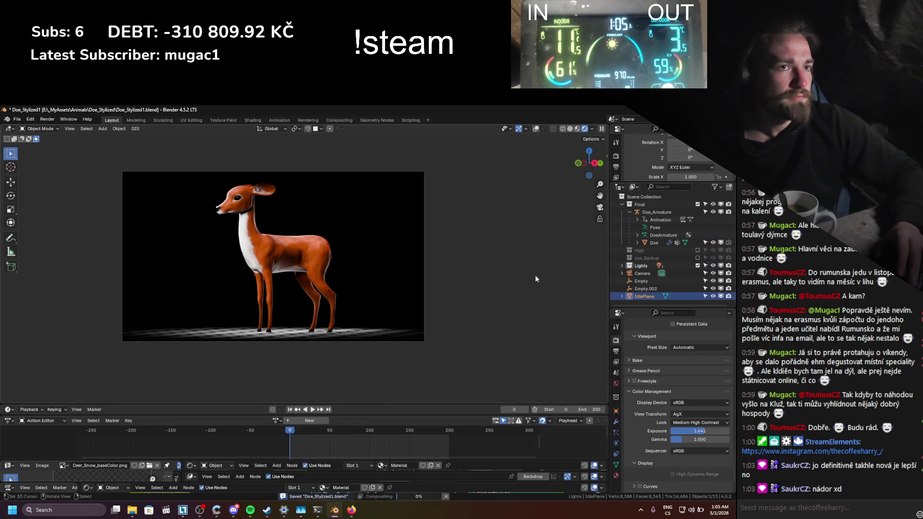
- Try reframing the camera, then undo the move and save the file
key(ctrl+s)
scroll(312, 265, up, 2)
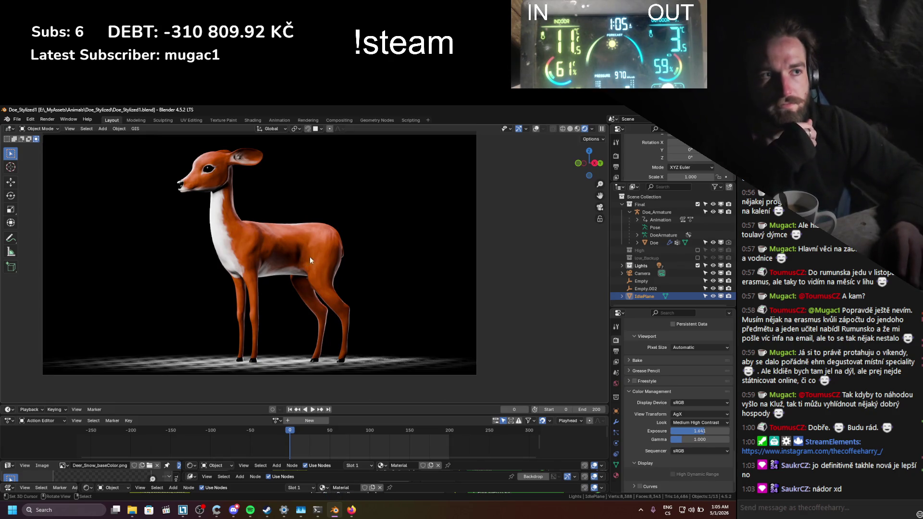
scroll(310, 256, down, 1)
click(536, 129)
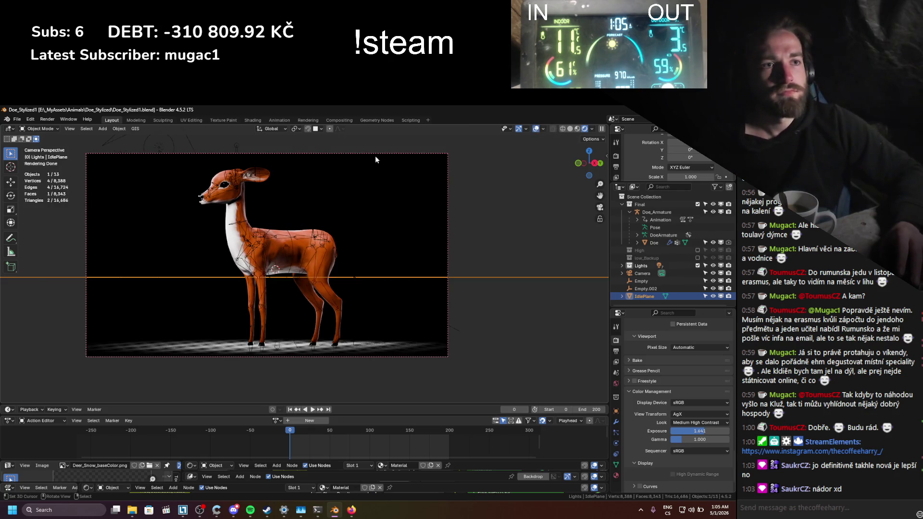
click(375, 155)
key(g)
click(407, 173)
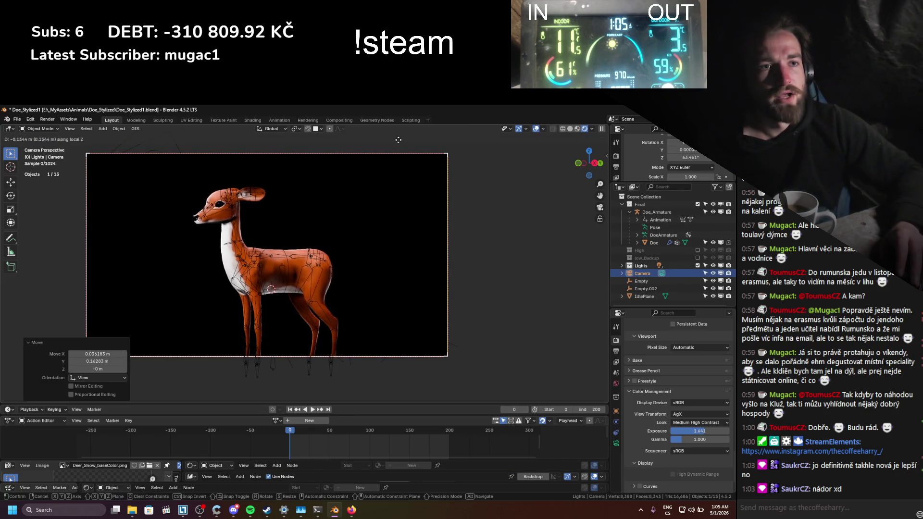
key(g)
key(z)
key(z)
key(Escape)
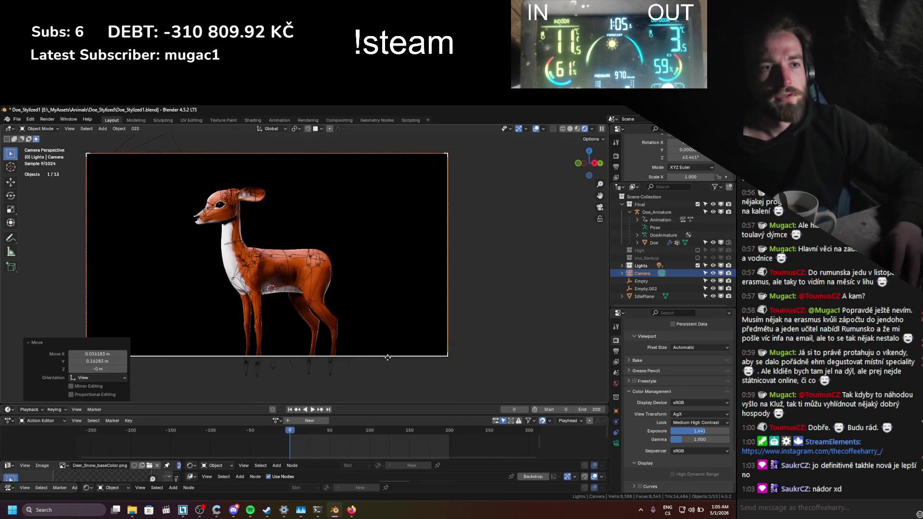
key(ctrl+z)
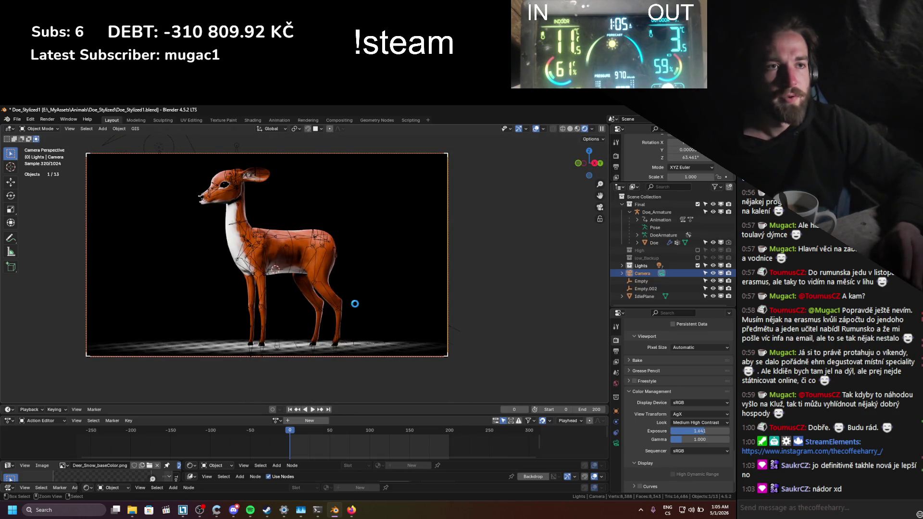
key(ctrl+s)
scroll(321, 291, down, 1)
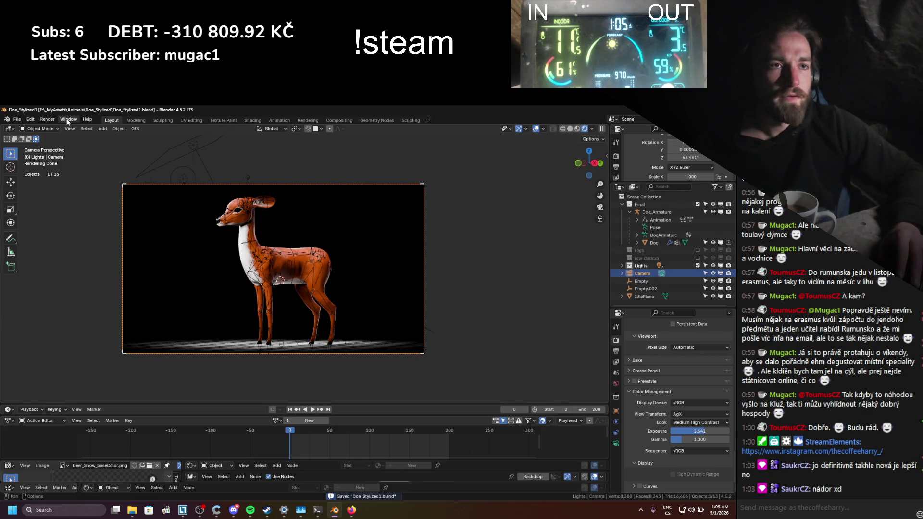
- Save the scene as Doe_Stylized_Cover.blend in the Doe_Stylized folder
click(17, 120)
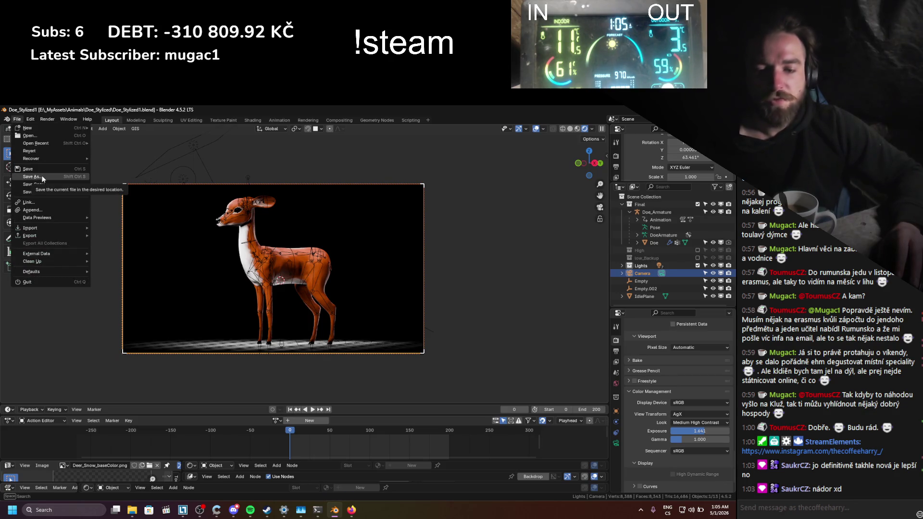
click(43, 177)
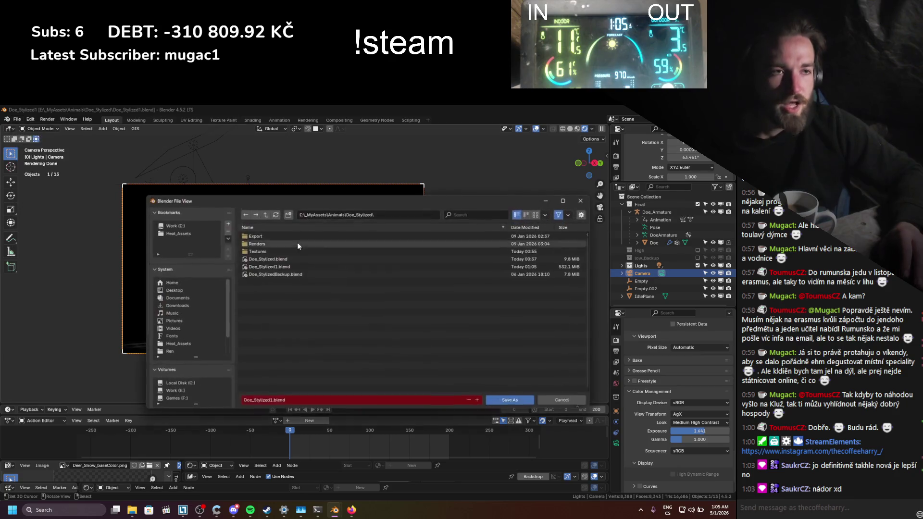
click(272, 400)
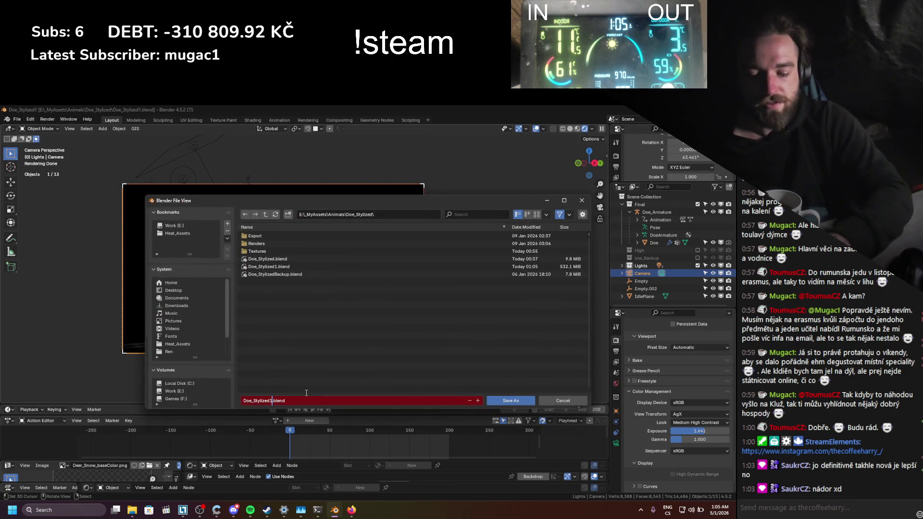
key(BackSpace)
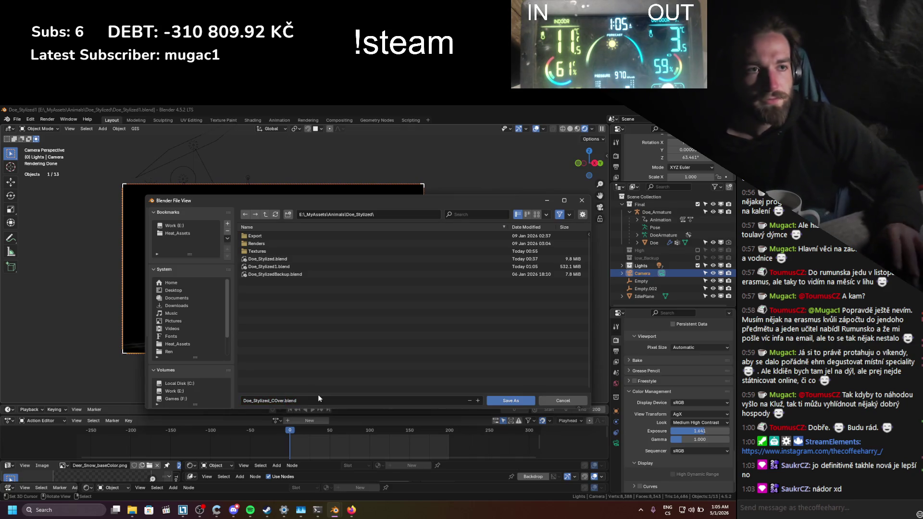
click(277, 401)
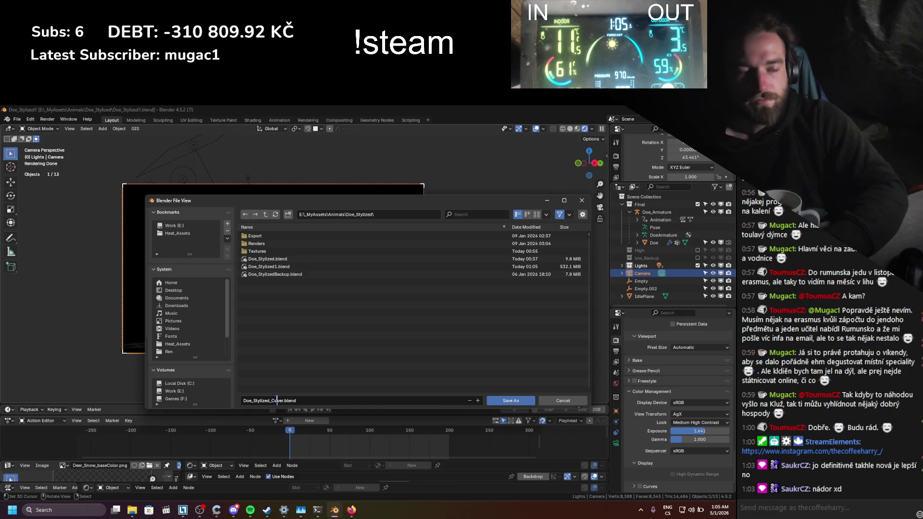
key(BackSpace)
text(o)
key(Return)
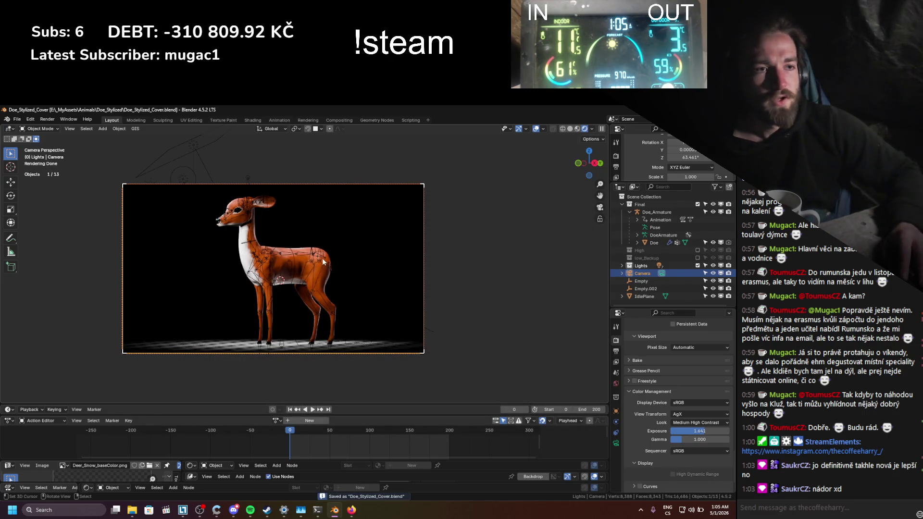
- Push the camera in along its depth so the doe fills the frame
click(354, 203)
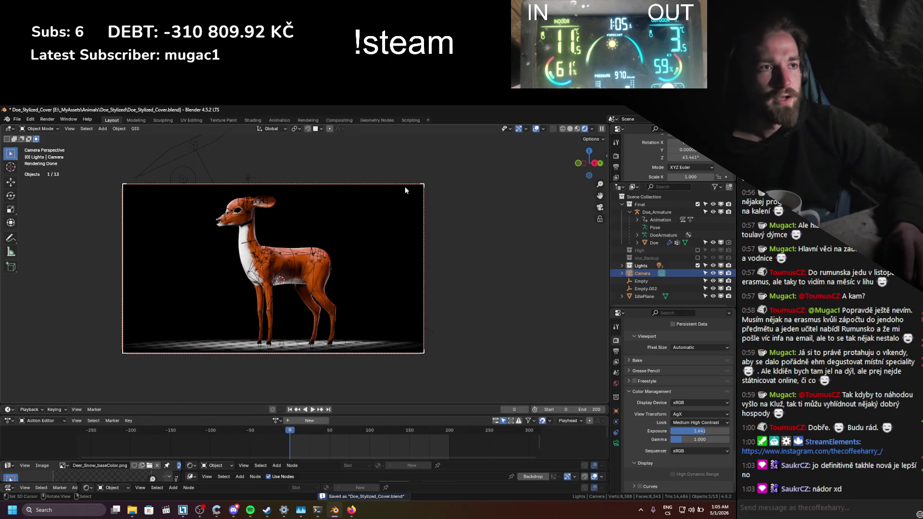
key(g)
click(383, 199)
key(g)
key(z)
key(z)
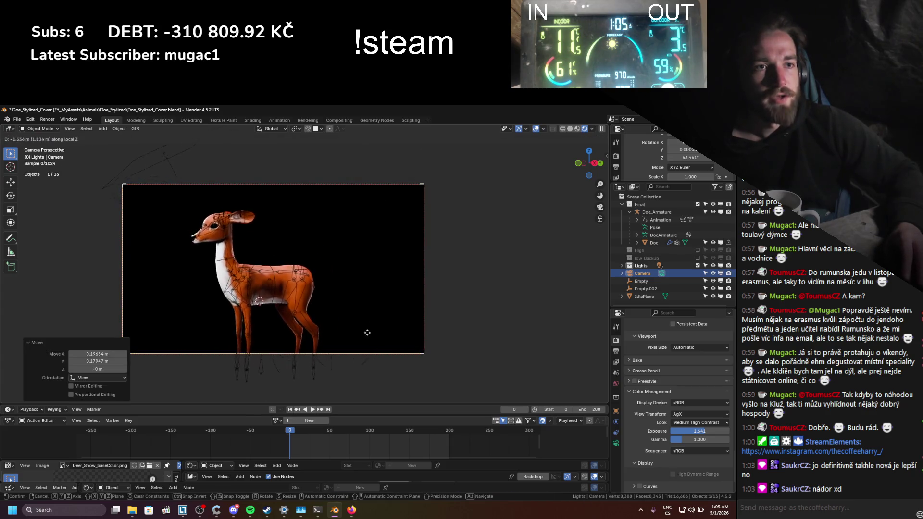
click(330, 231)
key(g)
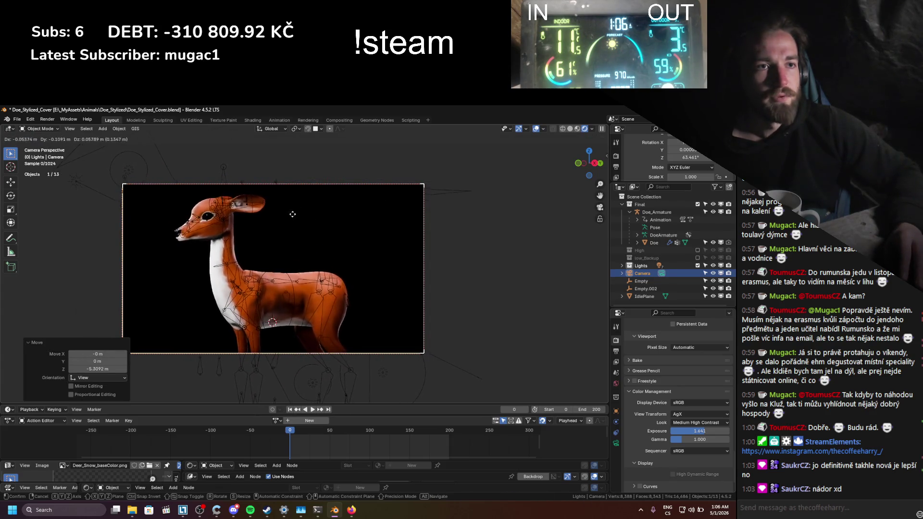
click(295, 206)
key(g)
key(z)
key(z)
key(z)
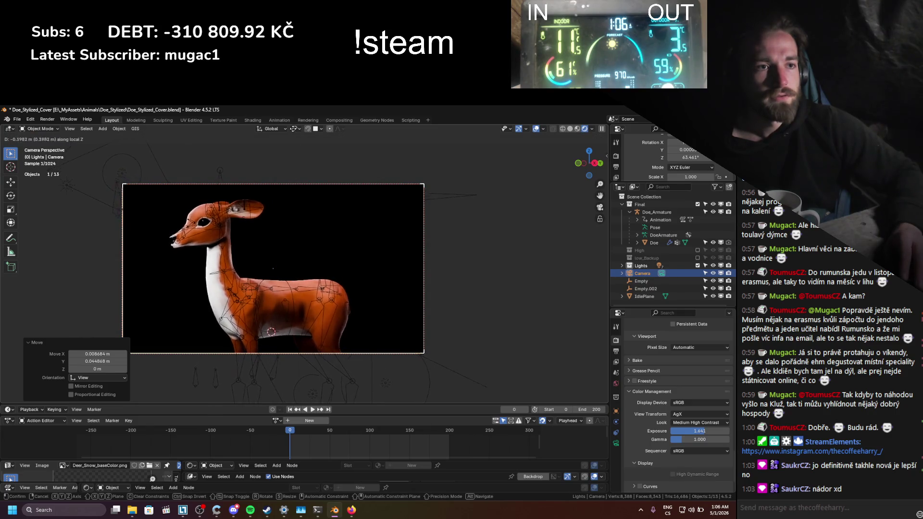
click(435, 214)
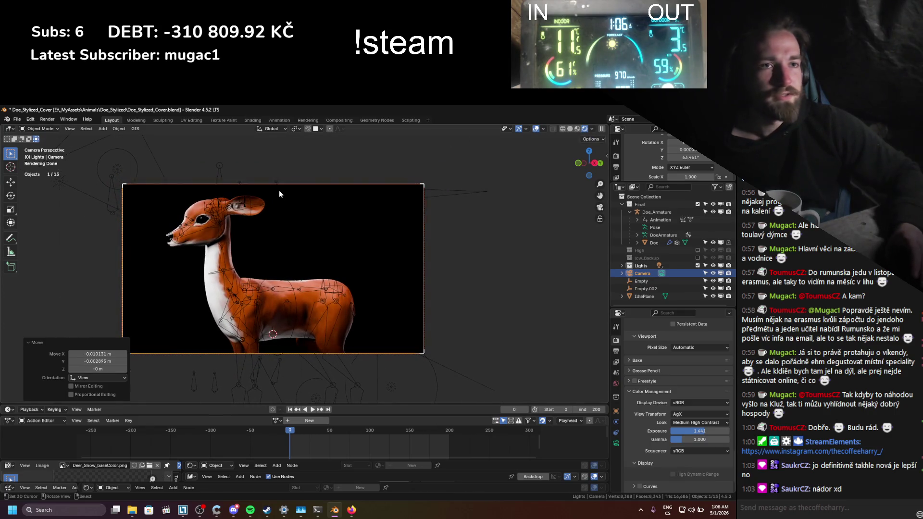
scroll(279, 191, up, 2)
- In Pose Mode, move the HeadLookAt target and Head_Controller bone to turn her head
click(143, 210)
key(ctrl+Tab)
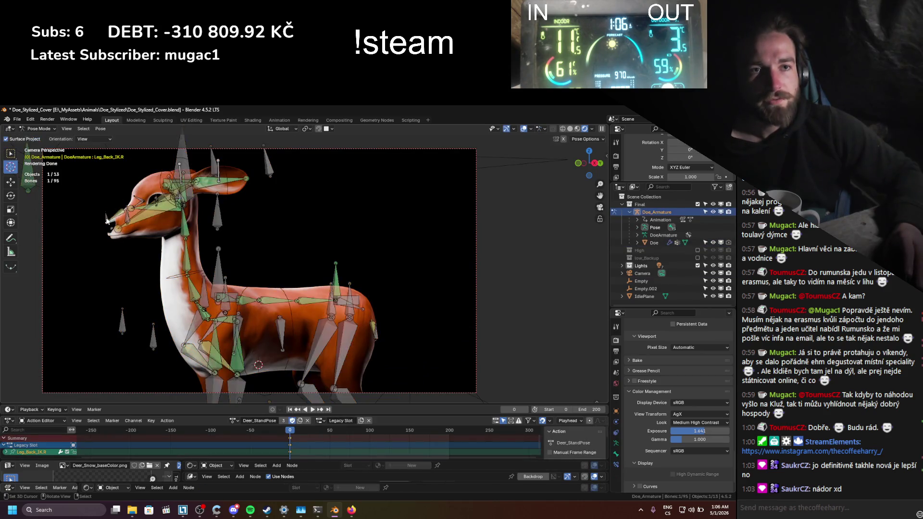
key(g)
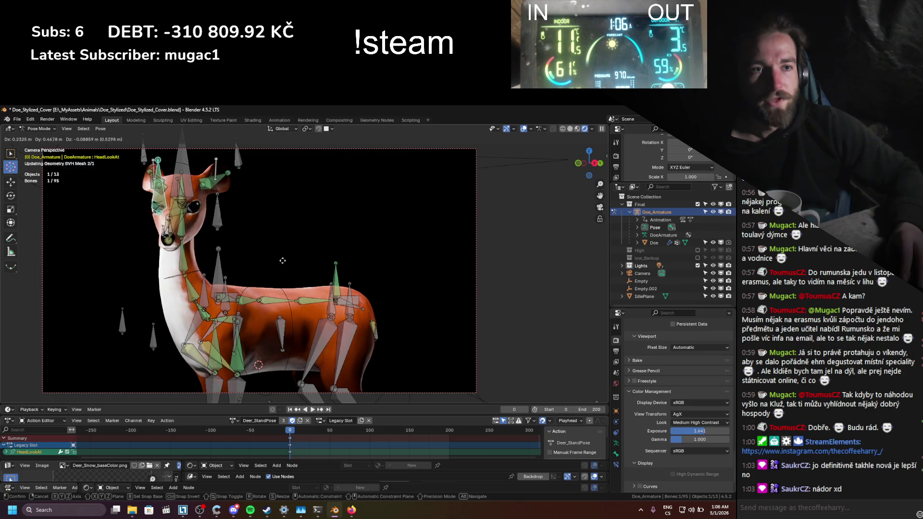
click(241, 242)
click(183, 169)
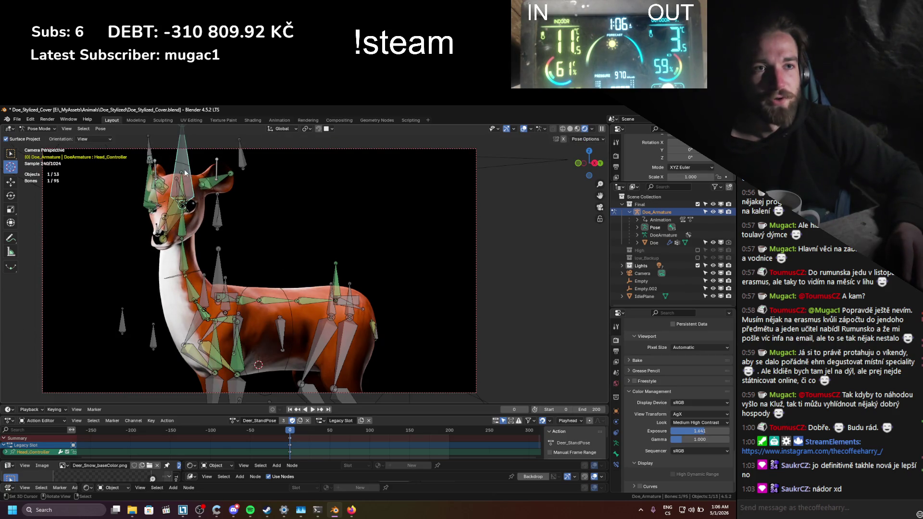
key(g)
click(194, 177)
- Nudge the NeckHandle bone, rotate it -0.447° around Z, and hide the overlays
click(182, 280)
key(g)
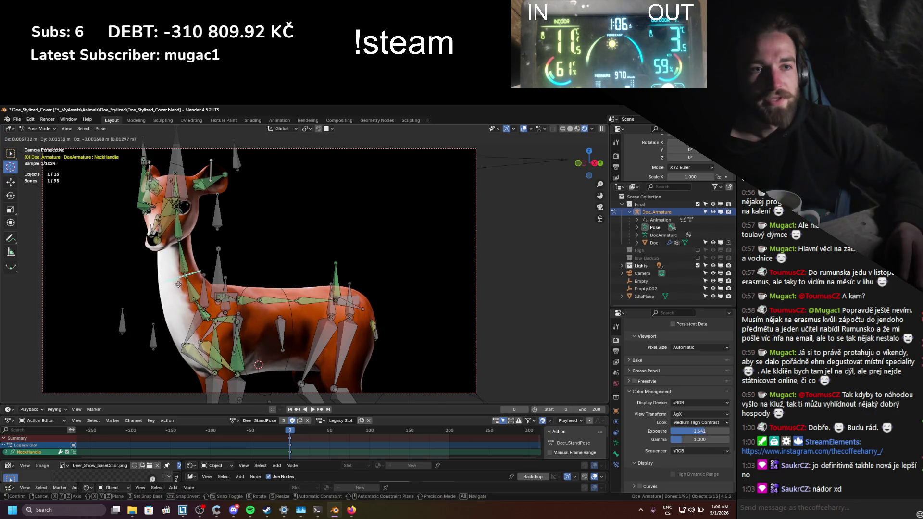
click(179, 284)
key(r)
key(x)
key(z)
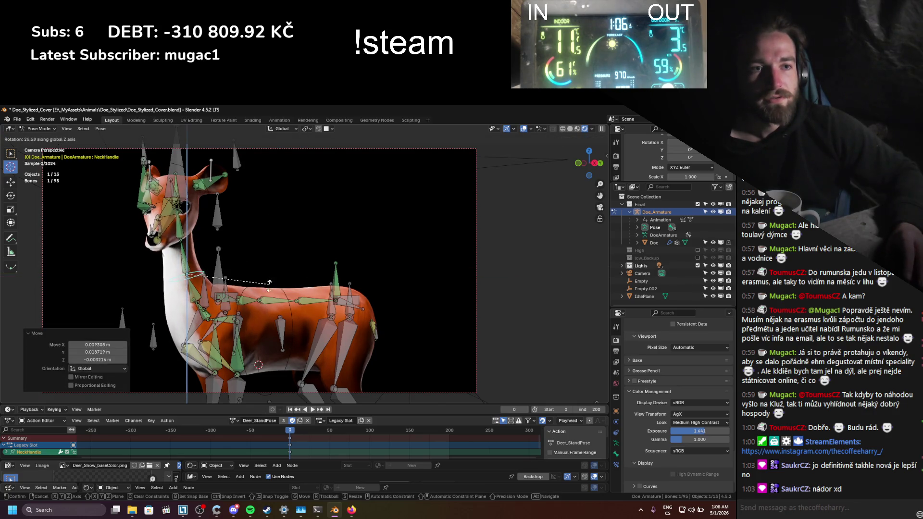
click(268, 276)
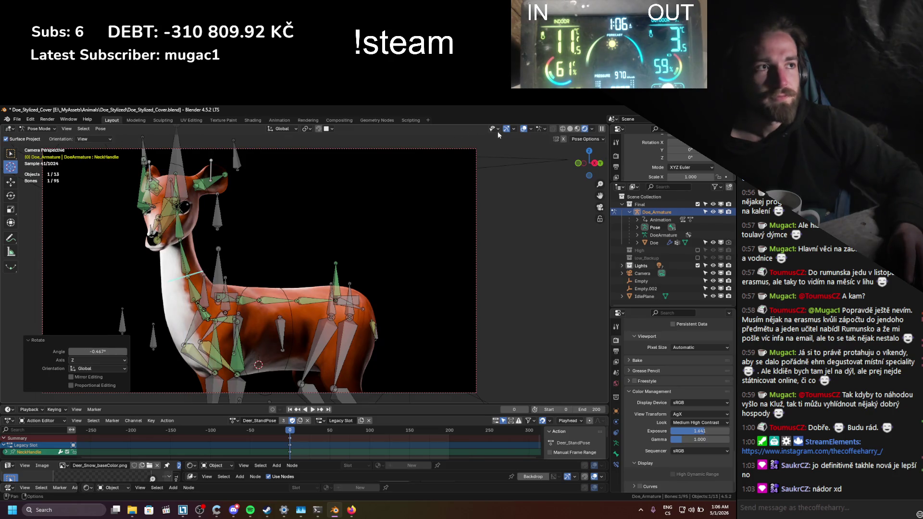
click(524, 129)
- Inspect the doe's eye up close, then save Doe_Stylized_Cover.blend
mouse_move(400, 223)
middle_down()
mouse_move(200, 231)
mouse_move(316, 287)
middle_up()
scroll(317, 287, up, 5)
middle_drag(253, 308, 367, 291)
scroll(368, 291, up, 6)
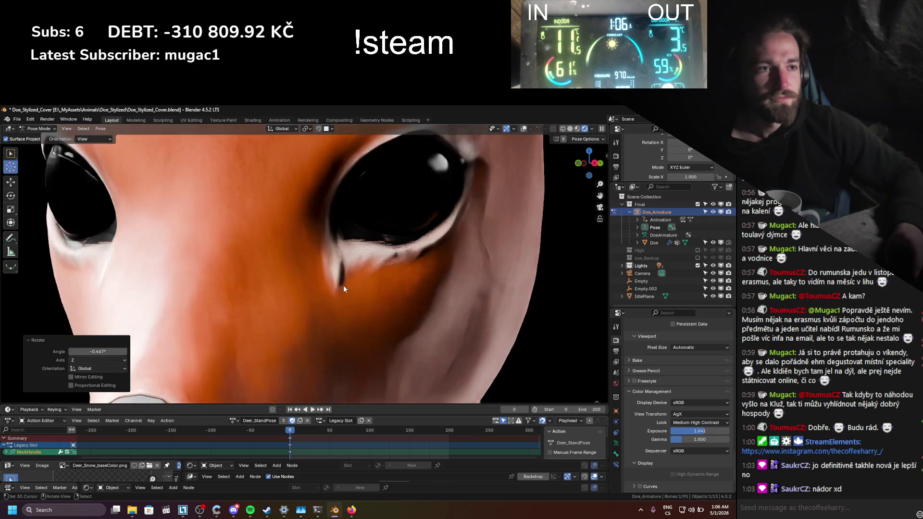
mouse_move(305, 284)
middle_down()
mouse_move(227, 273)
mouse_move(304, 301)
middle_up()
scroll(313, 322, down, 5)
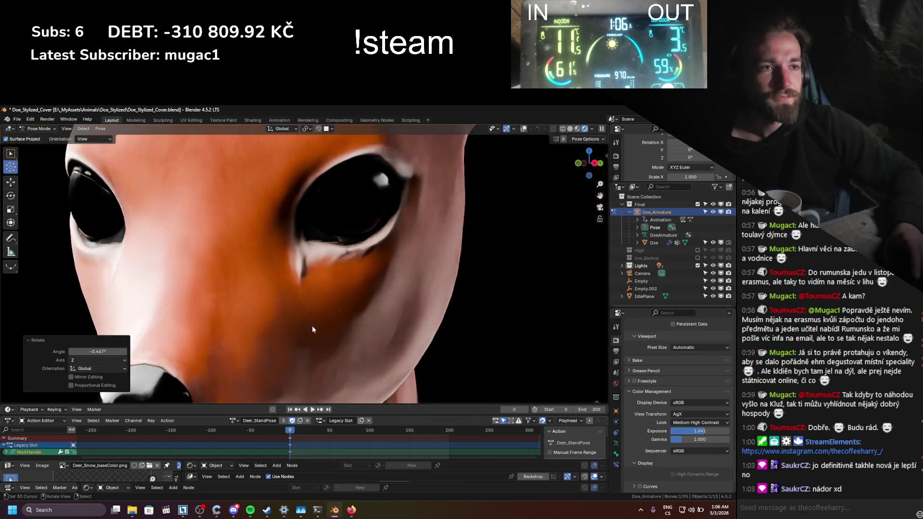
key(ctrl+s)
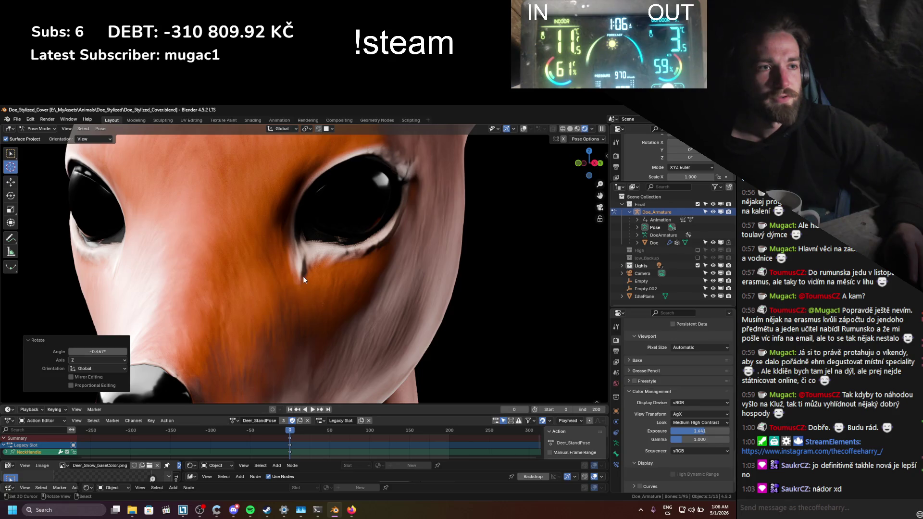
- Return to camera view and zoom in on her head and chest
key(KP_0)
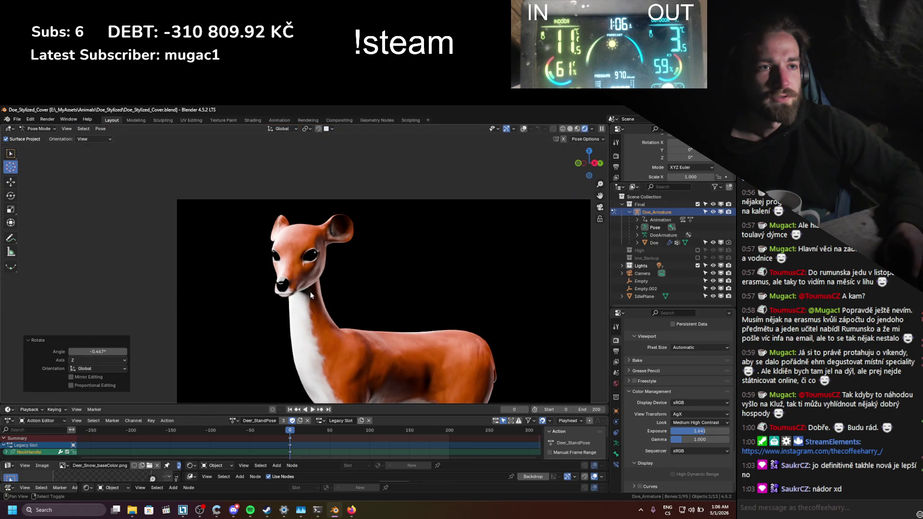
scroll(310, 292, up, 1)
scroll(337, 272, up, 1)
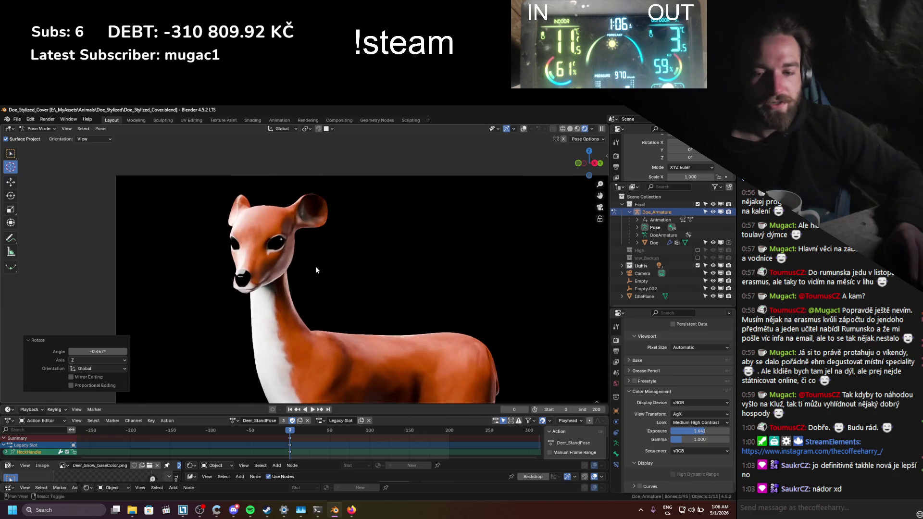